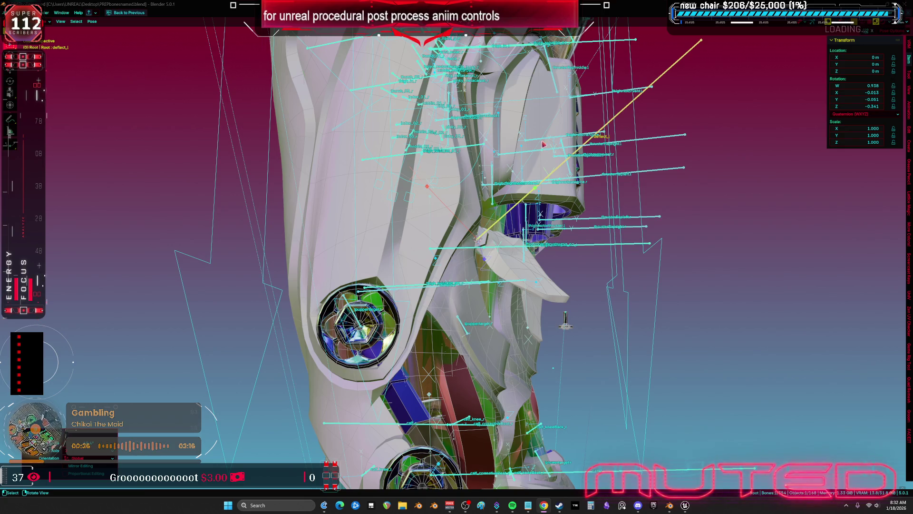
Add a To Euler node fed by the calf_r Get Transform rotation and arrange the nodes.
left_click(685, 505)
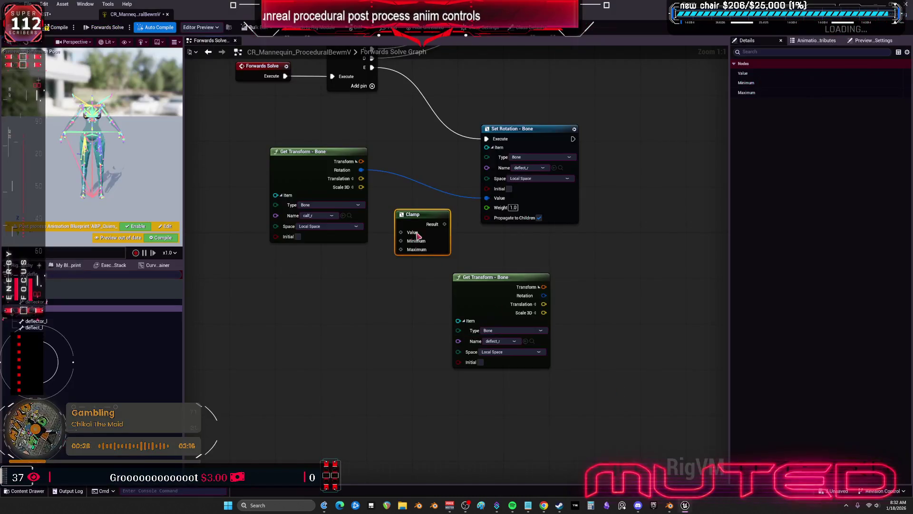
mouse_move(429, 177)
left_mouse_down()
mouse_move(342, 171)
mouse_move(389, 165)
left_mouse_up()
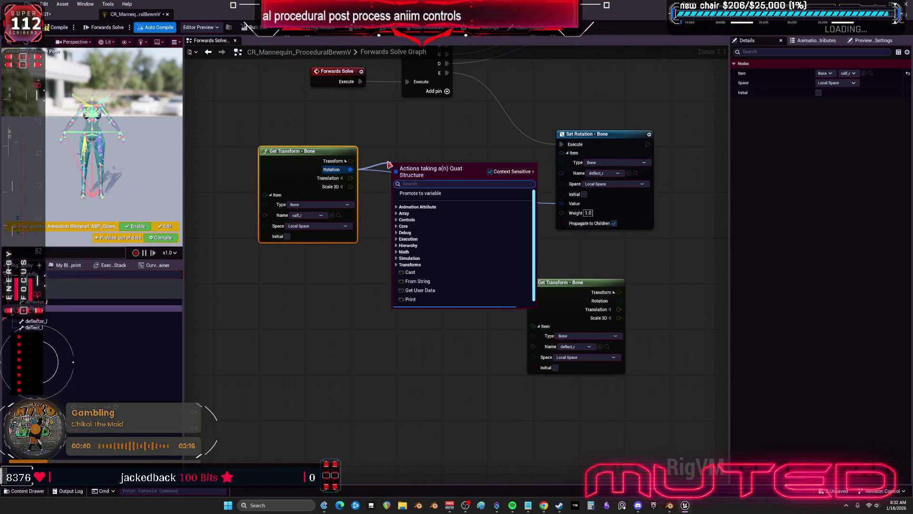
type("toi eu")
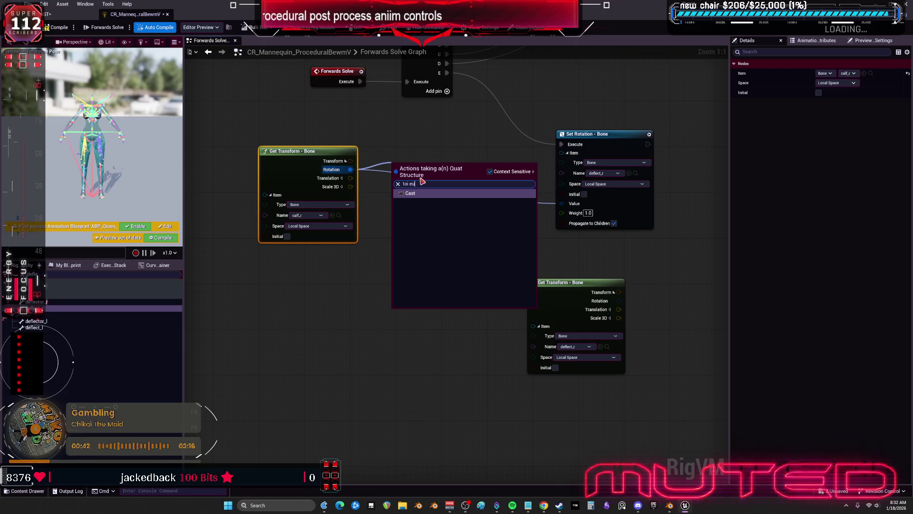
key("BackSpace")
key("BackSpace")
key("BackSpace")
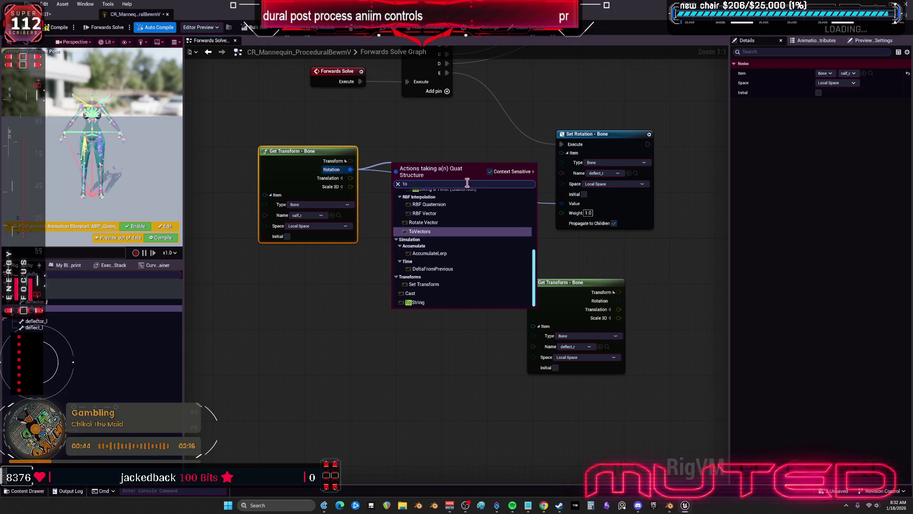
type(" eul")
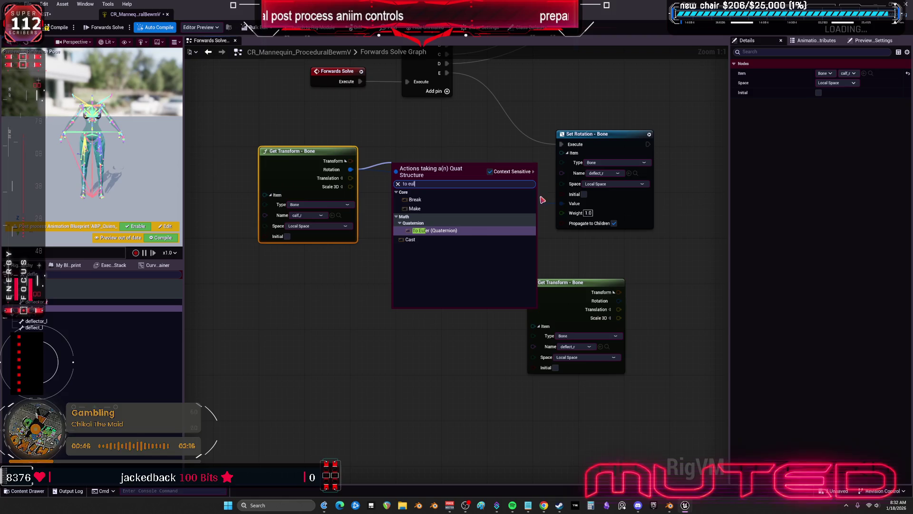
left_click(468, 233)
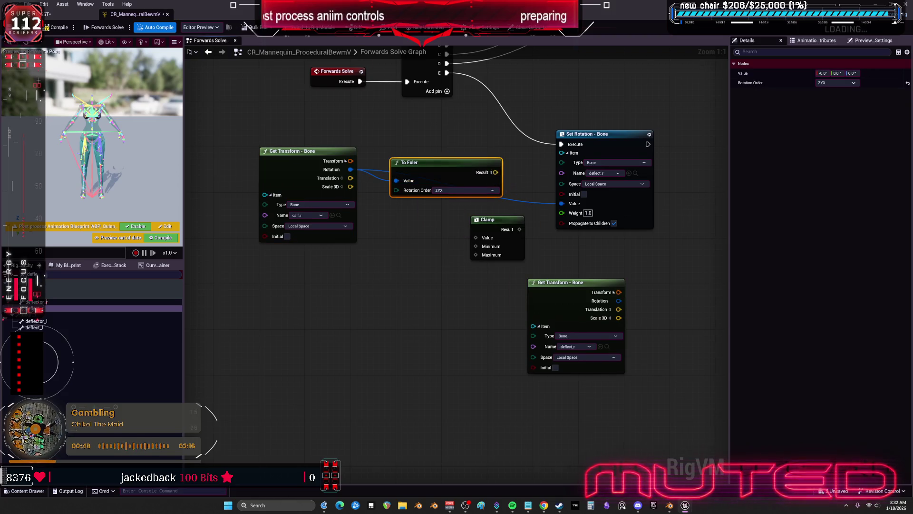
left_click_drag(330, 143, 301, 131)
left_click_drag(456, 138, 423, 178)
left_click_drag(528, 195, 499, 269)
Split To Euler's result into X, Y, Z and wire Z into the Clamp's Value.
left_click(452, 208)
left_click_drag(497, 187, 516, 176)
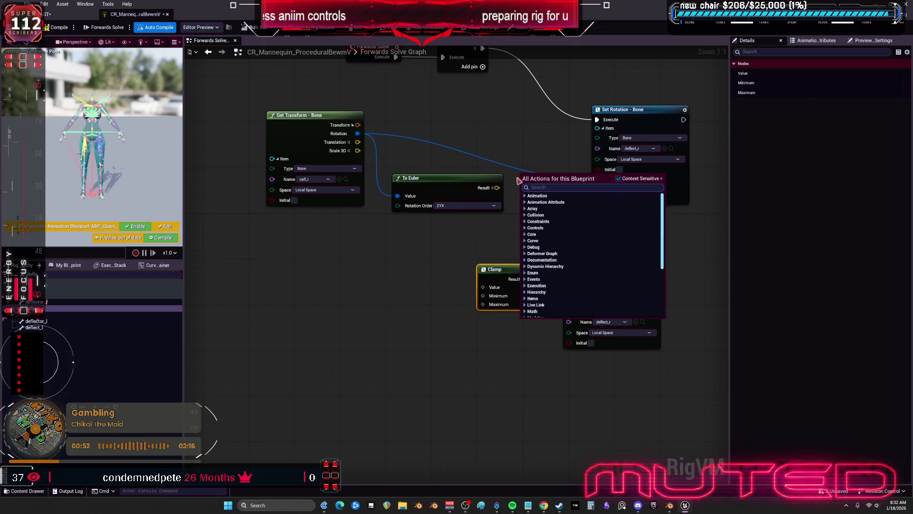
key("Escape")
left_click(493, 189)
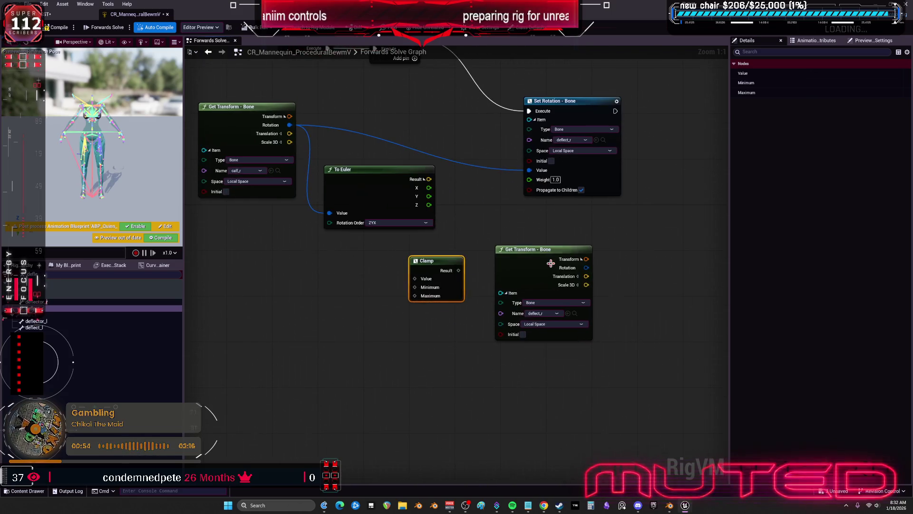
left_click_drag(547, 252, 626, 250)
mouse_move(431, 212)
left_mouse_down()
mouse_move(430, 235)
mouse_move(478, 243)
left_mouse_up()
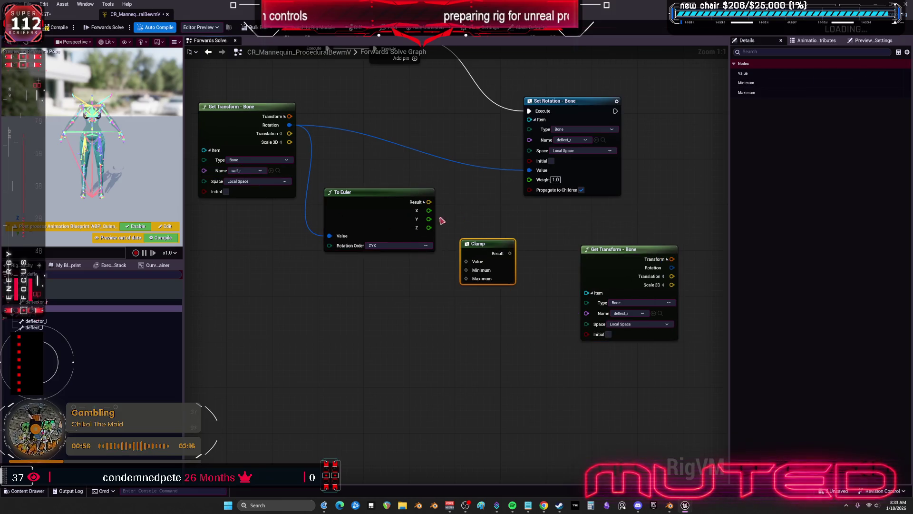
left_click_drag(429, 227, 463, 267)
mouse_move(482, 205)
left_mouse_down()
mouse_move(466, 234)
mouse_move(457, 216)
left_mouse_up()
left_click_drag(528, 139, 596, 105)
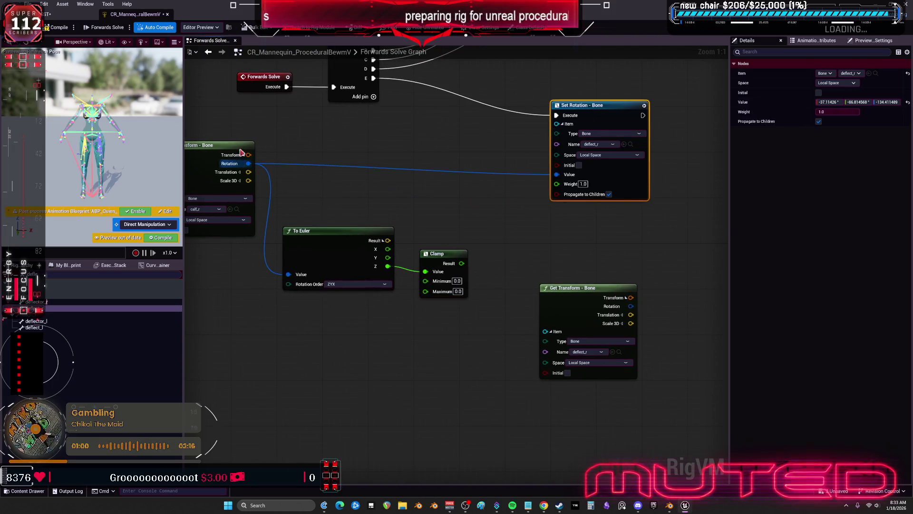
Search for a To Quat node from To Euler's result, then cancel without adding it.
left_click_drag(388, 240, 463, 202)
type("to quat")
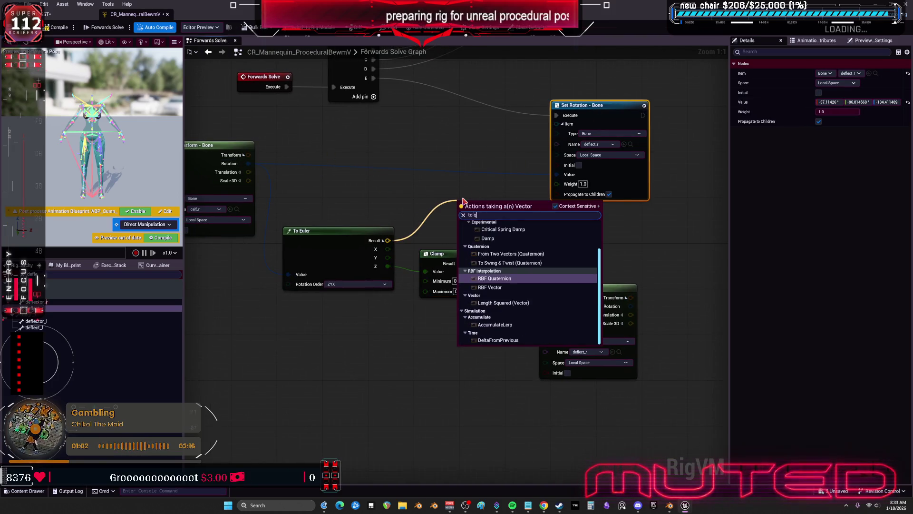
scroll(528, 275, "up", 1)
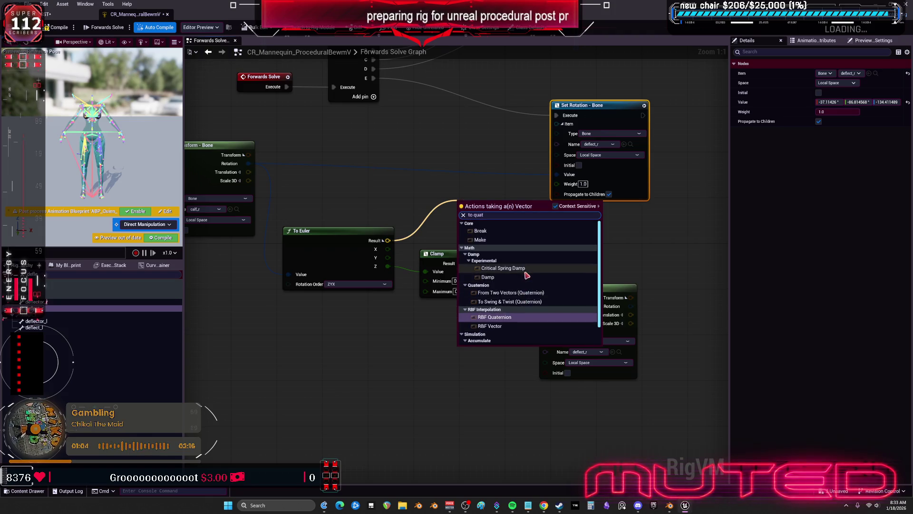
scroll(539, 279, "down", 1)
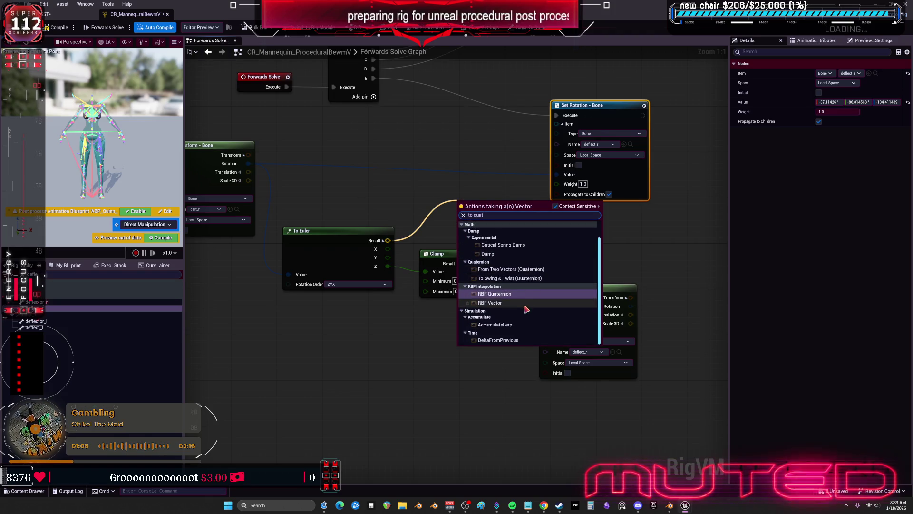
left_click(476, 211)
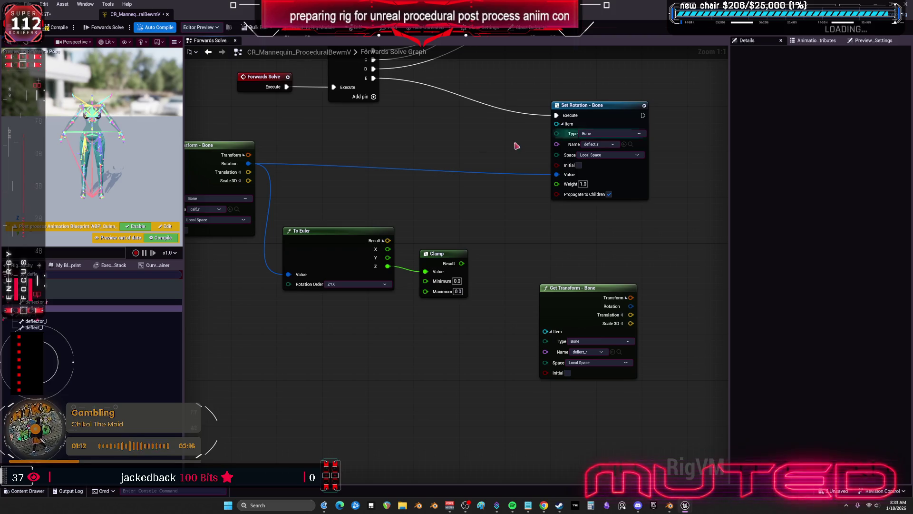
Add a From Euler node taking To Euler's result and split its input into X, Y, Z.
left_click_drag(388, 240, 444, 214)
type("from eu")
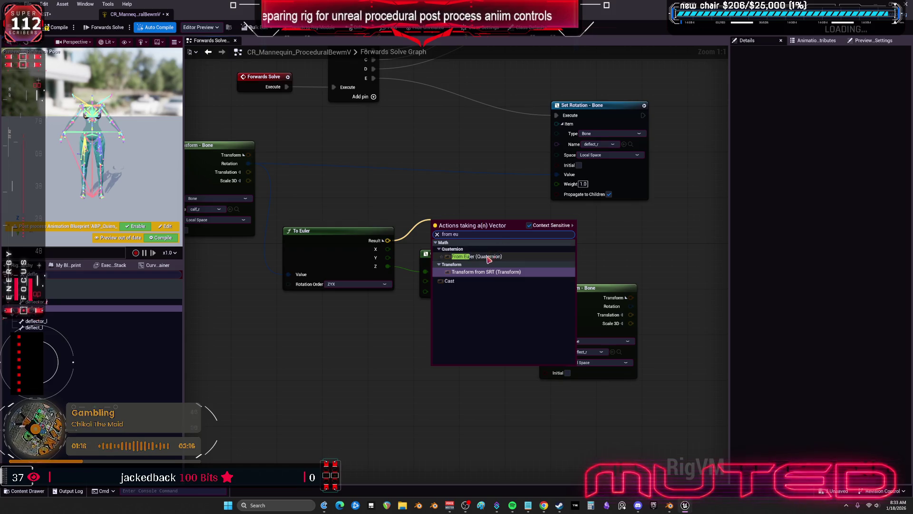
left_click(490, 256)
left_click_drag(432, 235, 471, 226)
left_click(476, 226)
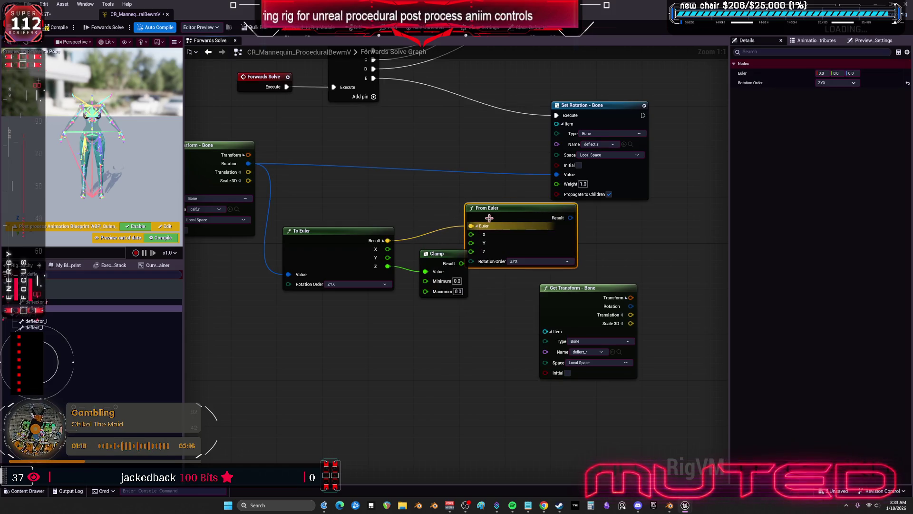
Rearrange the calf_r Get Transform, To Euler and Clamp nodes into a tidy layout.
left_click_drag(480, 286, 500, 284)
left_click_drag(452, 252, 440, 275)
left_click_drag(363, 238, 350, 214)
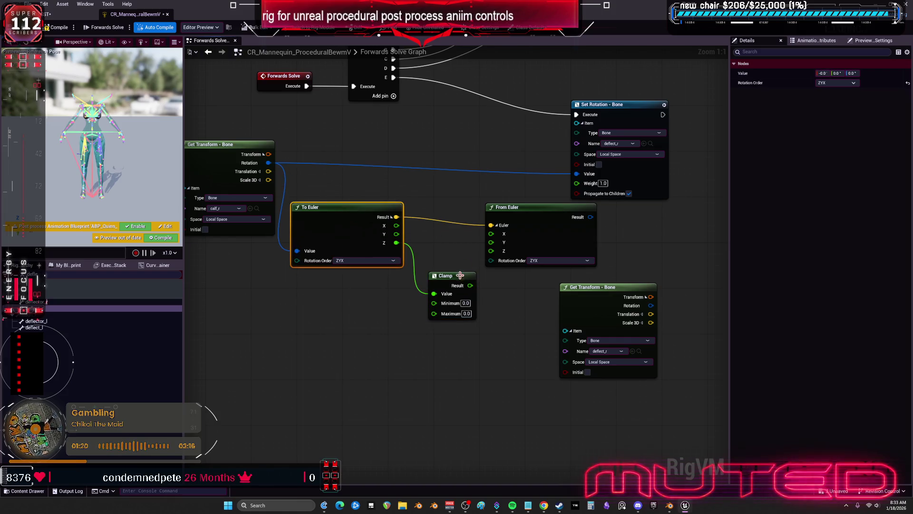
left_click_drag(455, 279, 442, 261)
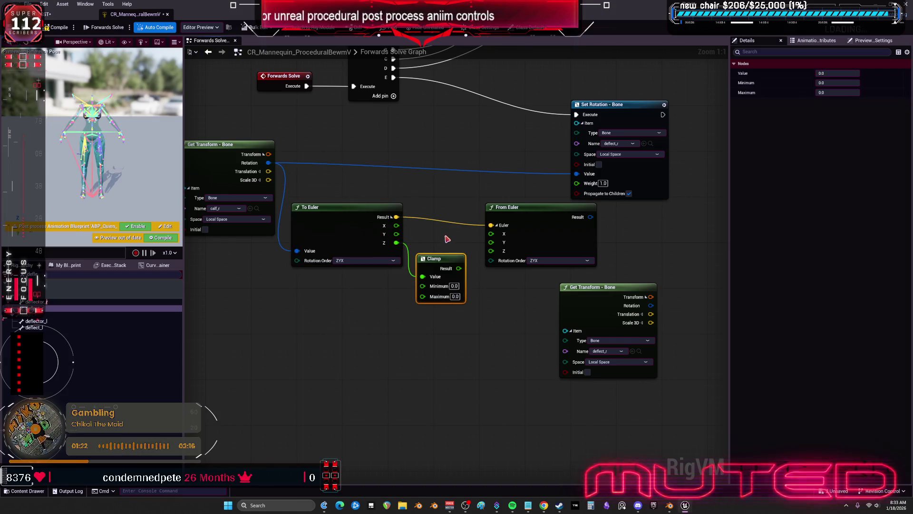
left_click(439, 233)
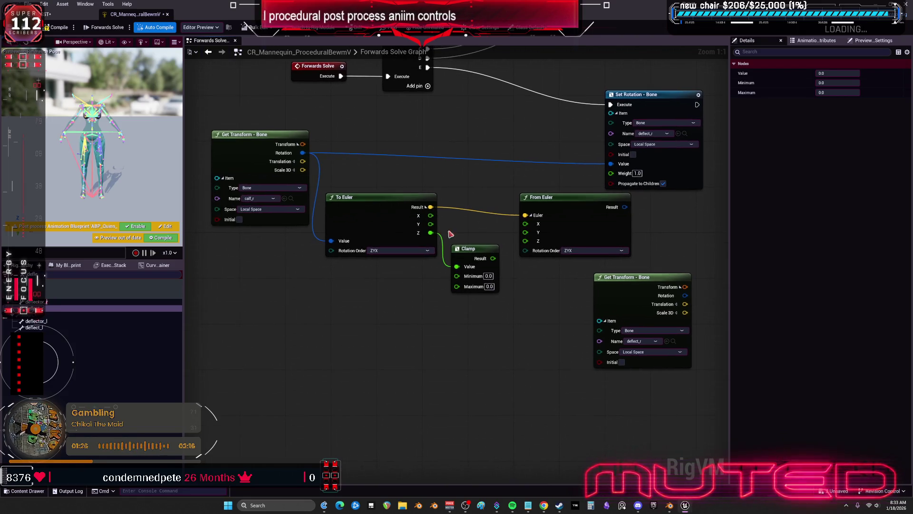
left_click_drag(383, 229, 348, 263)
left_click_drag(463, 257, 438, 285)
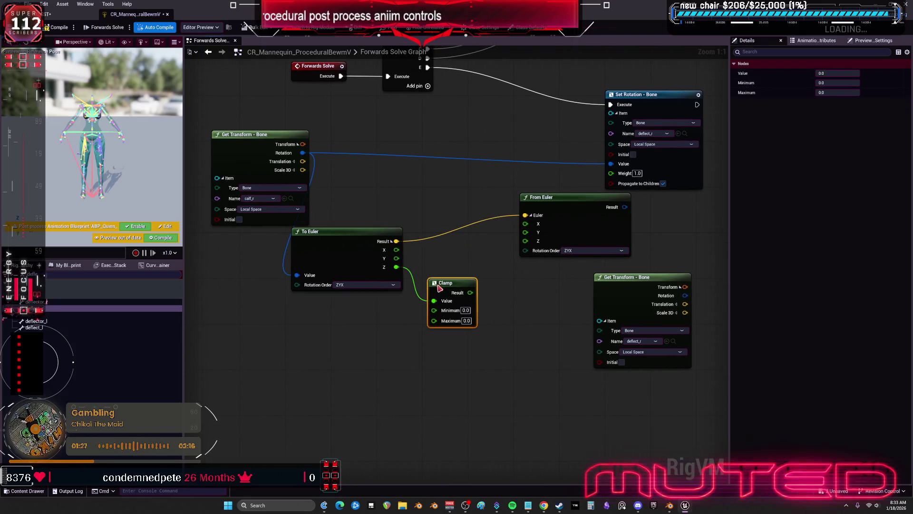
left_click(470, 248)
left_click_drag(278, 191, 226, 186)
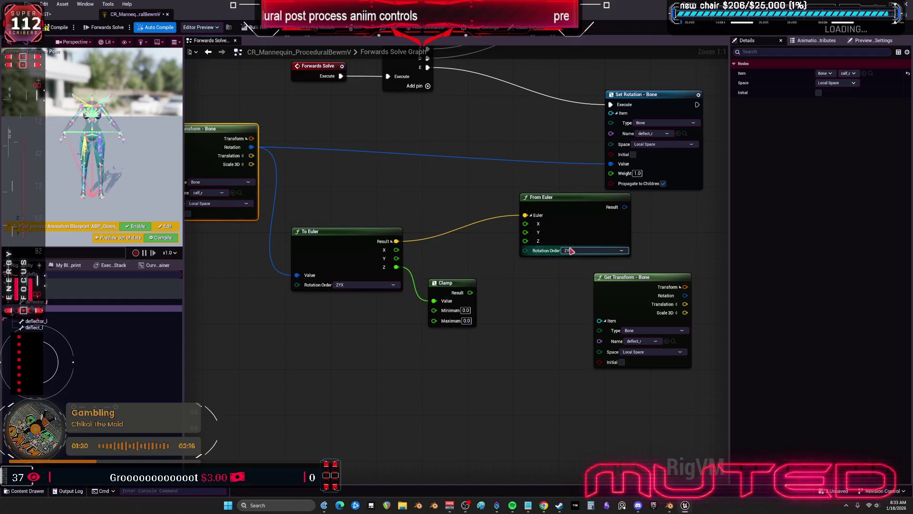
left_click_drag(456, 290, 443, 279)
Wire From Euler's result to Set Rotation's Value and delete the unused deflect_r Get Transform.
mouse_move(546, 221)
left_mouse_down()
mouse_move(505, 248)
mouse_move(493, 162)
left_mouse_up()
left_click_drag(430, 223, 408, 201)
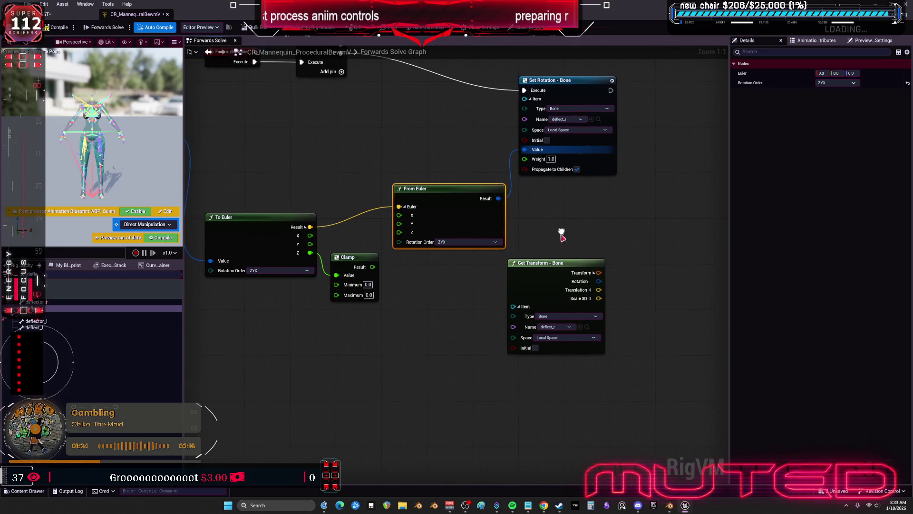
left_click(551, 262)
key("Delete")
left_click_drag(440, 284, 532, 317)
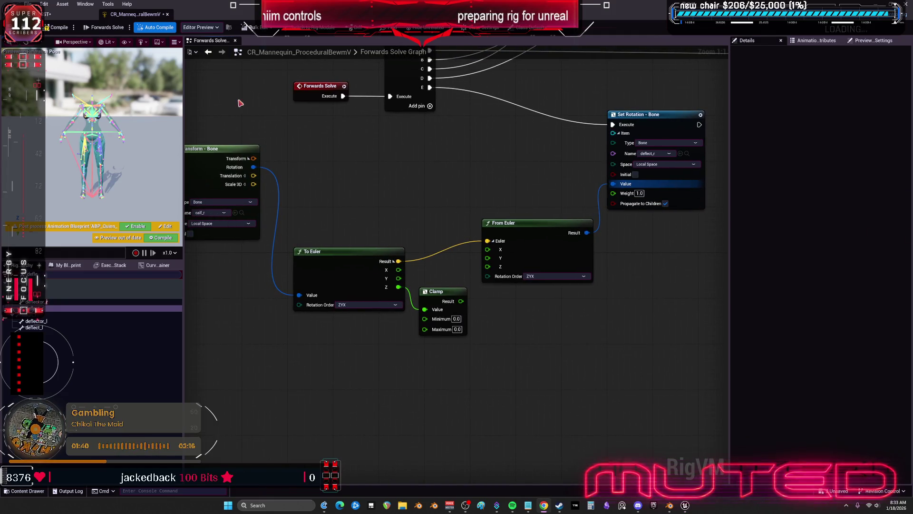
Inspect the leg rig in the skeletal mesh editor before returning to the Forwards Solve graph.
left_click(67, 14)
mouse_move(432, 300)
left_mouse_down()
mouse_move(435, 312)
mouse_move(450, 297)
left_mouse_up()
left_click(146, 15)
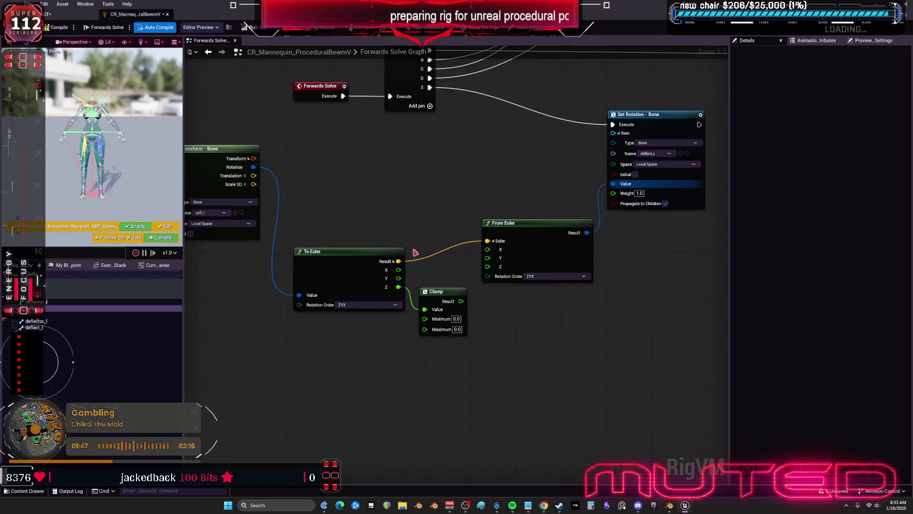
Set Clamp Maximum to 30, wire clamped Z and To Euler X/Y into From Euler, and save.
left_click(457, 329)
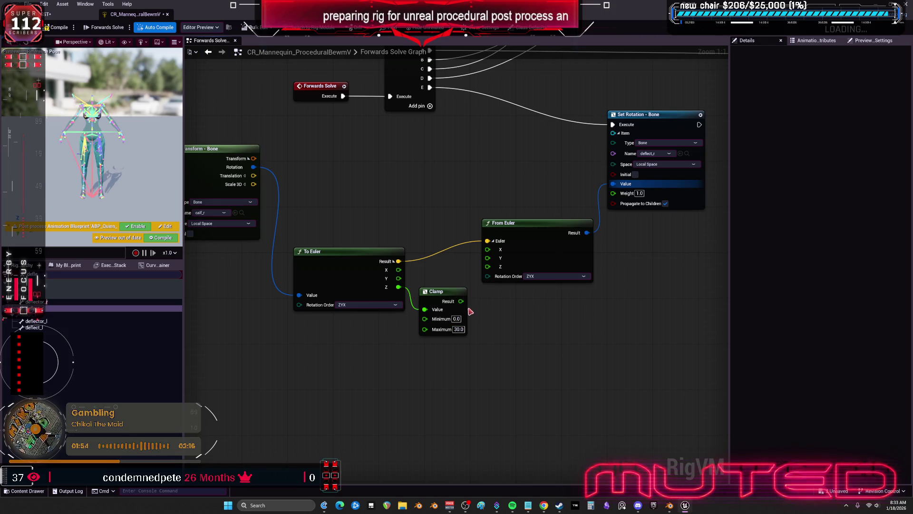
mouse_move(460, 301)
left_mouse_down()
mouse_move(489, 281)
mouse_move(487, 266)
left_mouse_up()
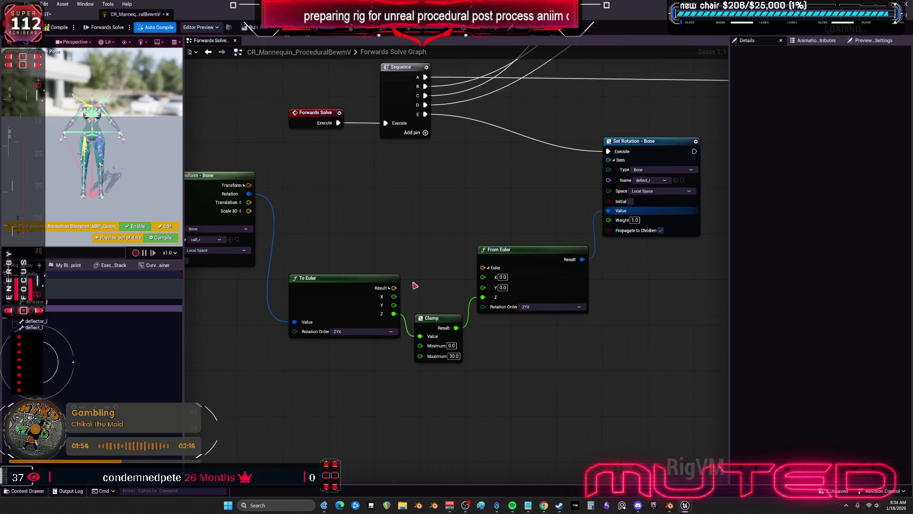
mouse_move(395, 298)
left_mouse_down()
mouse_move(483, 276)
mouse_move(428, 315)
mouse_move(483, 285)
left_mouse_up()
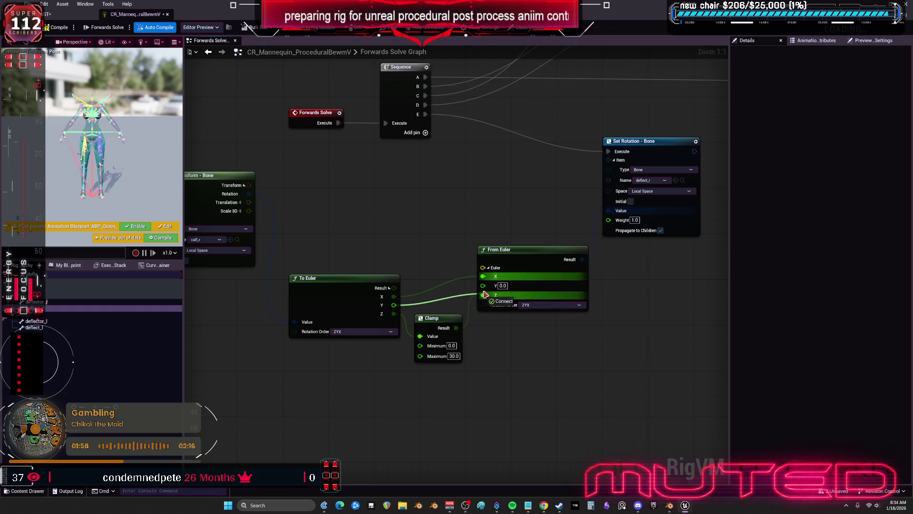
left_click_drag(366, 288, 365, 270)
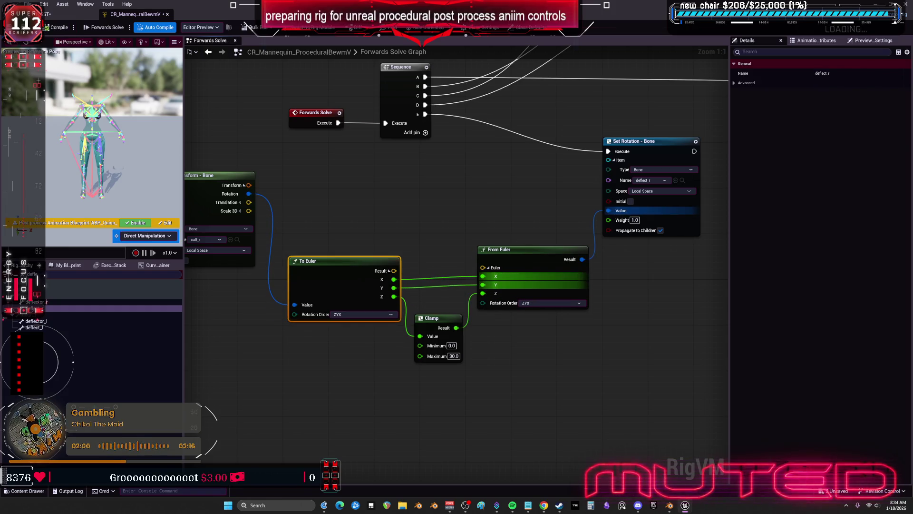
key("ctrl+s")
key("ctrl+Tab")
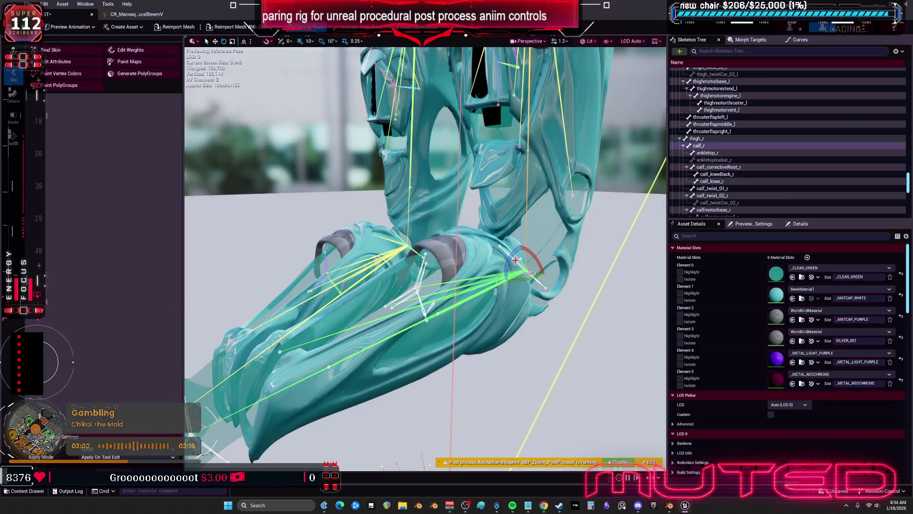
Test-rotate calf_r about 24°, then raise the Clamp Maximum from 65 to 69.
mouse_move(516, 260)
left_mouse_down()
mouse_move(509, 285)
mouse_move(518, 307)
mouse_move(497, 283)
mouse_move(499, 268)
left_mouse_up()
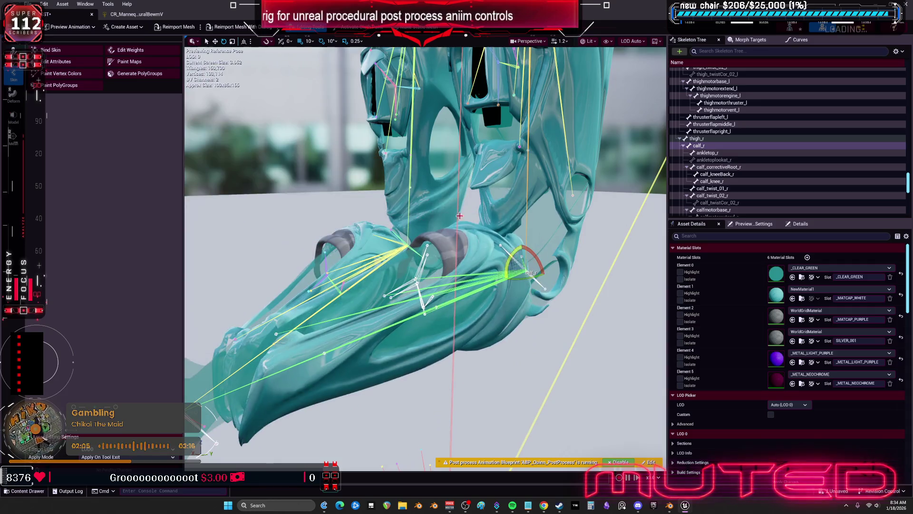
left_click(151, 17)
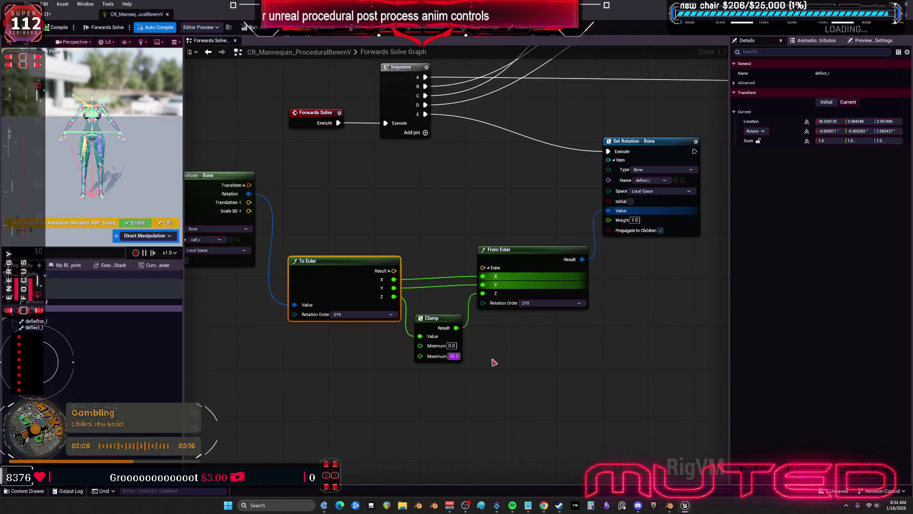
type("65")
key("Return")
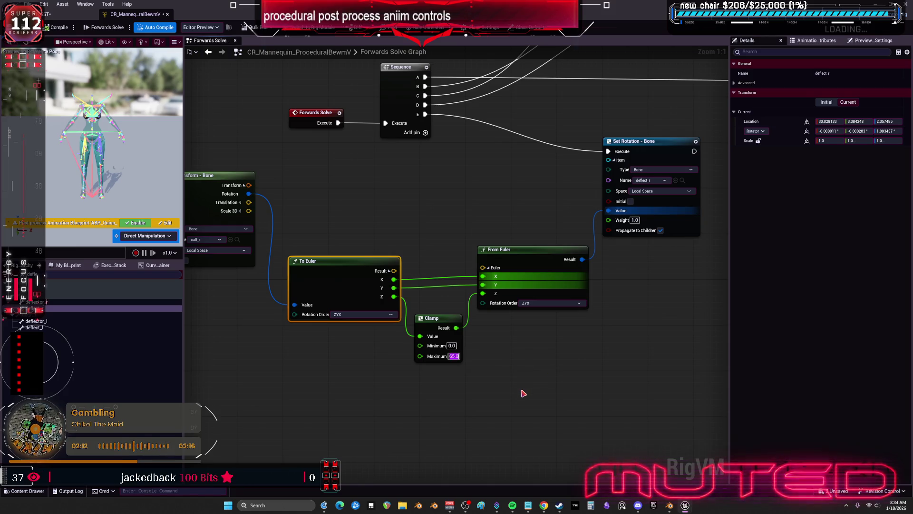
type("69")
key("Return")
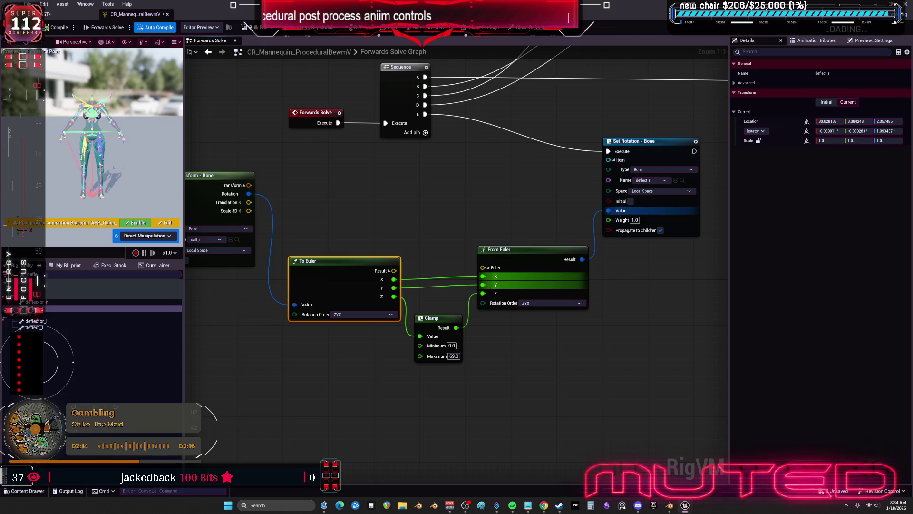
key("alt+Tab")
Bend calf_r through several angles while orbiting the viewport to check the leg's response.
mouse_move(513, 257)
left_mouse_down()
mouse_move(410, 159)
mouse_move(186, 158)
left_mouse_up()
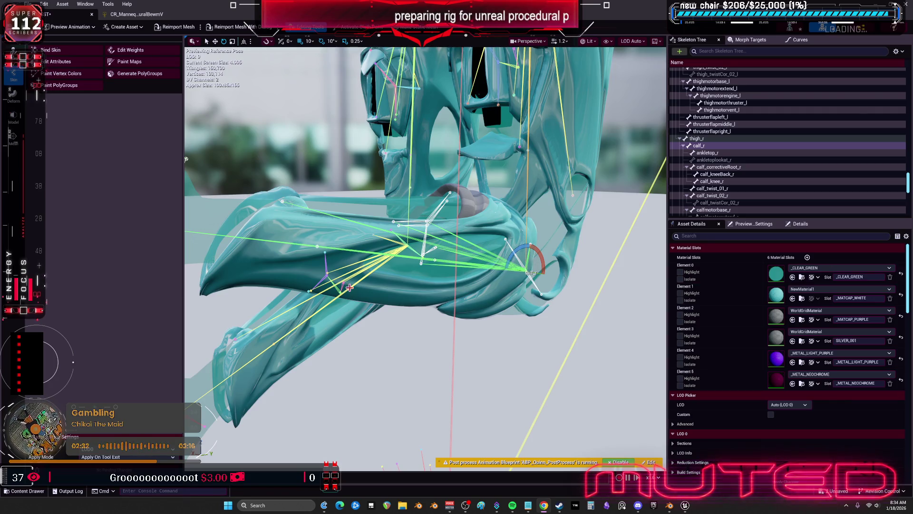
left_click_drag(350, 287, 280, 265)
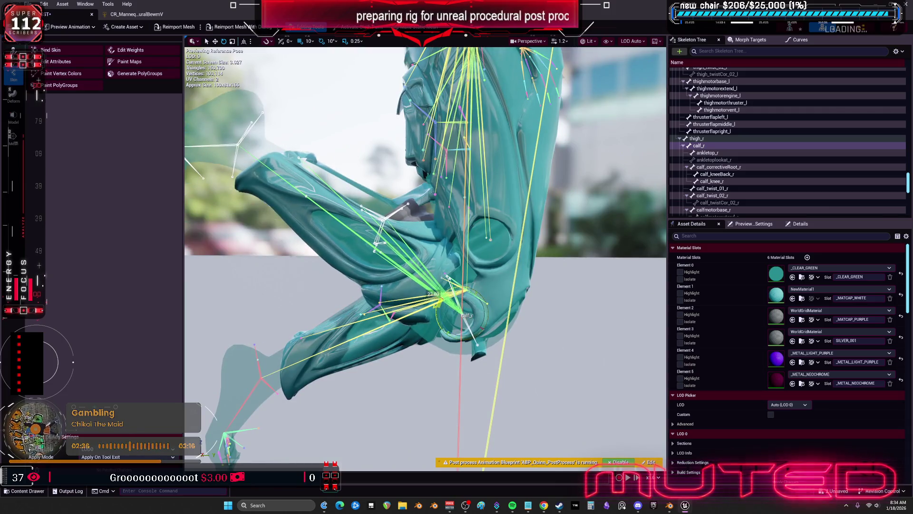
mouse_move(433, 294)
left_mouse_down()
mouse_move(444, 345)
mouse_move(456, 295)
left_mouse_up()
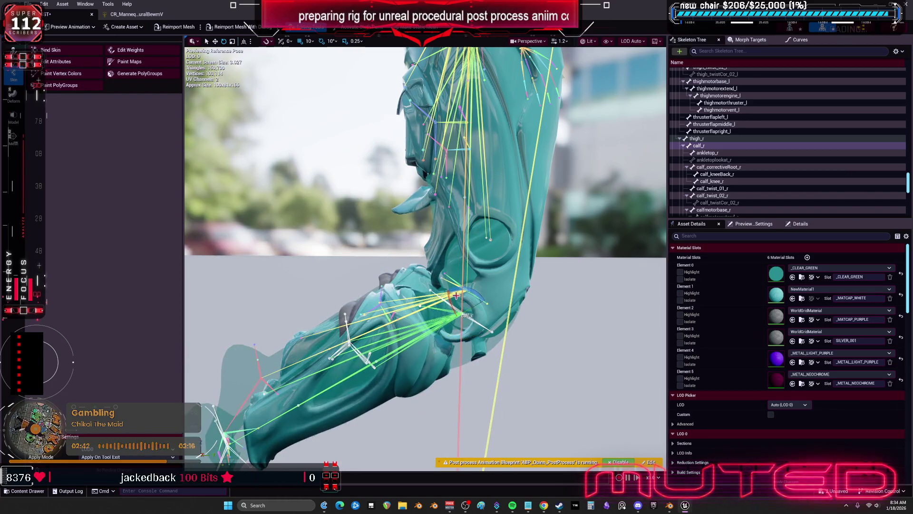
left_click(143, 17)
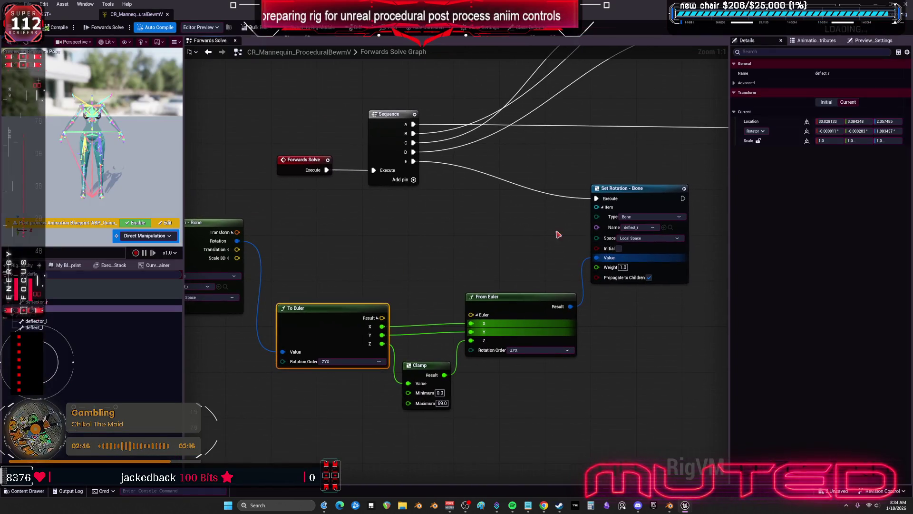
Add a Branch node, promote its Condition to a Boolean variable, and begin renaming it.
left_click(485, 215)
left_click_drag(504, 229, 489, 214)
right_click(480, 256)
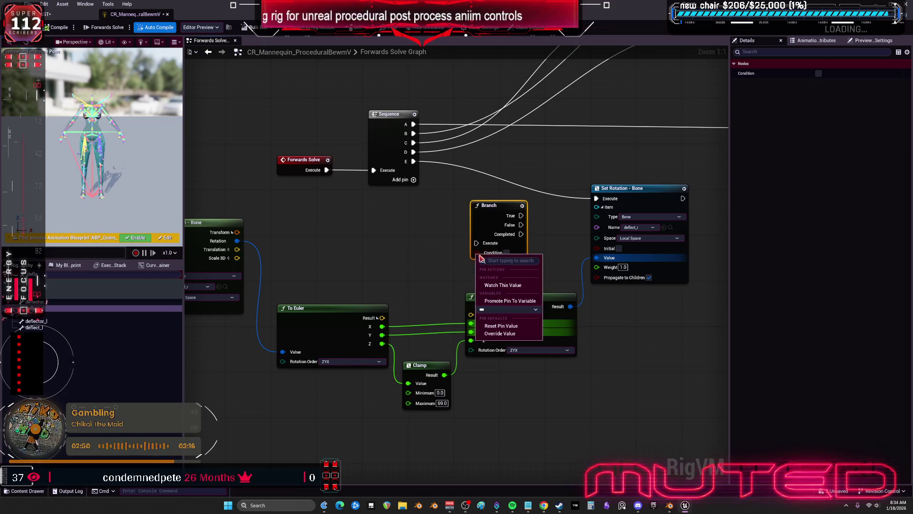
left_click(504, 301)
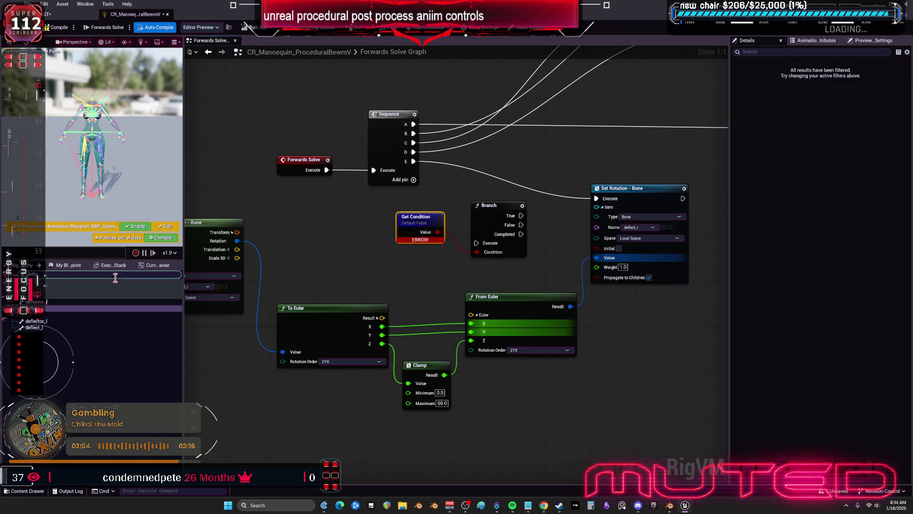
left_click(67, 268)
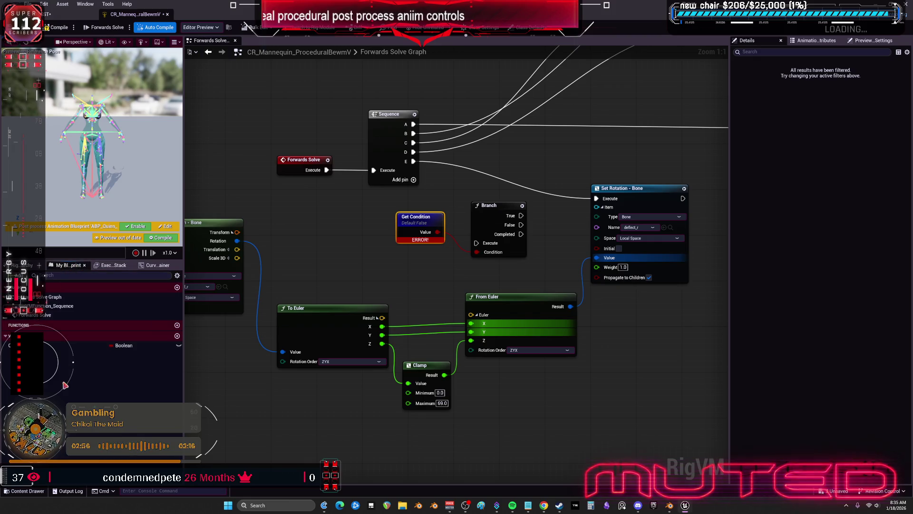
left_click(77, 346)
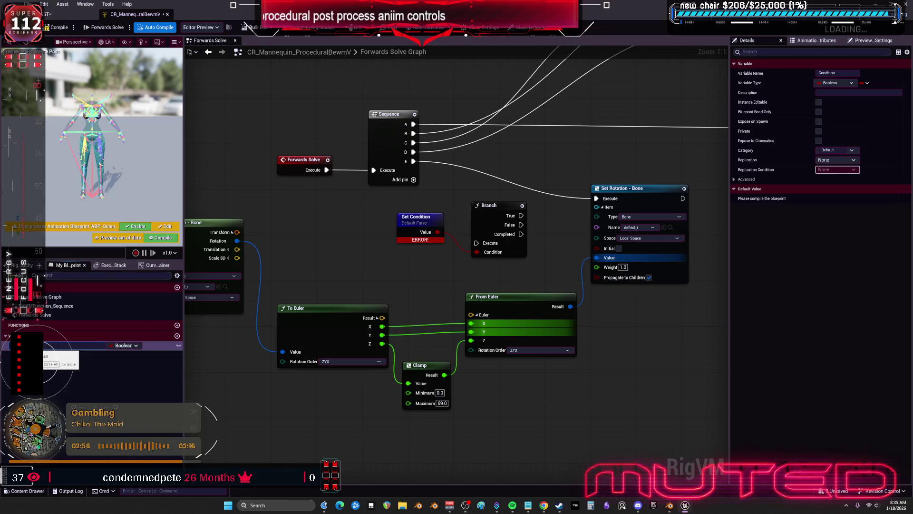
key("BackSpace")
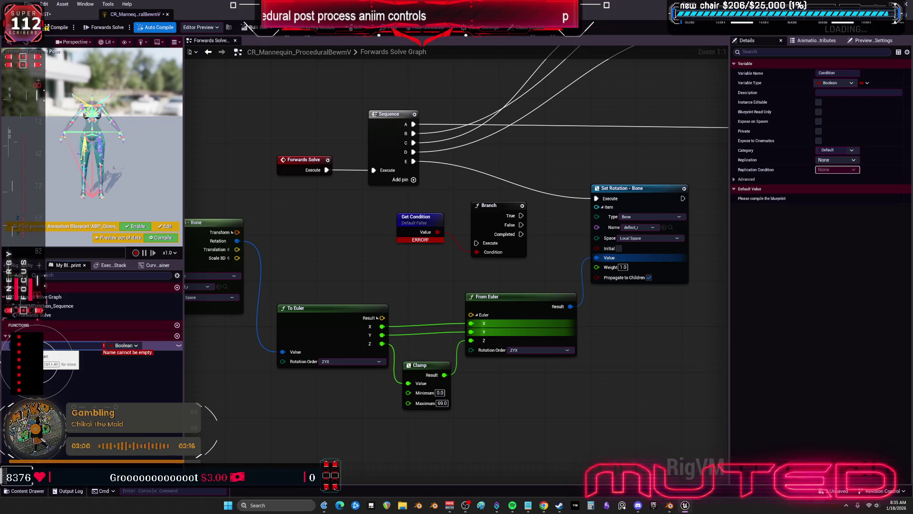
Rename the variable to isFLYING and wire its getter into the Branch Condition.
type("isFLYING")
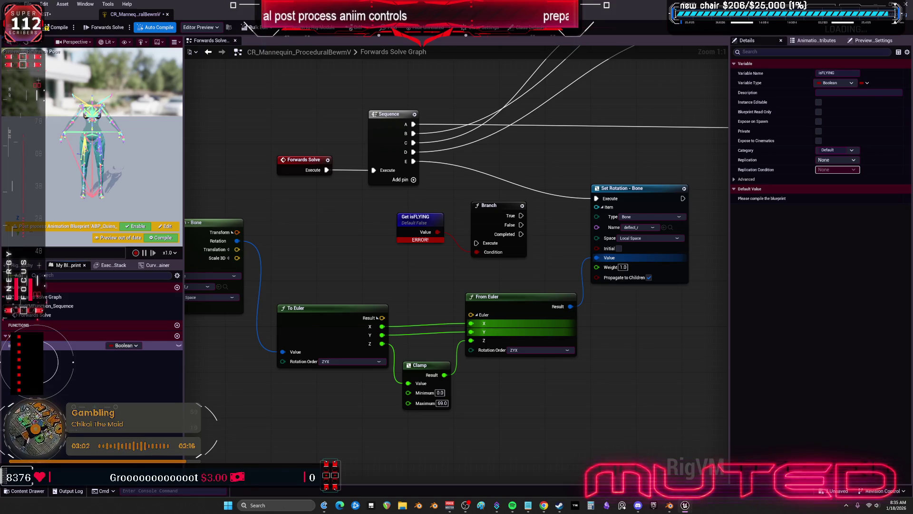
key("Return")
mouse_move(71, 345)
left_mouse_down()
mouse_move(349, 248)
mouse_move(449, 261)
mouse_move(477, 253)
left_mouse_up()
left_click(349, 248)
left_click(416, 217)
key("Delete")
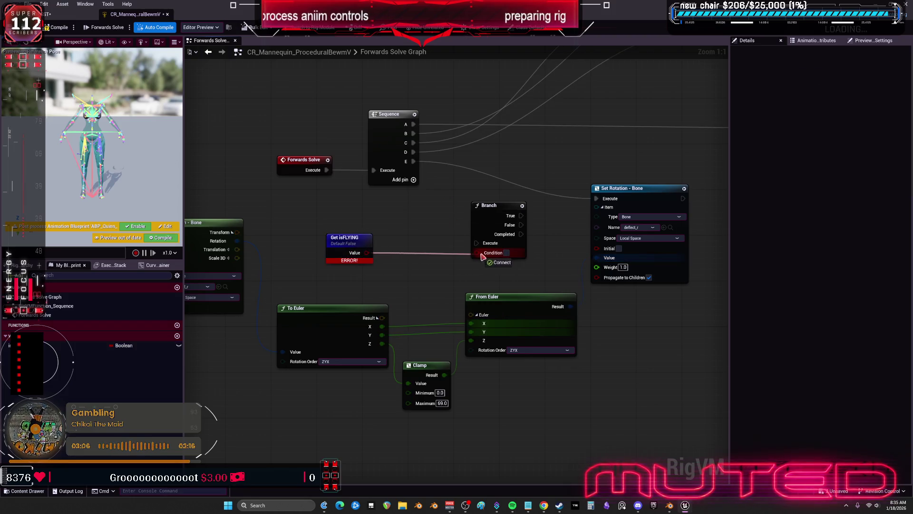
left_click(470, 206)
Route Sequence E into the Branch and Branch True into the deflect_r Set Rotation, then compile.
mouse_move(413, 166)
left_mouse_down()
mouse_move(464, 176)
mouse_move(477, 243)
left_mouse_up()
left_click_drag(521, 215, 596, 198)
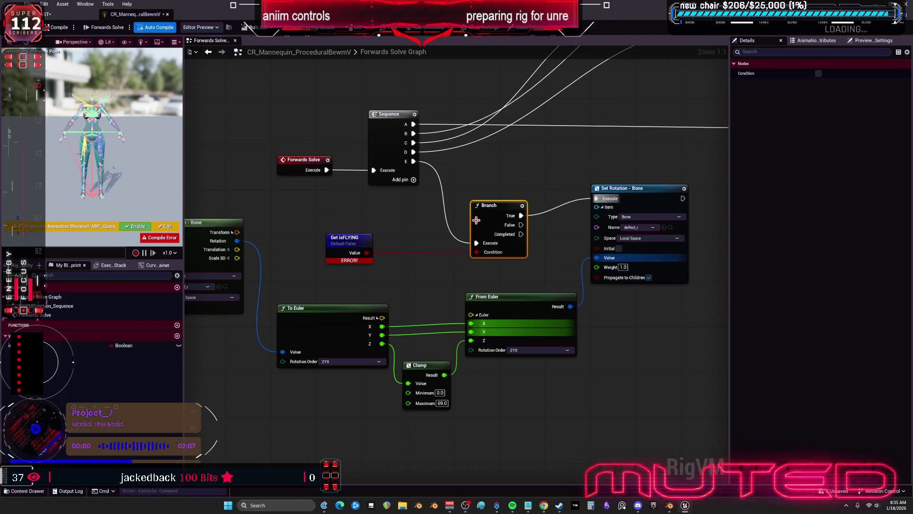
left_click_drag(495, 205, 489, 193)
left_click_drag(594, 190, 588, 196)
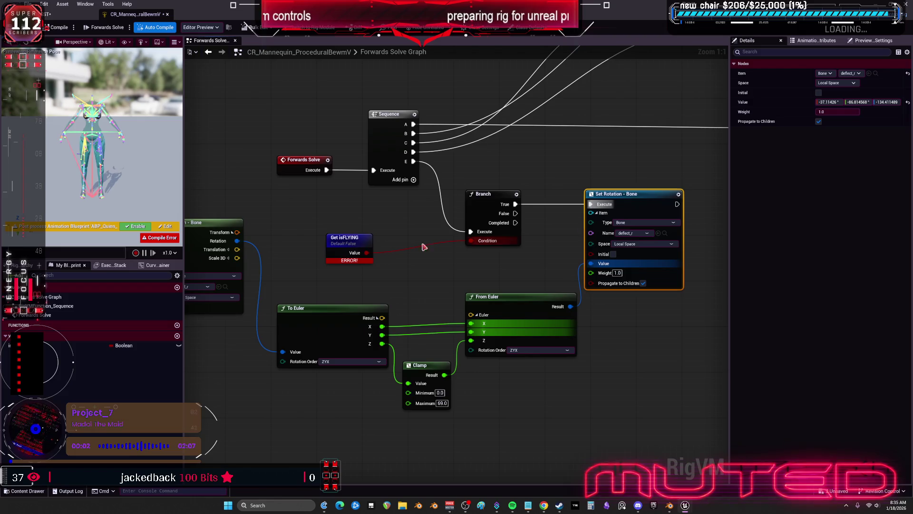
left_click(57, 27)
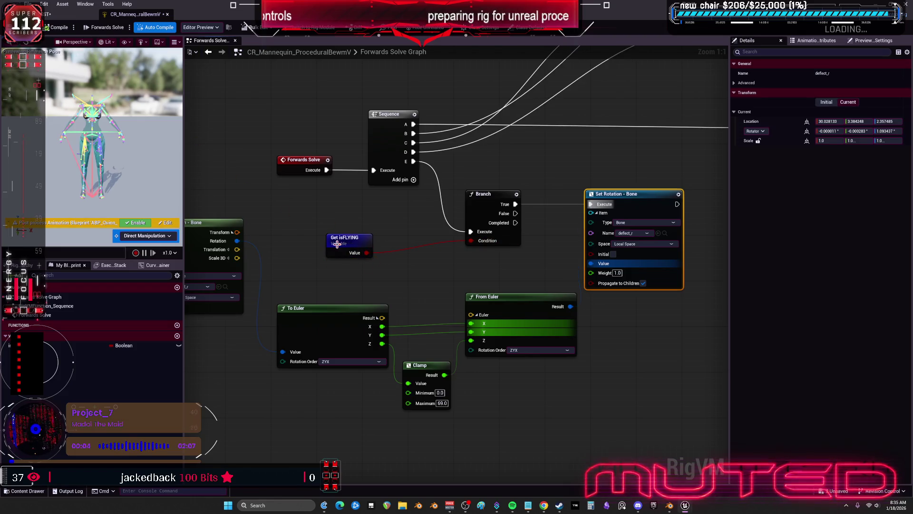
Make isFLYING default to true, instance-editable and exposed on spawn, then compile.
left_click_drag(337, 244, 364, 229)
left_click(102, 346)
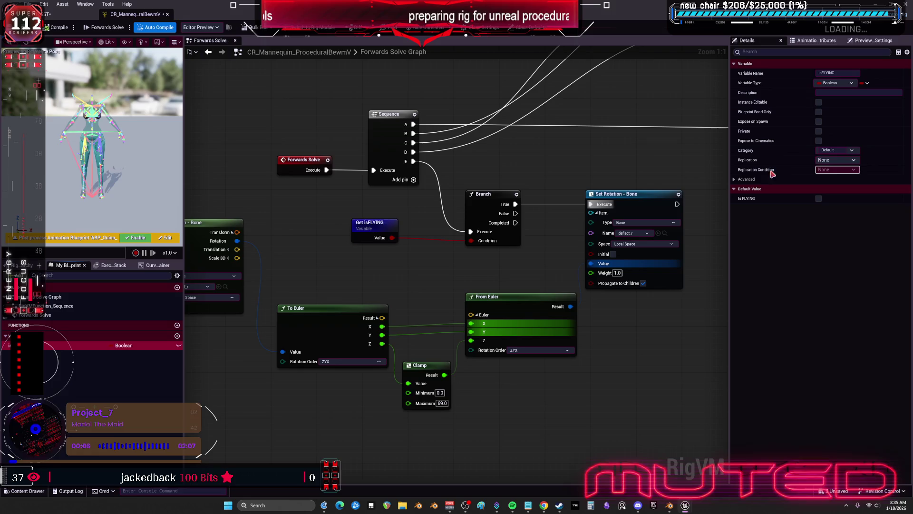
left_click(819, 199)
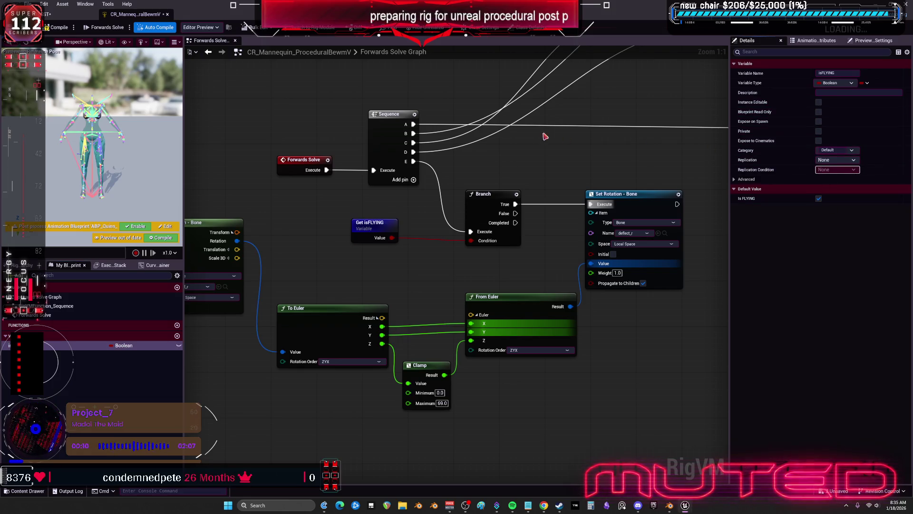
left_click(819, 121)
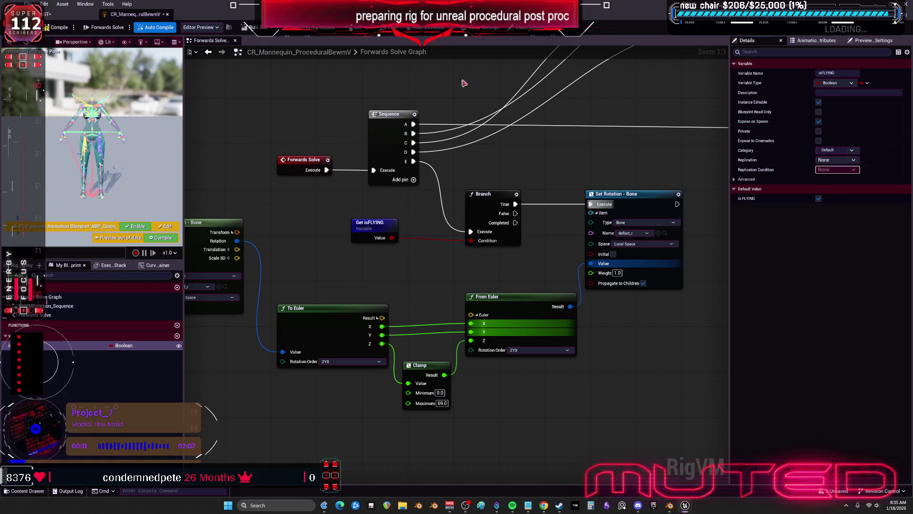
left_click(60, 29)
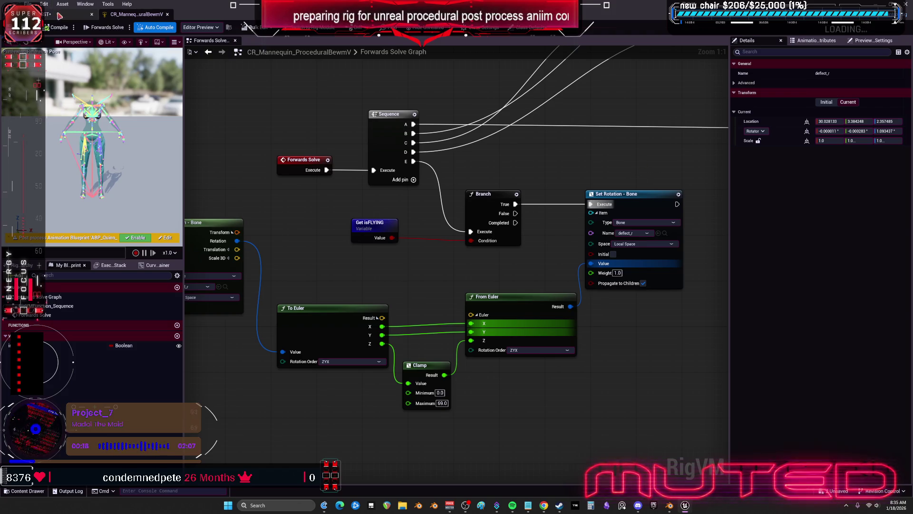
Frame the calf_r bone in the skeletal mesh editor, then return to the control rig graph.
key("ctrl+Tab")
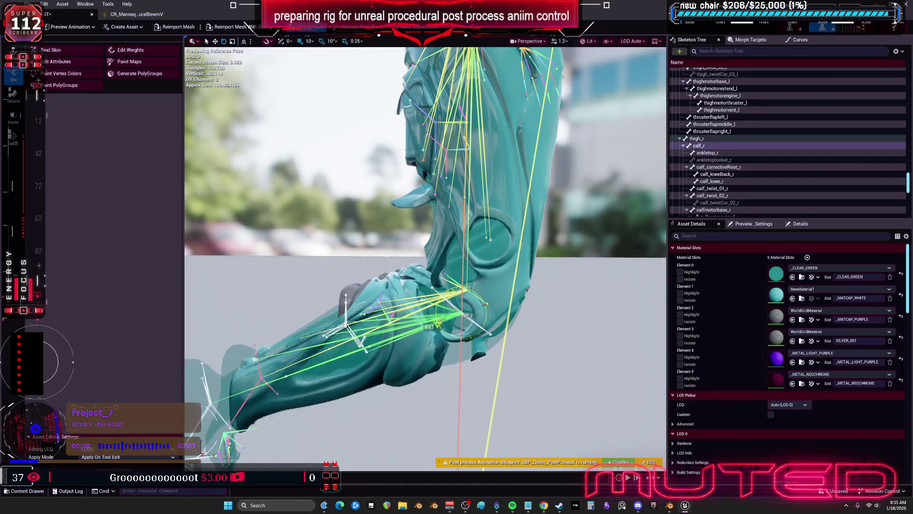
scroll(425, 258, "up", 5)
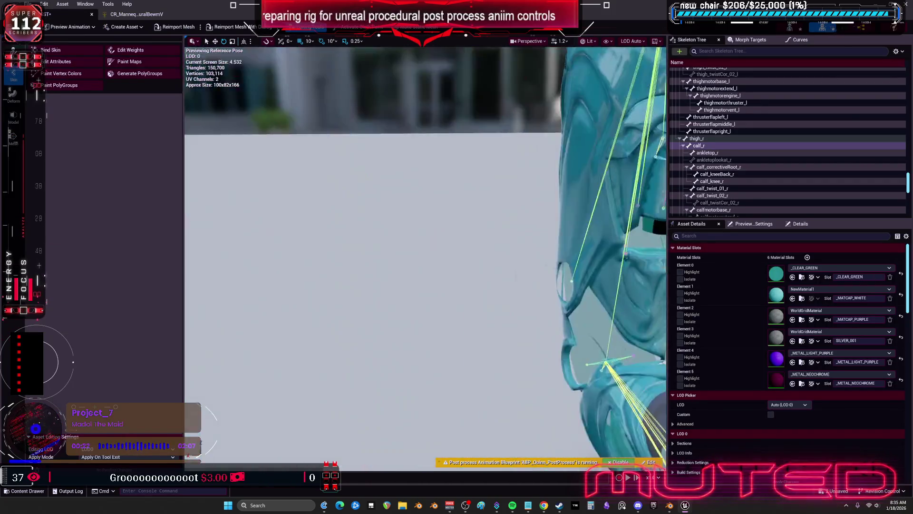
key("f")
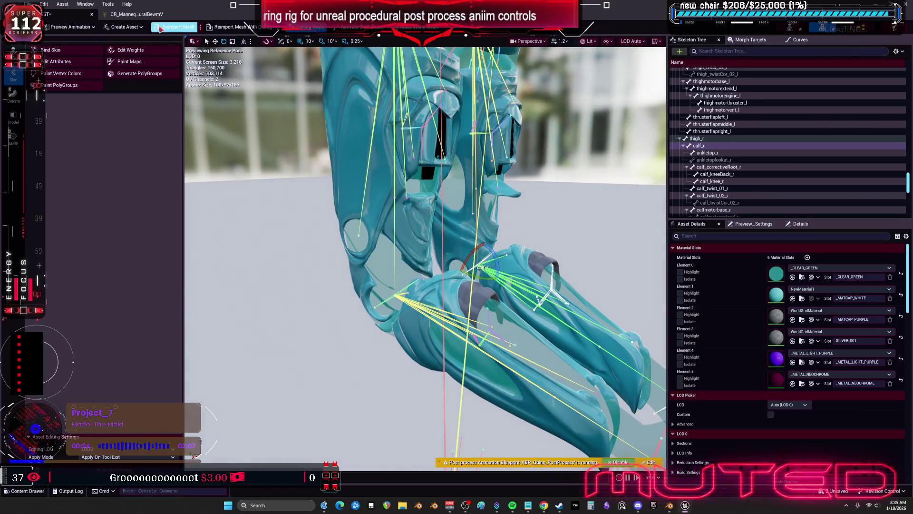
key("ctrl+Tab")
scroll(428, 177, "down", 2)
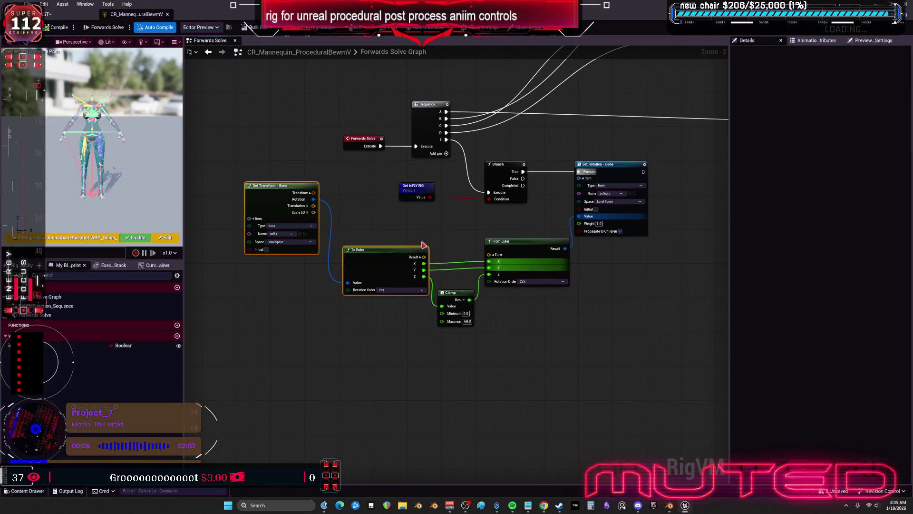
Duplicate the calf-to-deflector rotation chain and chain the copy after the original Set Rotation.
mouse_move(423, 243)
left_mouse_down()
mouse_move(585, 366)
mouse_move(601, 267)
left_mouse_up()
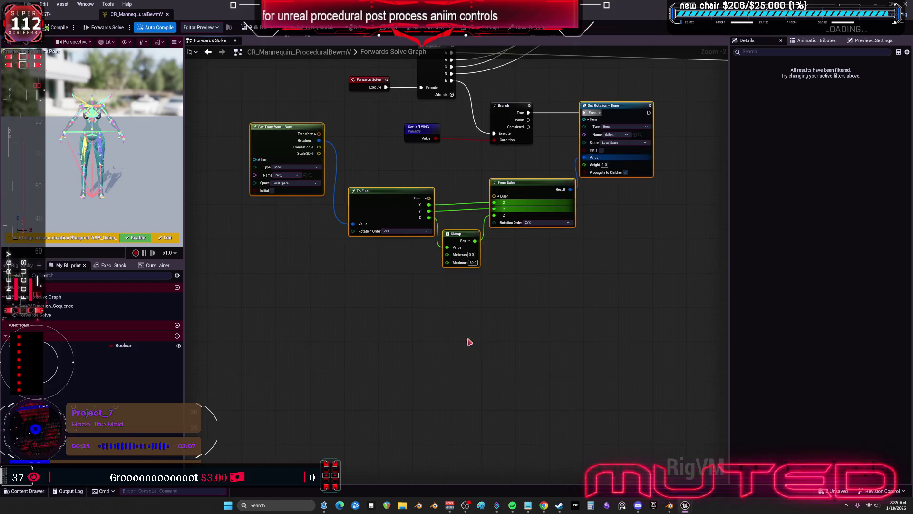
key("ctrl+c")
key("ctrl+v")
left_click_drag(649, 112, 649, 287)
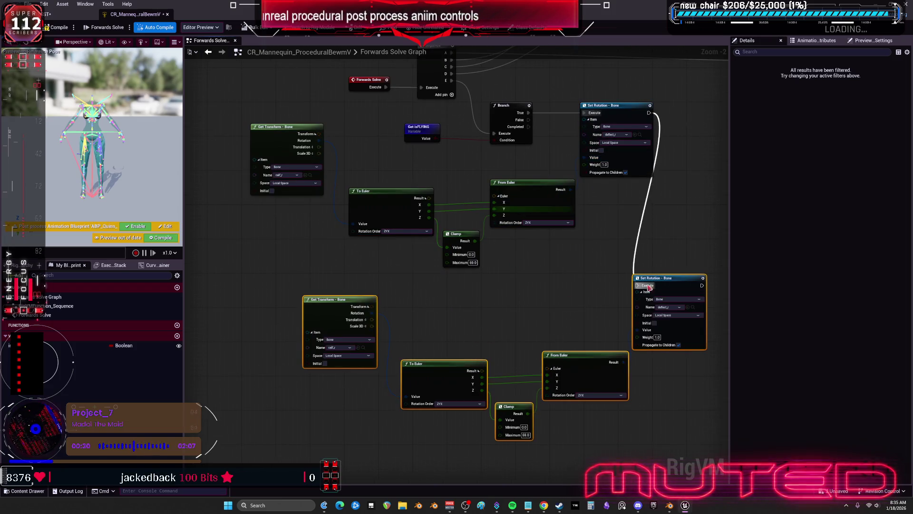
Point the copied Set Rotation at deflect_l and compile the control rig.
scroll(422, 322, "up", 2)
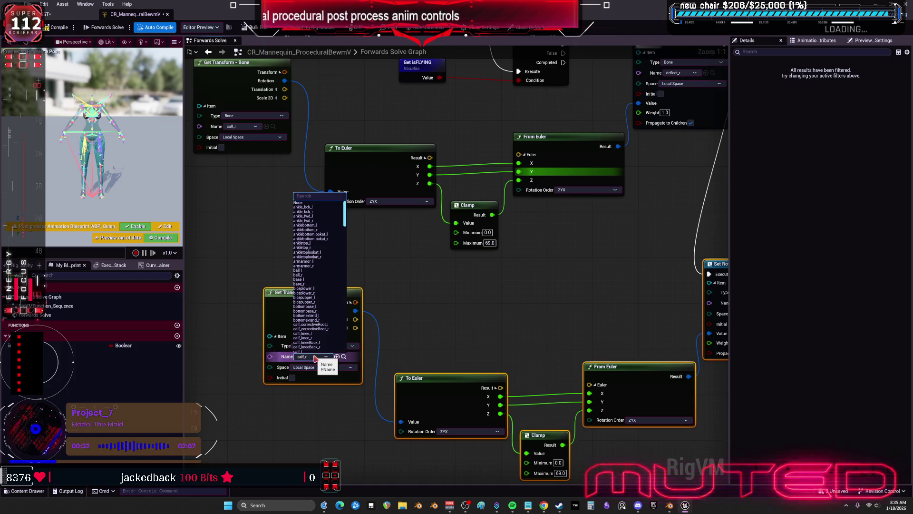
left_click(408, 355)
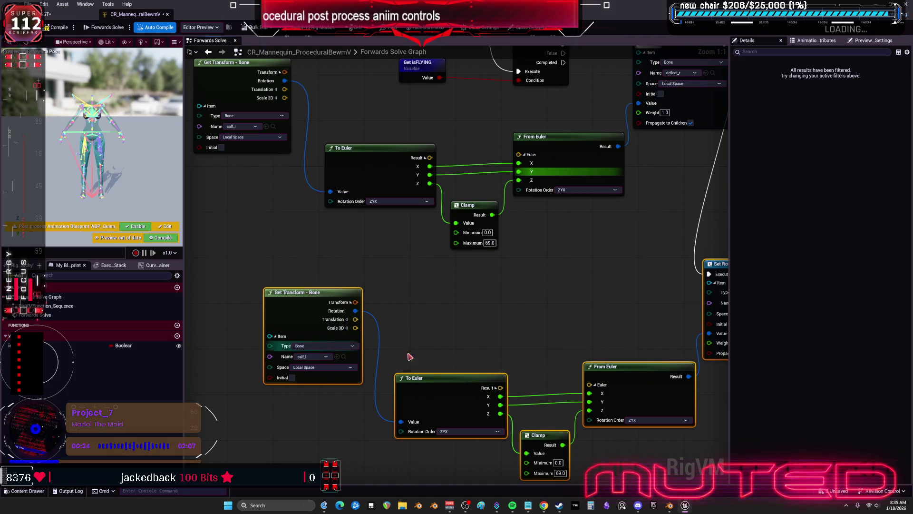
left_click_drag(407, 354, 390, 258)
left_click_drag(501, 332, 428, 362)
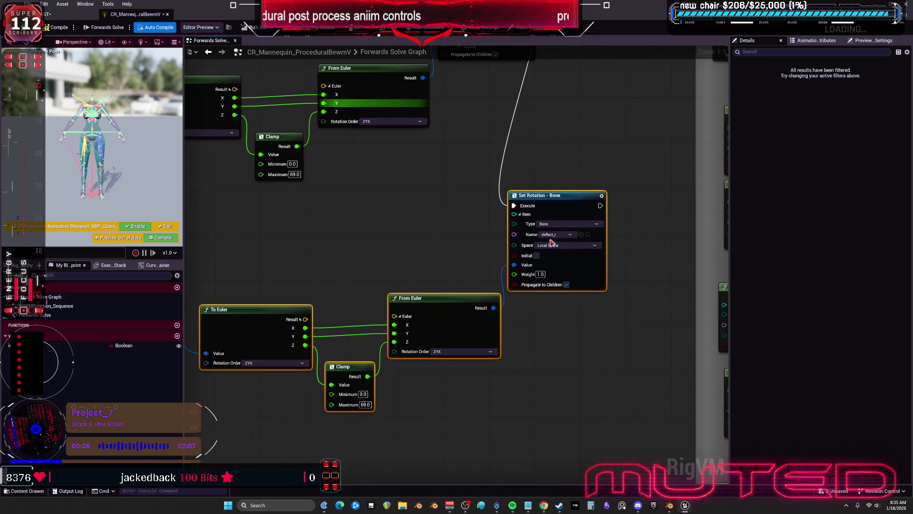
left_click(570, 235)
type("deflect")
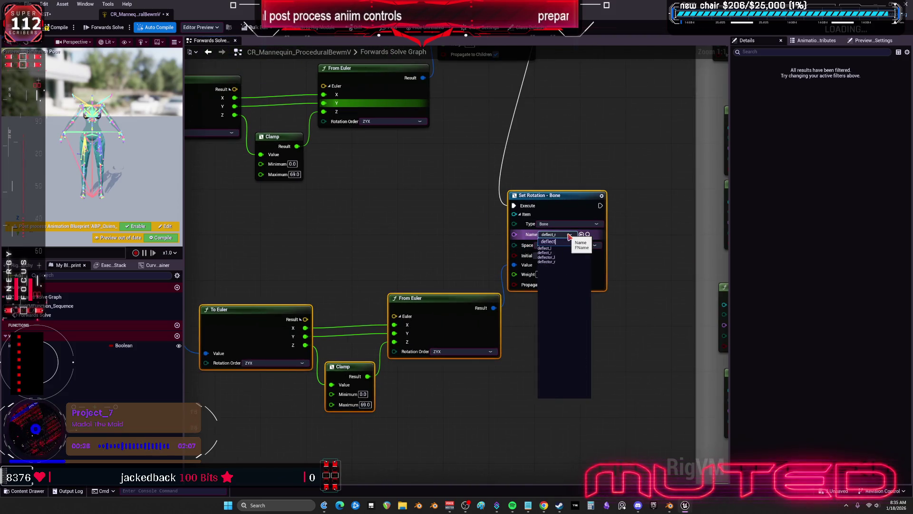
key("Up")
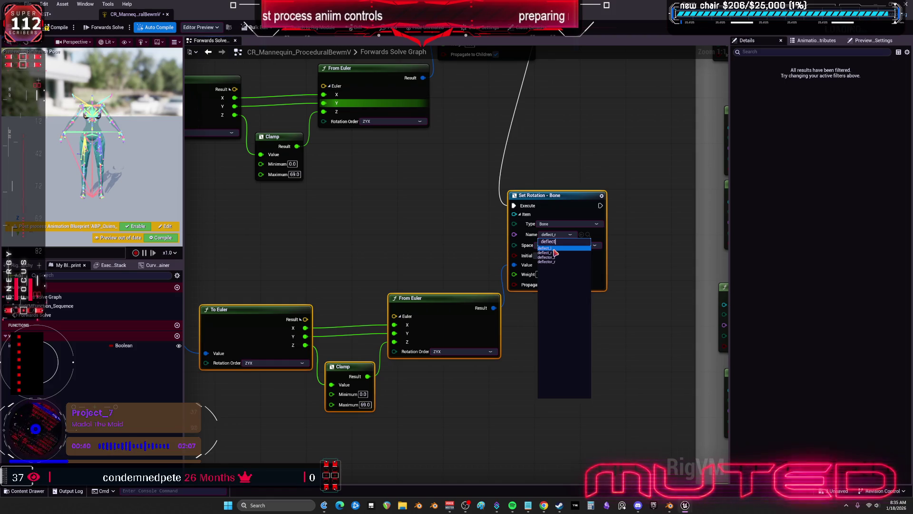
key("Return")
mouse_move(381, 234)
left_mouse_down()
mouse_move(512, 226)
mouse_move(404, 316)
mouse_move(404, 405)
left_mouse_up()
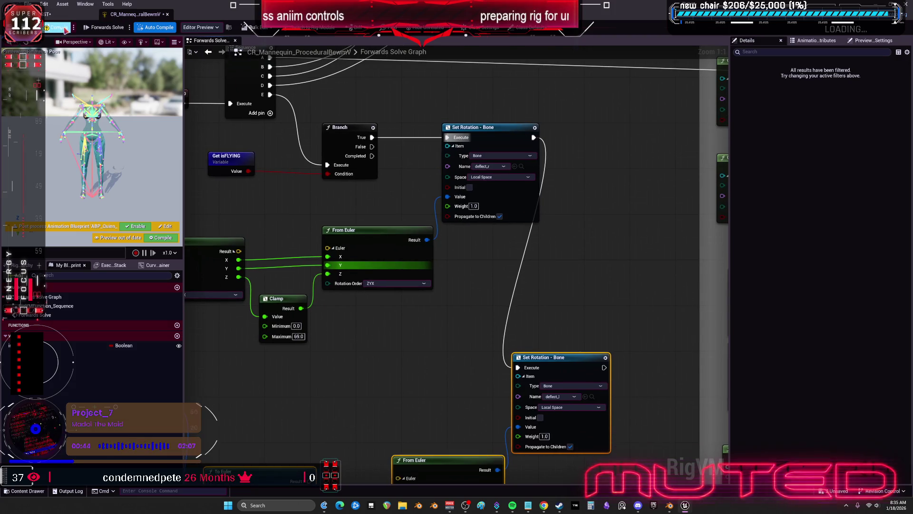
left_click(65, 28)
key("alt+Tab")
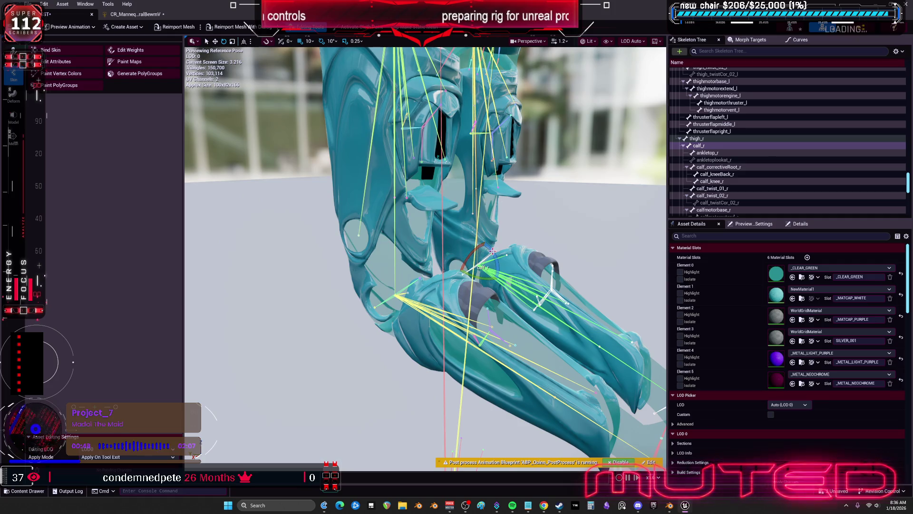
Bend the right and left calf bones in the mesh preview to test the rig.
left_click_drag(493, 251, 499, 262)
left_click(399, 297)
left_click_drag(399, 298, 364, 264)
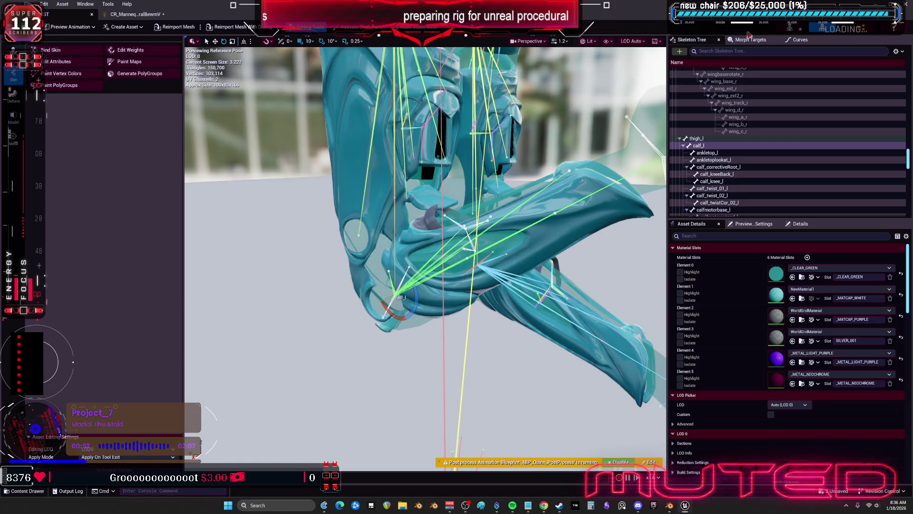
Close the skeletal mesh editor, Save All assets, and bring up the Blender rig file.
key("alt+Tab")
left_click(29, 4)
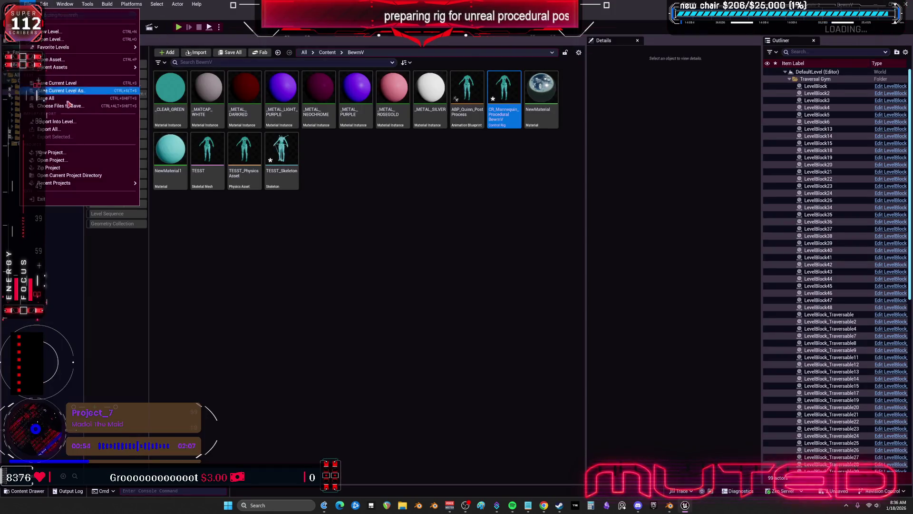
left_click(71, 101)
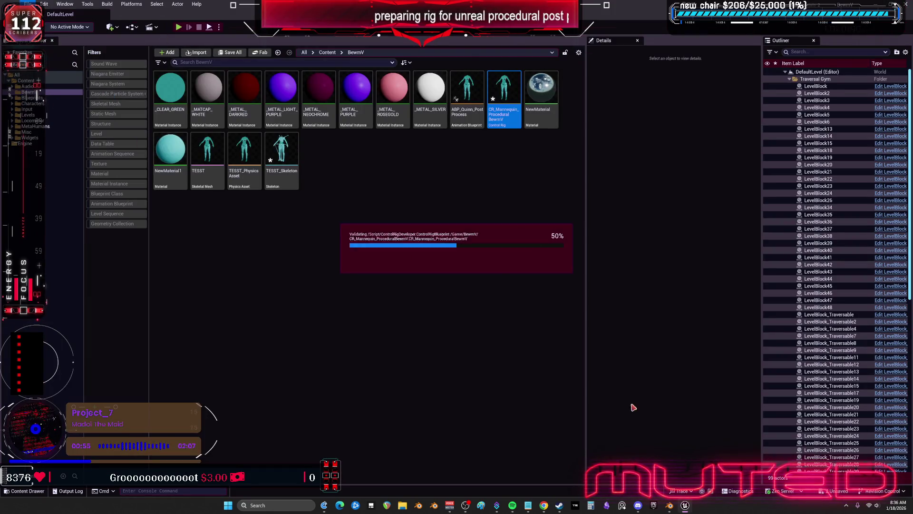
left_click(670, 505)
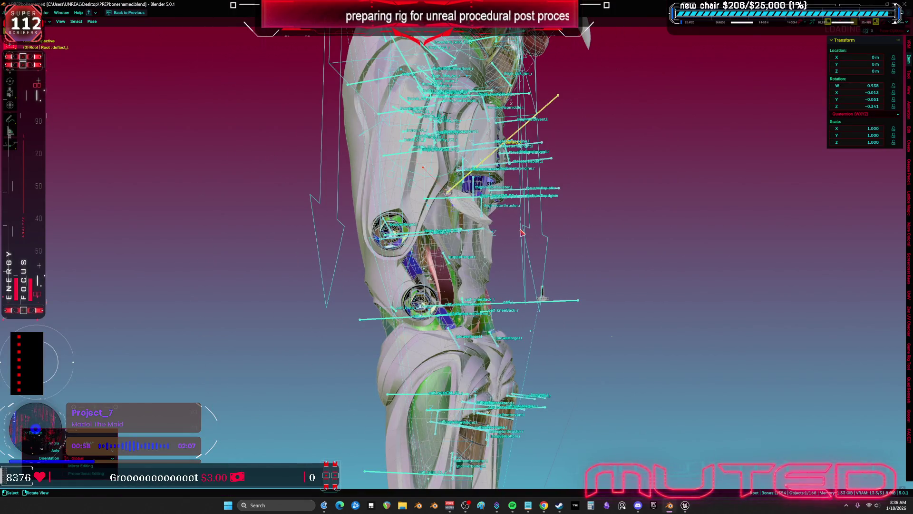
Clear the user transforms on all bones and save the Blender file.
key("a")
right_click(522, 232)
key("Return")
key("ctrl+s")
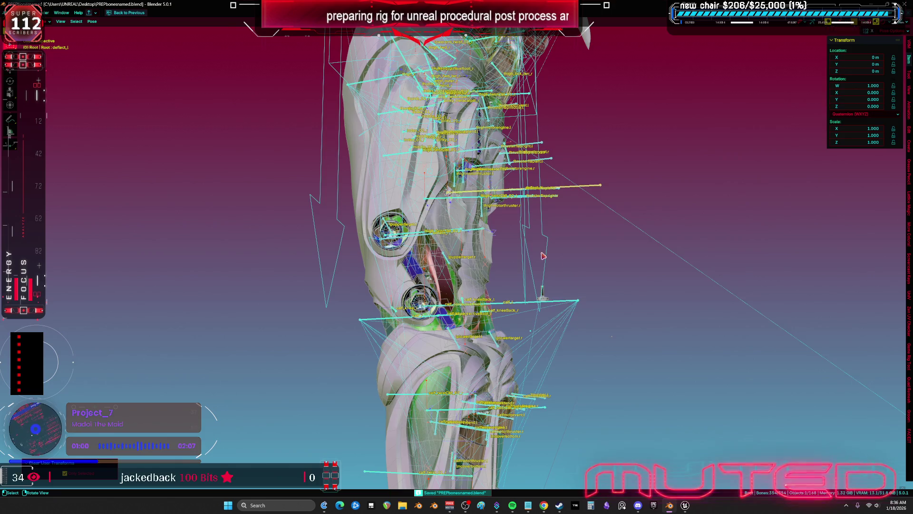
Inspect the ankle and calf pistons from behind, then select the rig armature in pose mode.
mouse_move(573, 329)
left_mouse_down()
mouse_move(488, 272)
mouse_move(501, 282)
mouse_move(490, 196)
mouse_move(470, 225)
mouse_move(466, 178)
mouse_move(393, 206)
mouse_move(454, 236)
left_mouse_up()
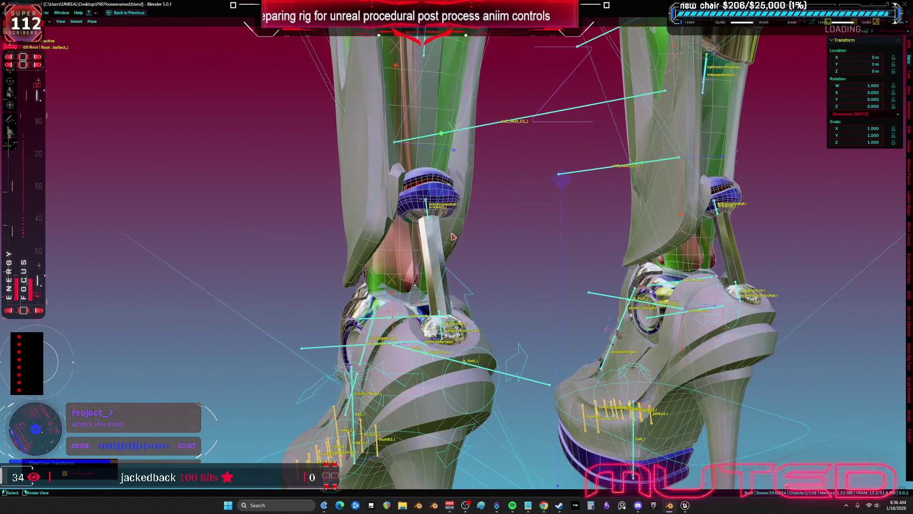
left_click(437, 232)
key("g")
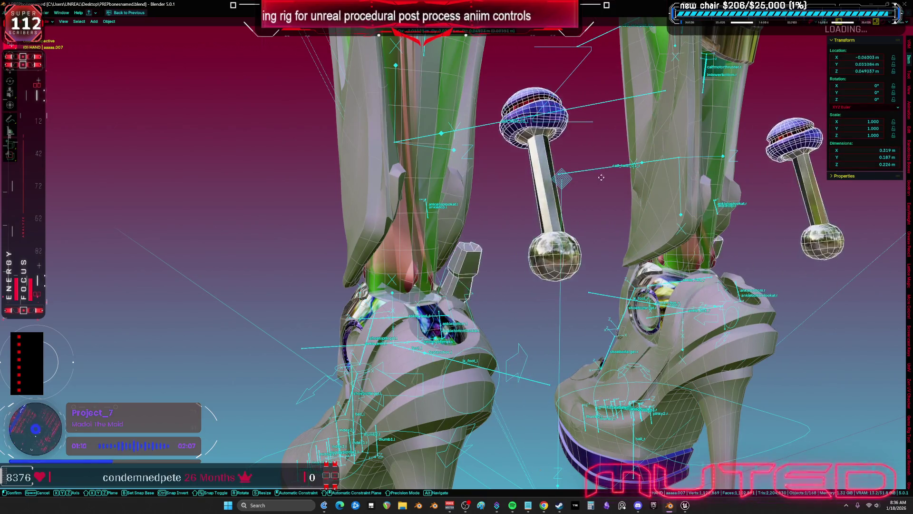
key("Escape")
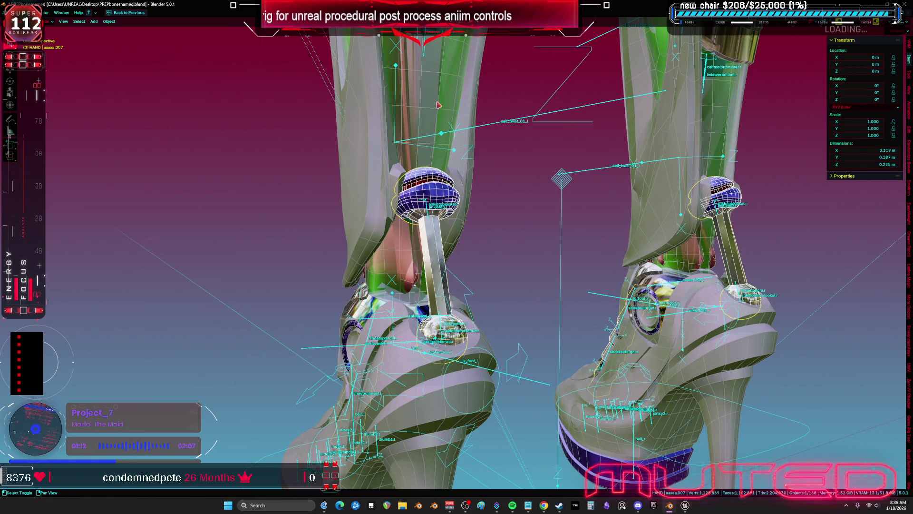
left_click(426, 352)
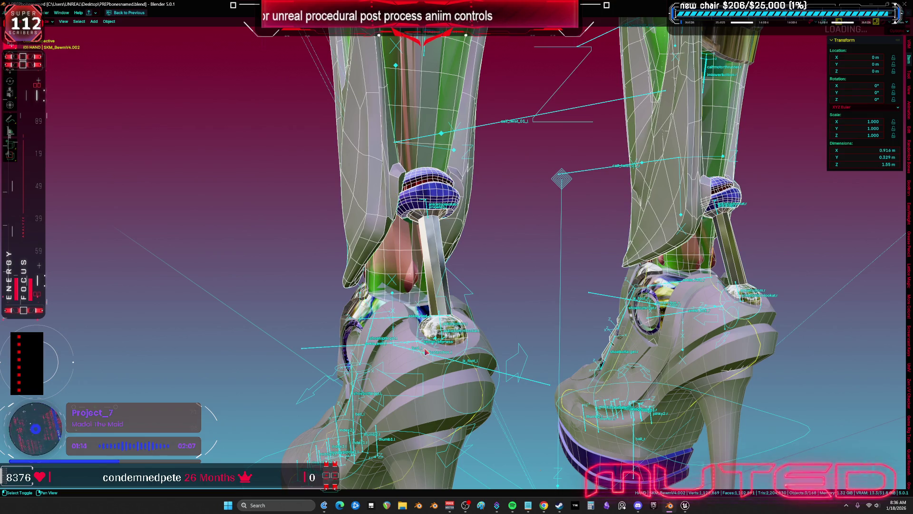
scroll(414, 366, "down", 3)
left_click(421, 302)
scroll(422, 303, "up", 2)
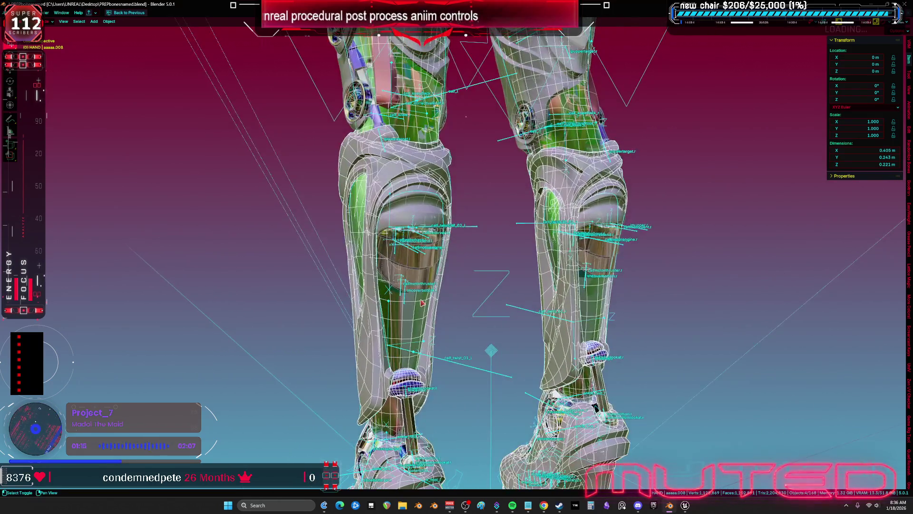
left_click(466, 229)
key("ctrl+Tab")
Export the rig as FBX, overwriting TESST.fbx.
left_click(13, 12)
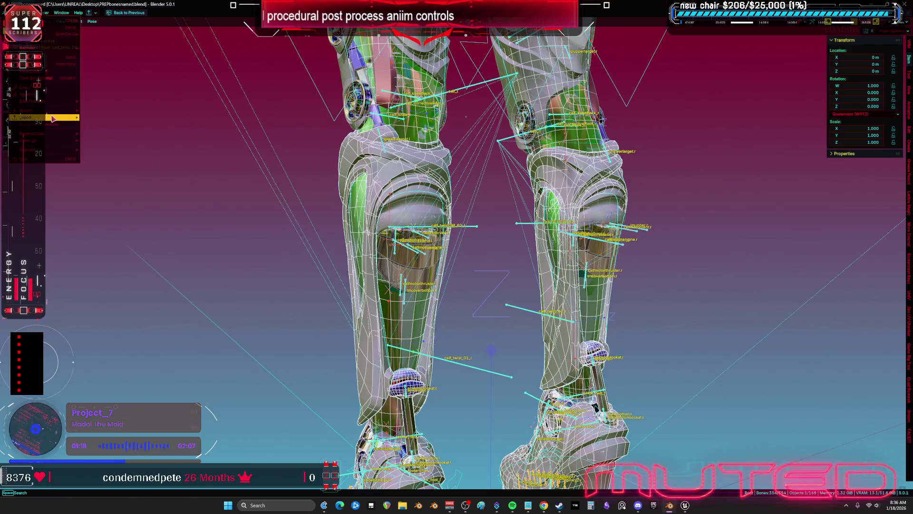
mouse_move(48, 119)
left_click(124, 180)
left_click(309, 236)
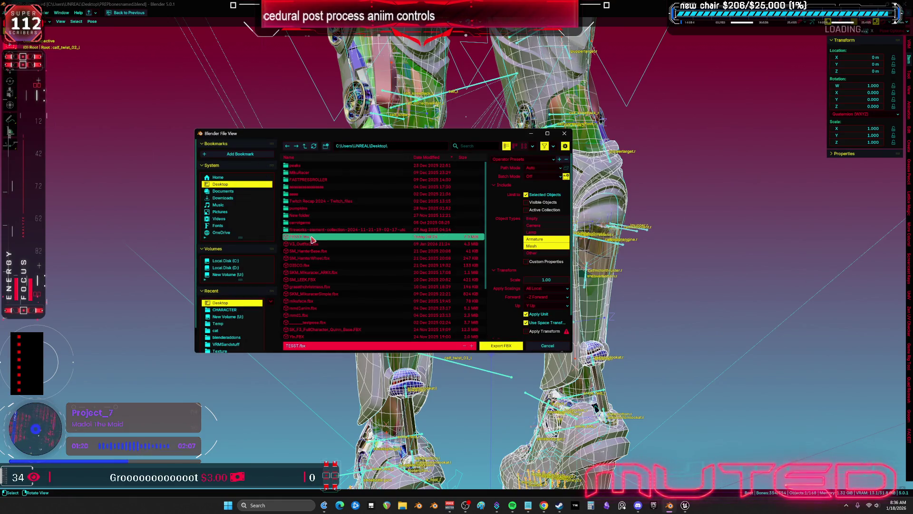
left_click(515, 346)
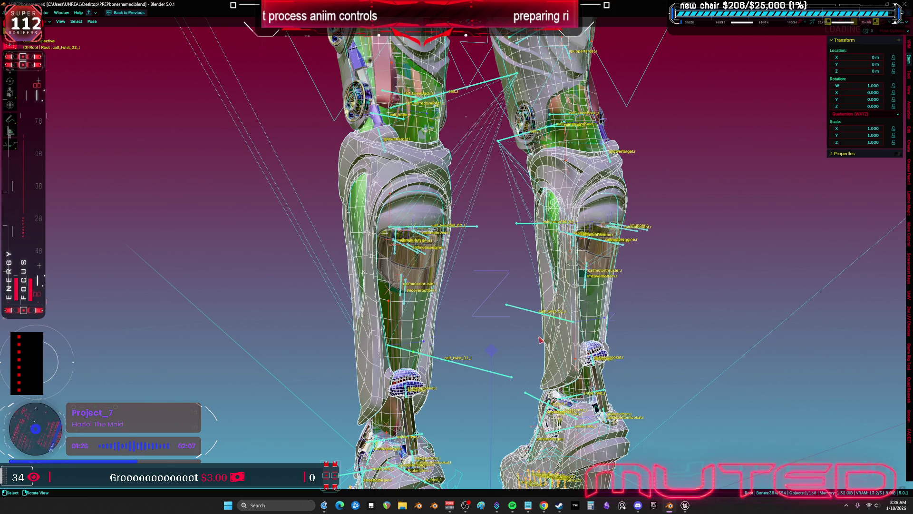
scroll(540, 340, "down", 2)
Reimport TESST from the updated FBX, then open it and fly the camera in to the boots.
key("alt+Tab")
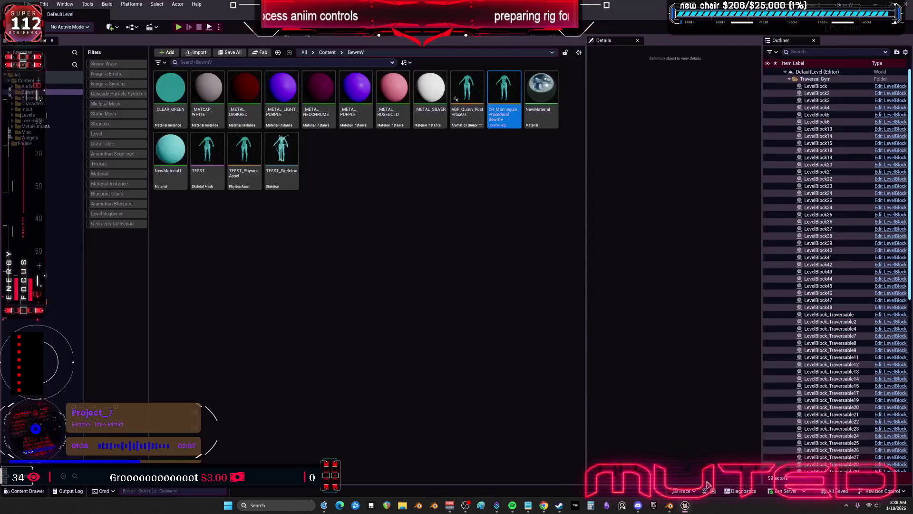
left_click(312, 255)
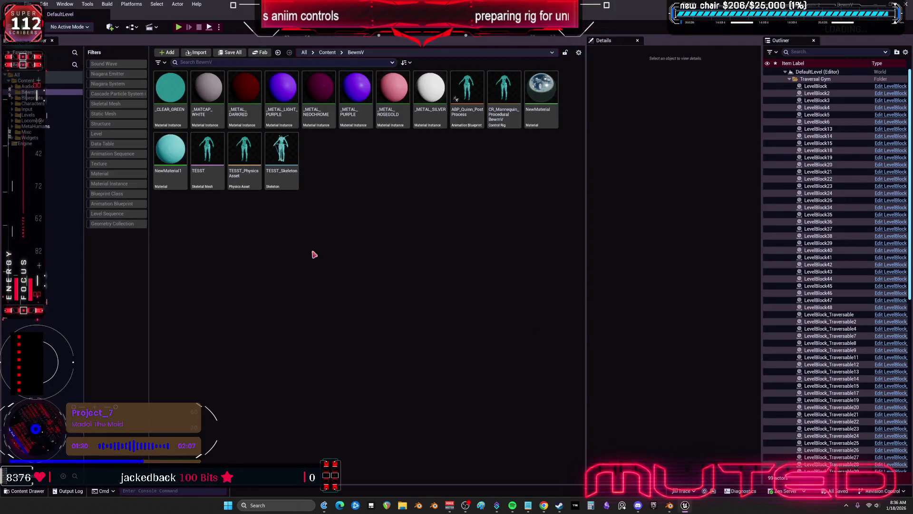
right_click(209, 151)
mouse_move(293, 189)
left_click(272, 230)
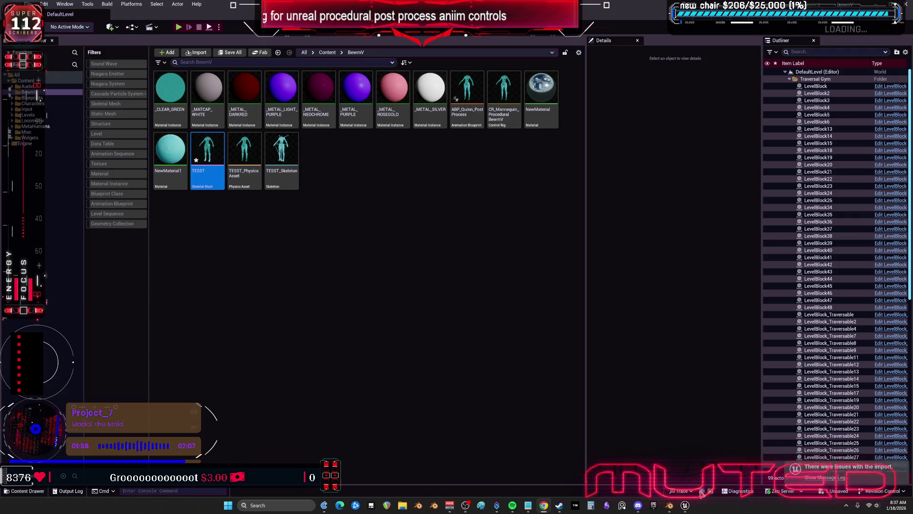
double_click(207, 155)
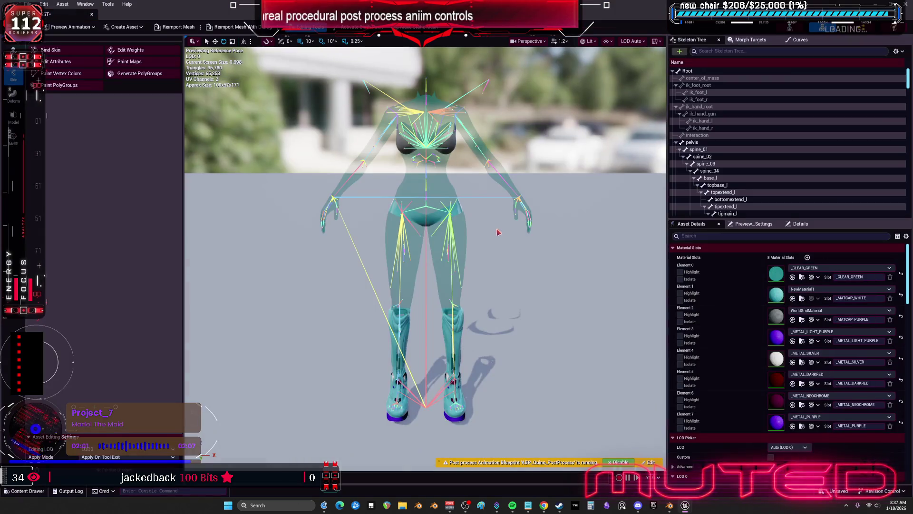
mouse_move(483, 233)
left_mouse_down()
mouse_move(490, 209)
mouse_move(468, 152)
mouse_move(514, 149)
left_mouse_up()
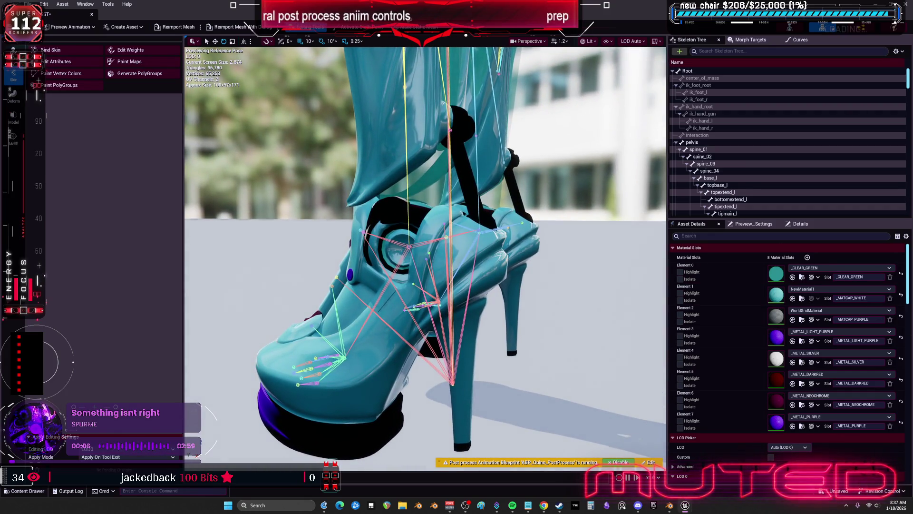
Assign NewMaterial to Elements 4–6 and NewMaterial1 to Elements 2, 3 and 7.
key("super+Down")
left_click(721, 286)
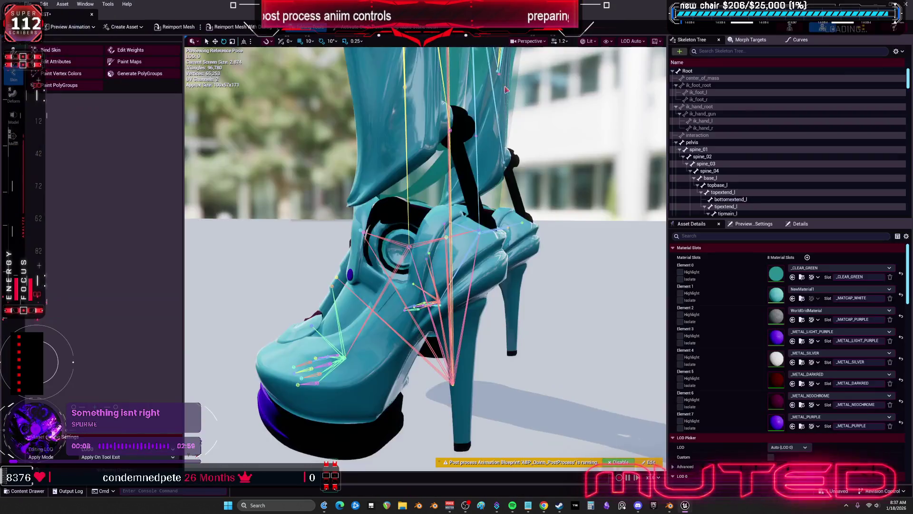
left_click(792, 362)
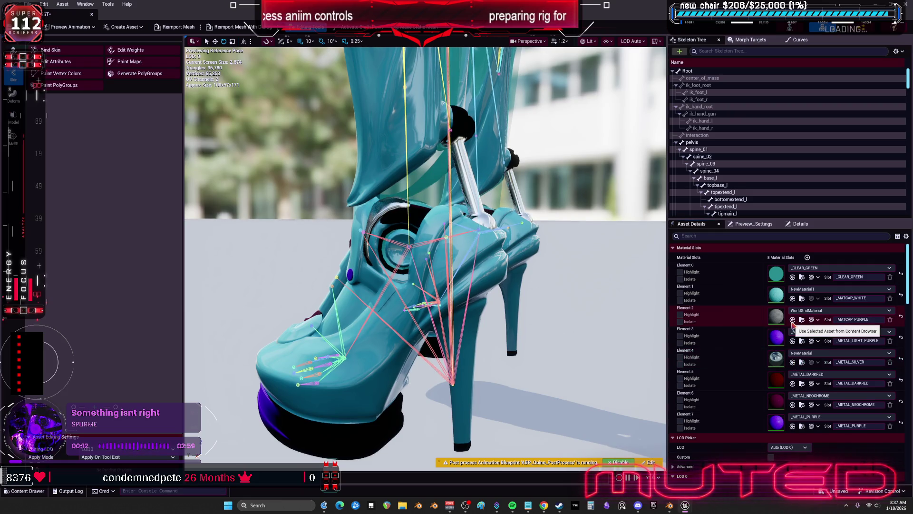
left_click(793, 383)
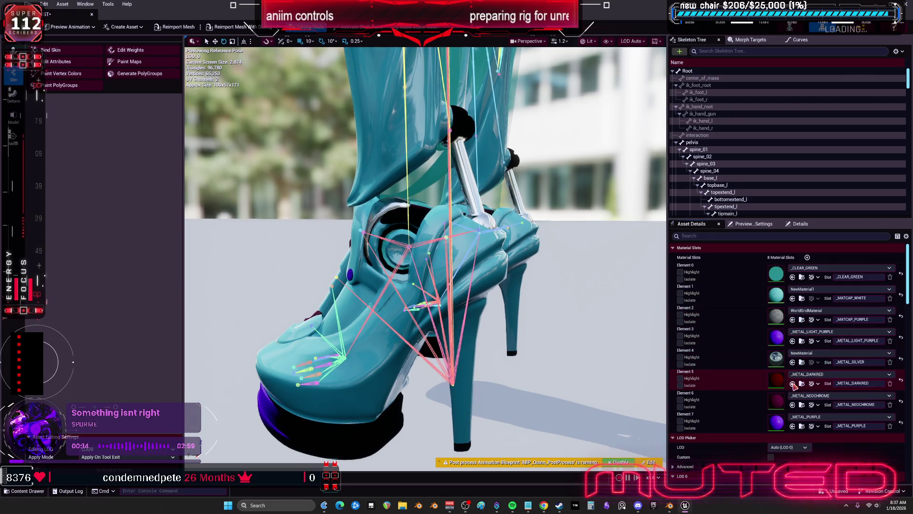
left_click(792, 405)
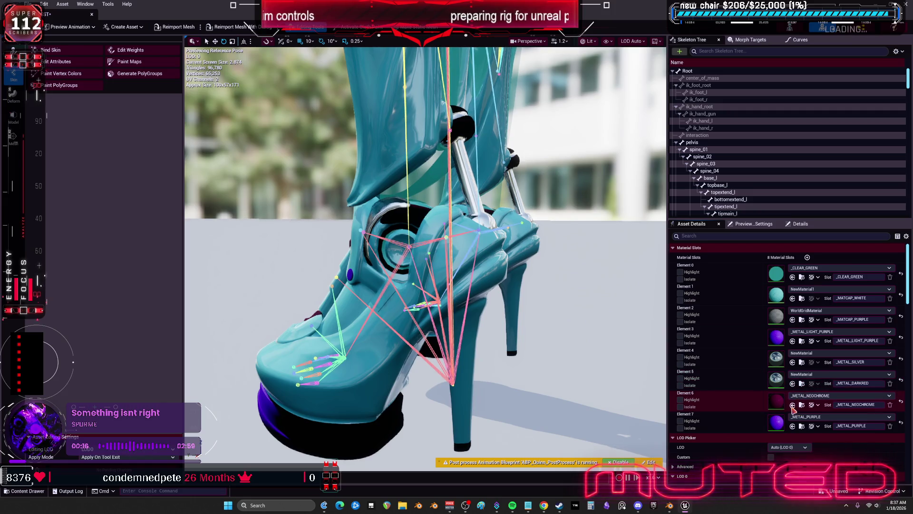
mouse_move(428, 257)
left_mouse_down()
mouse_move(409, 252)
mouse_move(466, 247)
left_mouse_up()
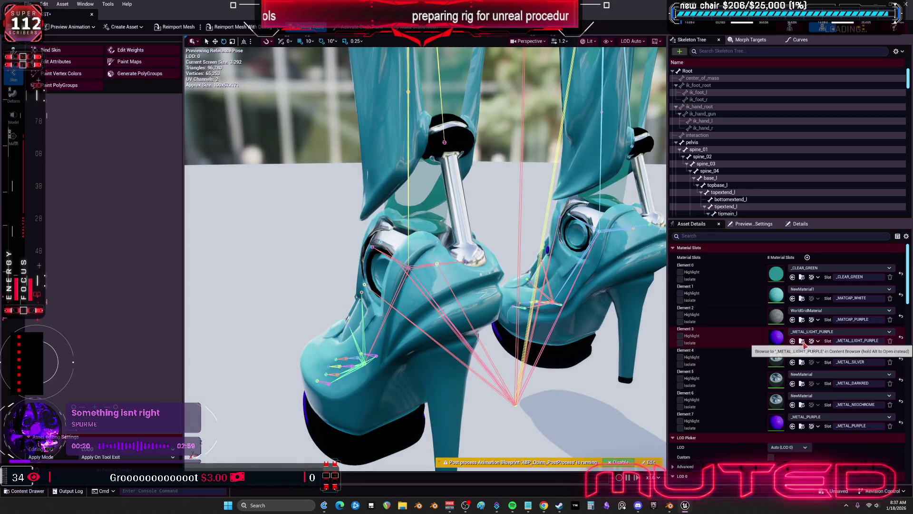
left_click(793, 320)
left_click(792, 426)
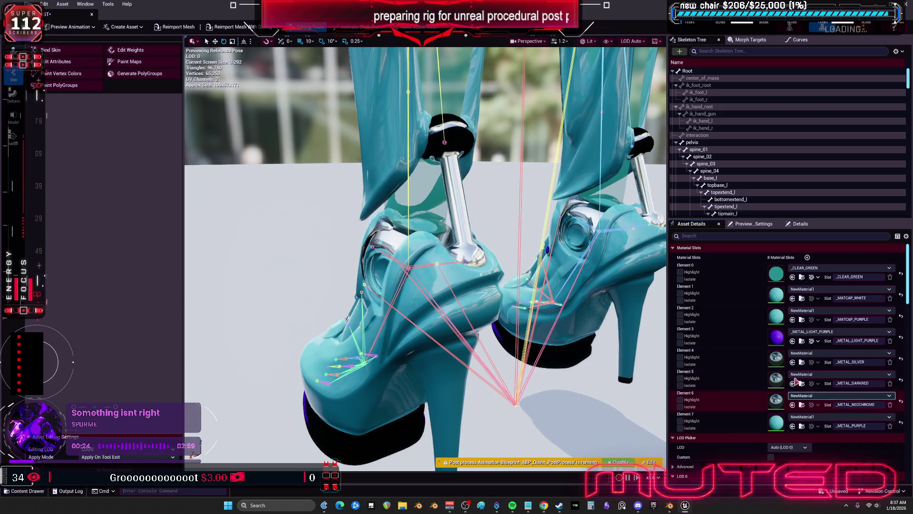
left_click(792, 341)
mouse_move(429, 245)
left_mouse_down()
mouse_move(456, 238)
mouse_move(428, 245)
left_mouse_up()
Save the mesh and rotate the foot_l bone to test the pistons.
key("ctrl+s")
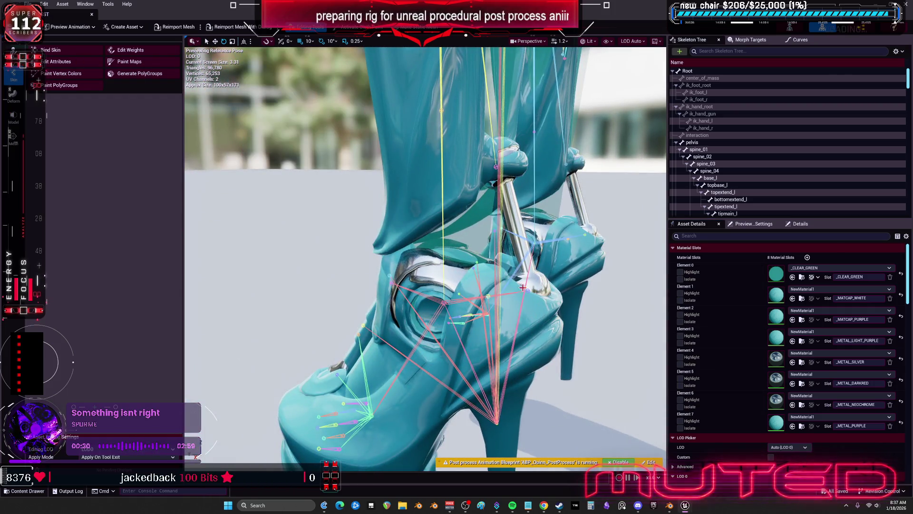
left_click(438, 337)
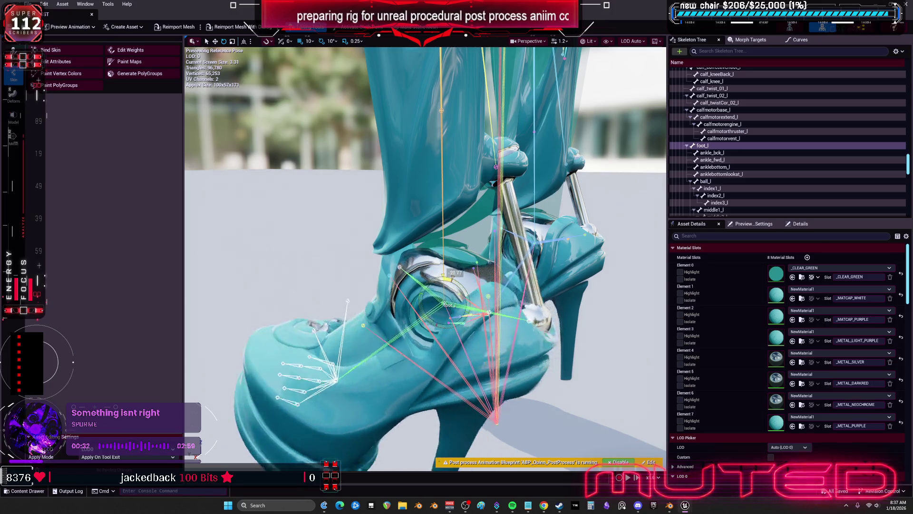
left_click_drag(440, 276, 333, 284)
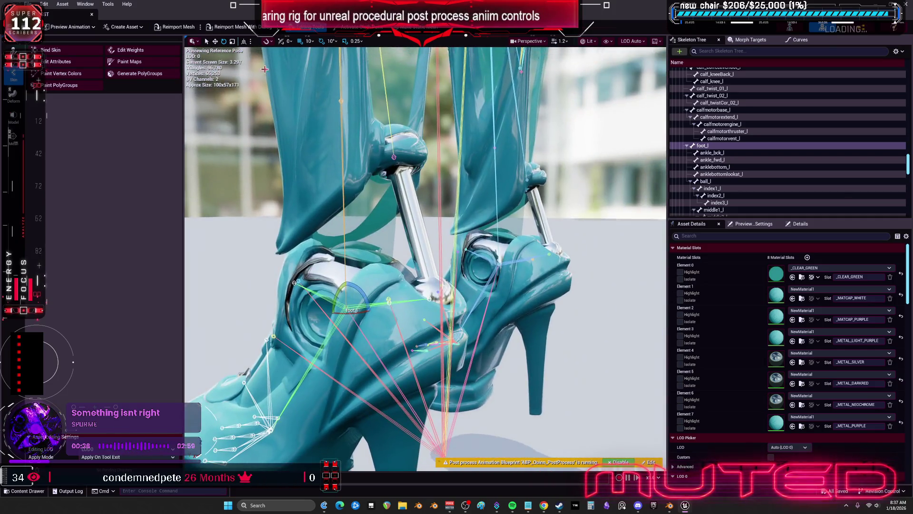
key("super+Down")
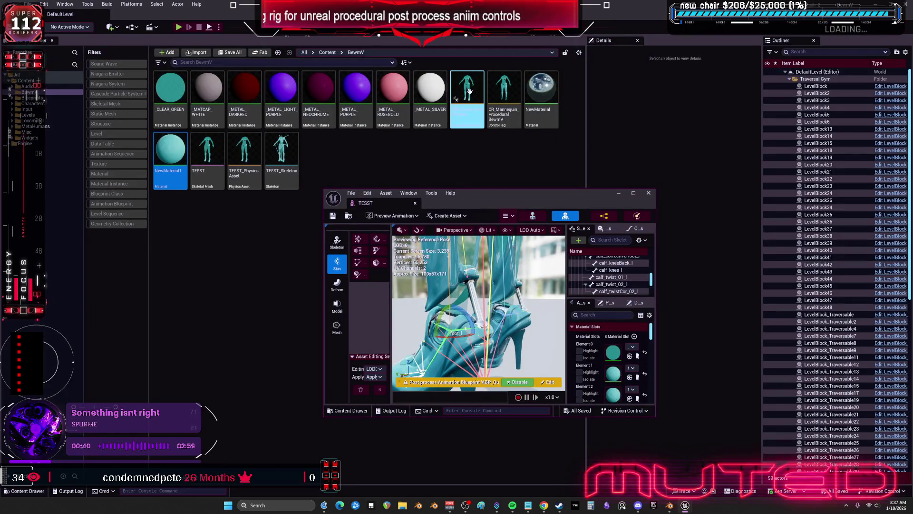
Open ABP_Quinn_PostProcess and duplicate both elbow piston node groups above the originals.
left_click(471, 93)
key("super+Up")
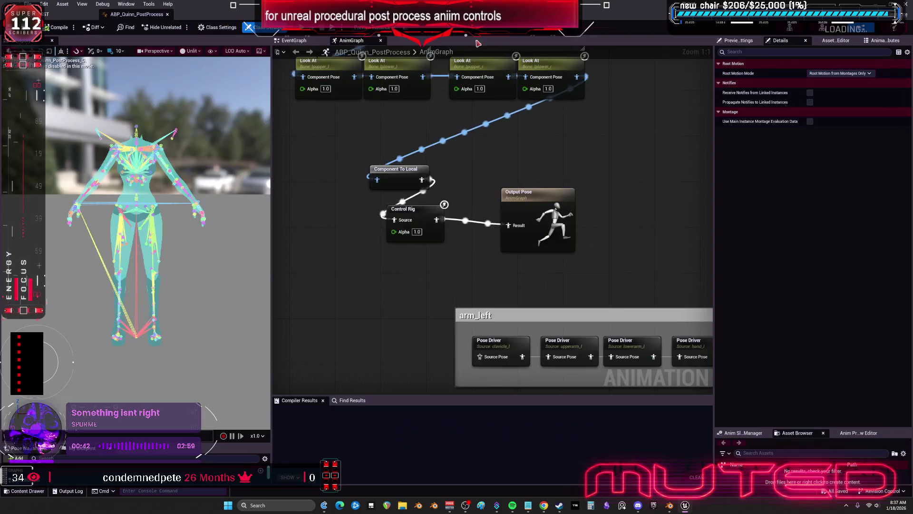
scroll(570, 234, "down", 2)
scroll(547, 209, "up", 6)
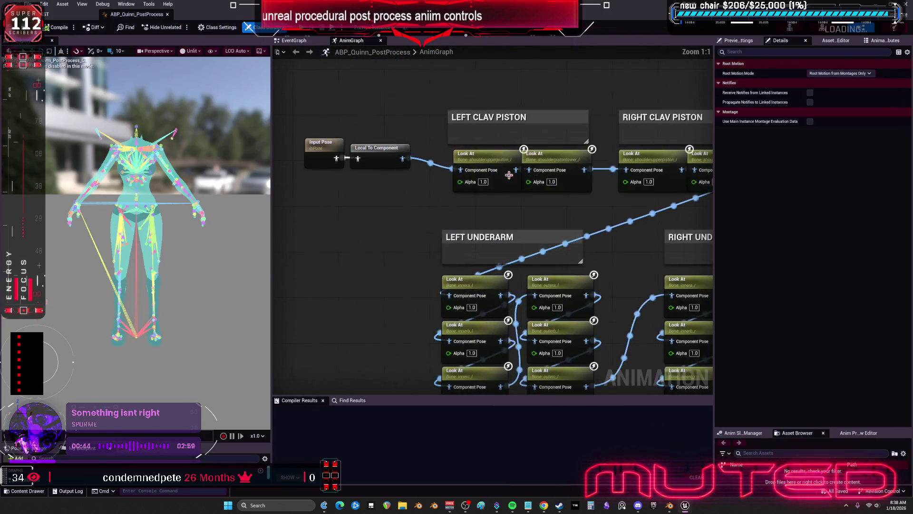
scroll(539, 199, "down", 4)
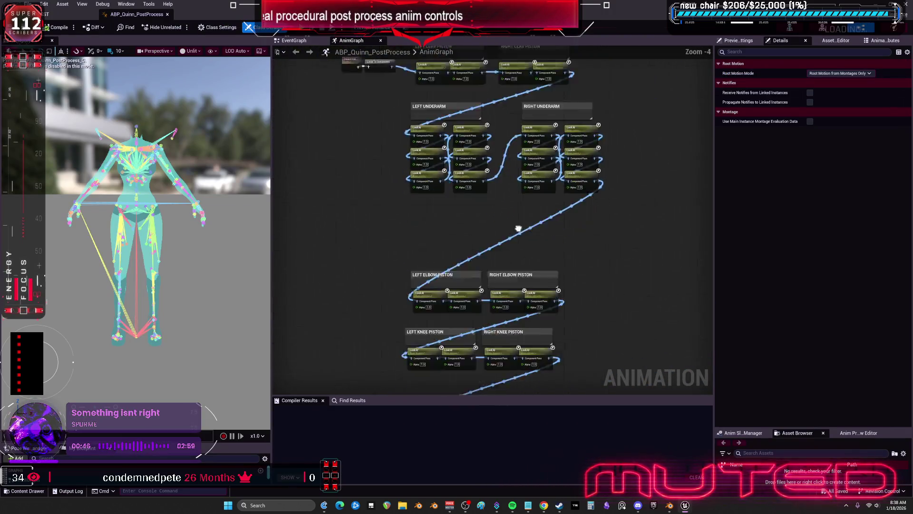
scroll(518, 228, "up", 3)
left_click_drag(658, 306, 302, 211)
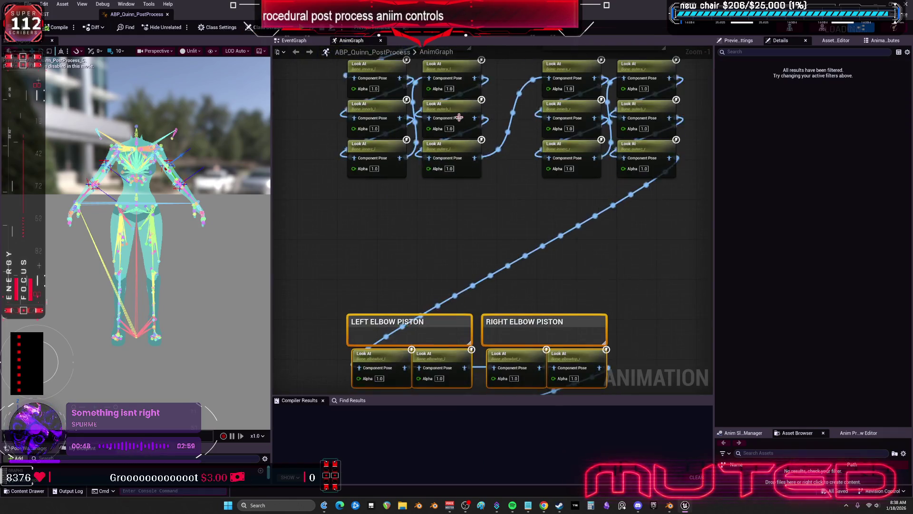
key("ctrl+c")
key("ctrl+v")
left_click_drag(422, 242, 456, 246)
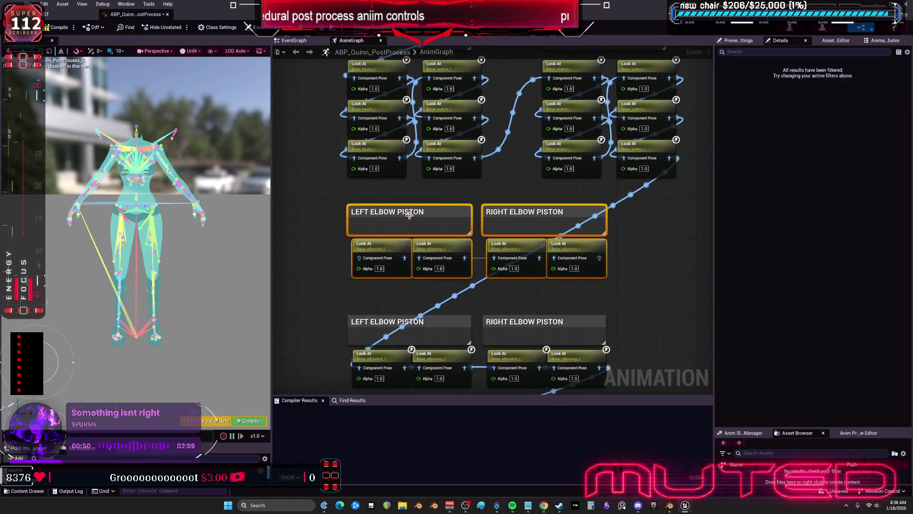
Rename the copies LEFT ANKLE PISTON and RIGHT ANKLE PISTON and wire the pose into the left Look At node.
double_click(378, 212)
left_click_drag(373, 212, 398, 213)
type("A")
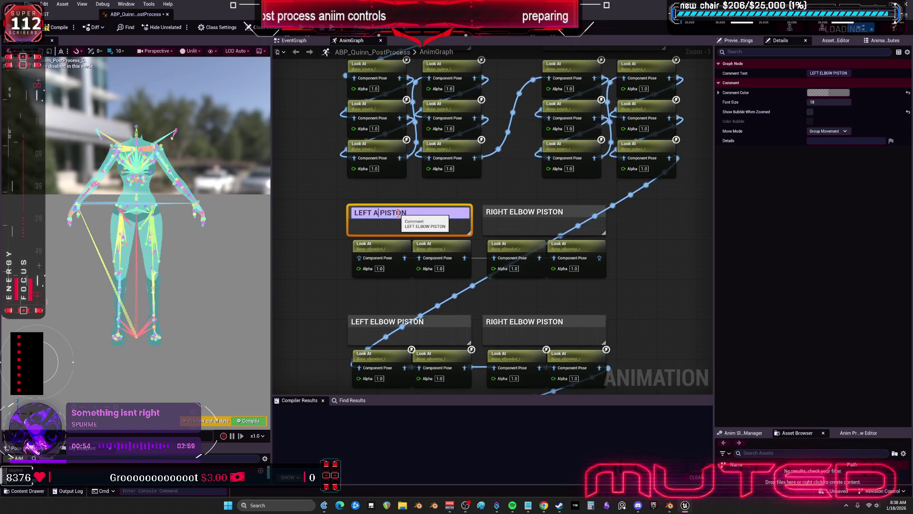
type("NKLE")
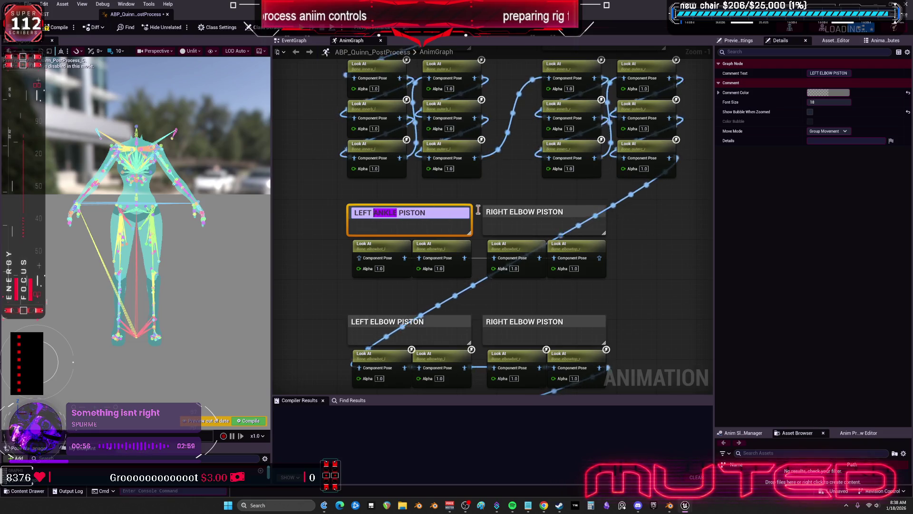
double_click(545, 215)
type("ANKLE")
left_click(476, 222)
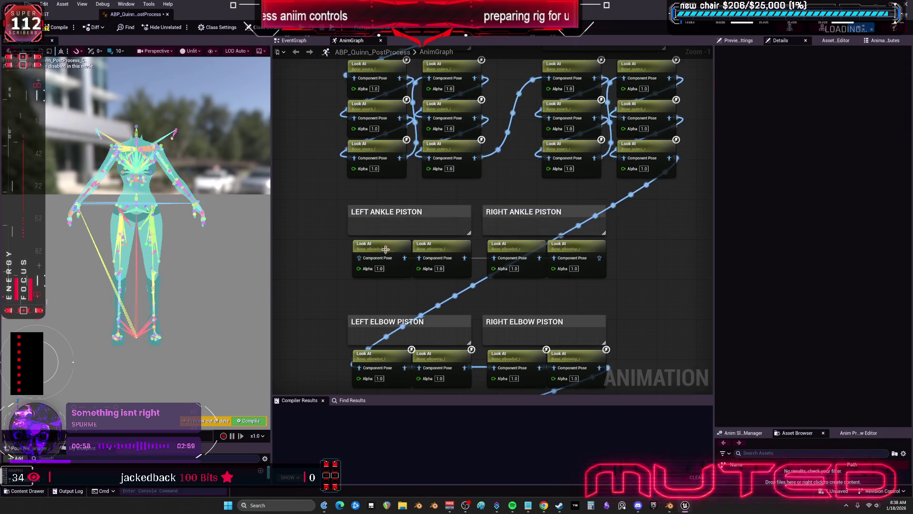
left_click_drag(668, 164, 609, 263)
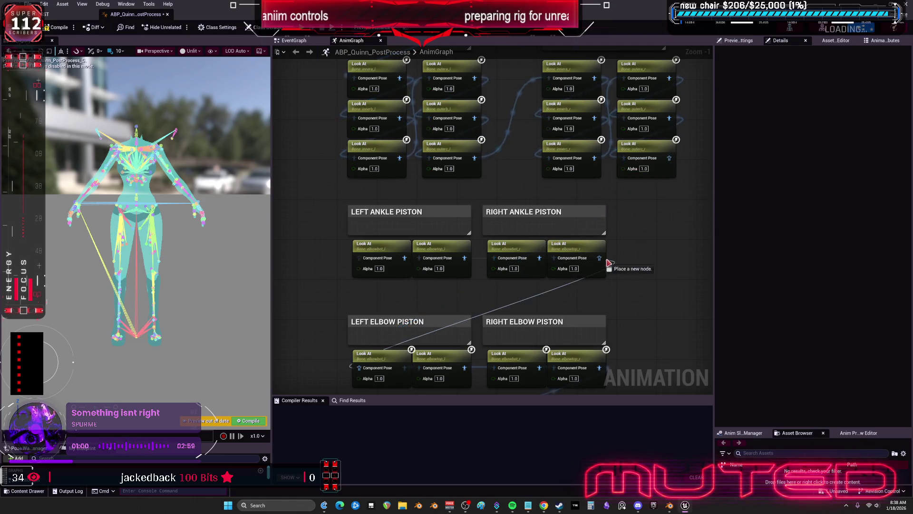
left_click_drag(625, 192, 359, 257)
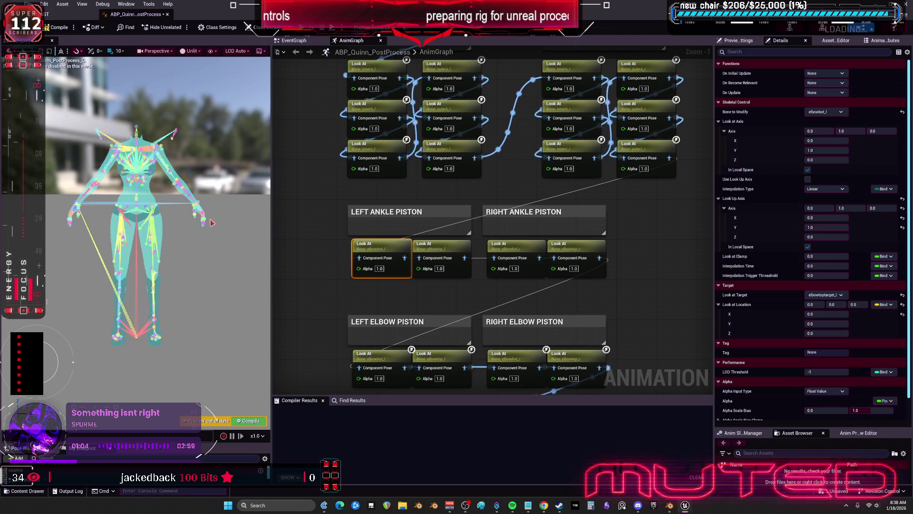
In Blender, select the Root armature, isolate it in local view and enter Edit Mode.
left_click(670, 506)
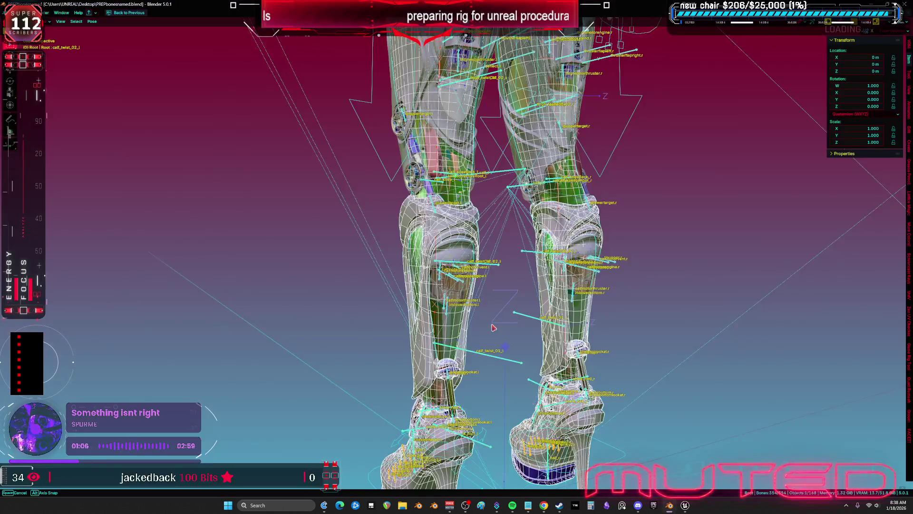
key("ctrl+Tab")
scroll(504, 256, "down", 5)
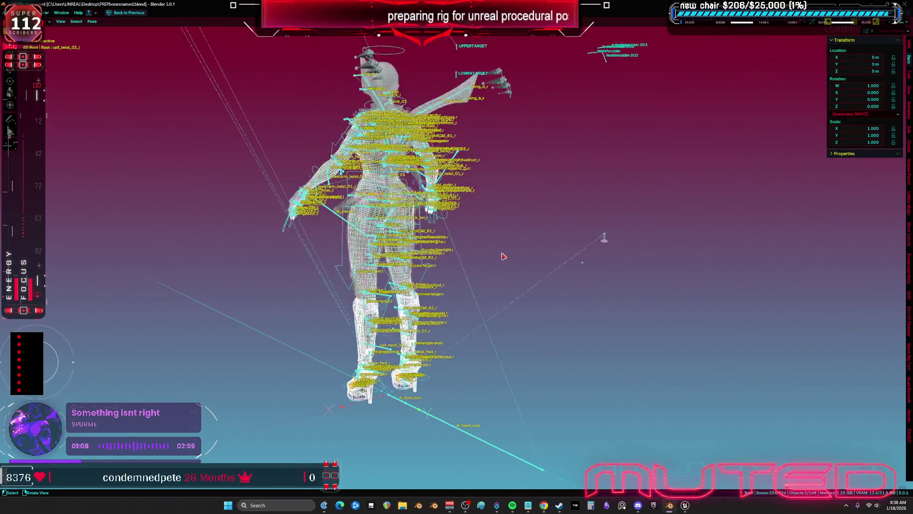
scroll(429, 213, "up", 5)
left_click(429, 214)
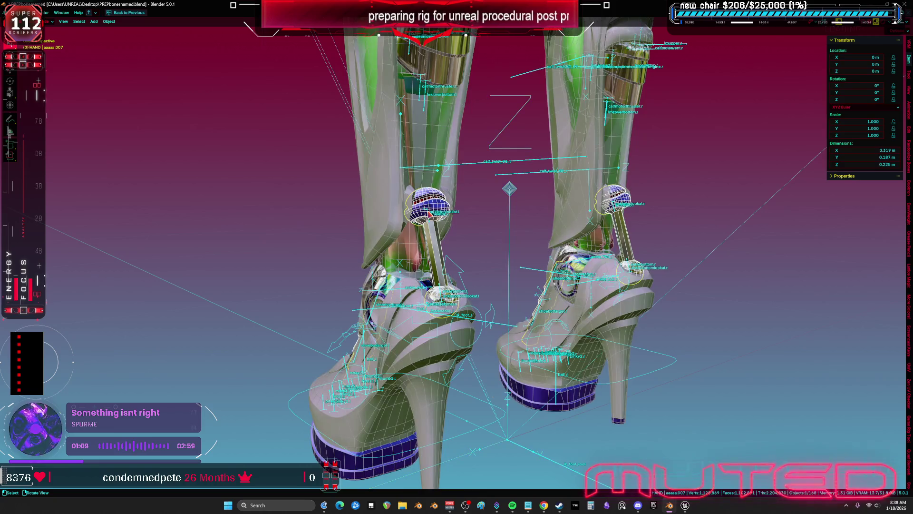
left_click(429, 217)
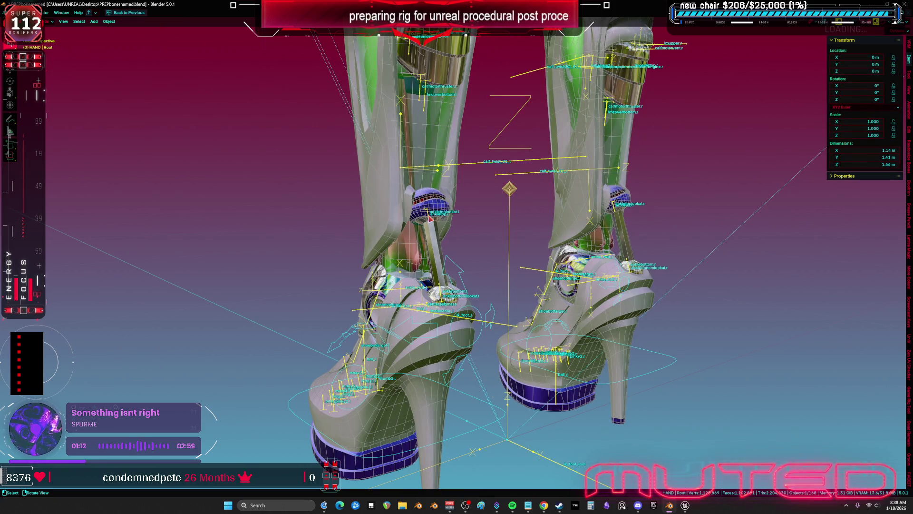
key("Tab")
key("Tab")
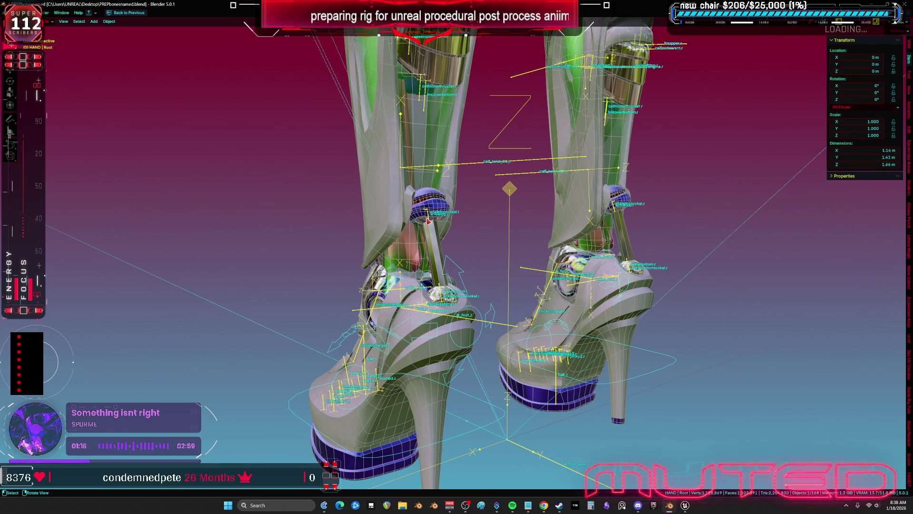
key("KP_Divide")
key("Tab")
Reveal all hidden bones and select the right ankle piston bones with anklebottom.r active.
key("alt+h")
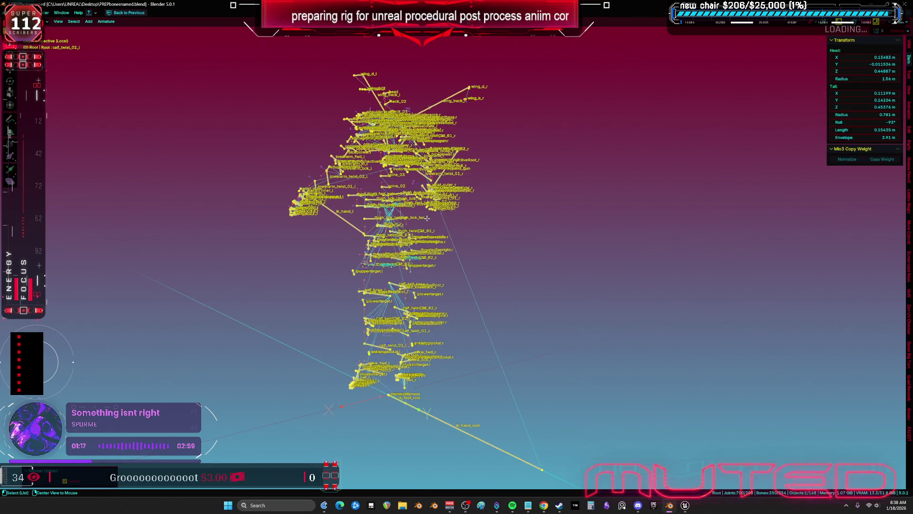
left_click_drag(345, 356, 430, 392)
key("KP_Decimal")
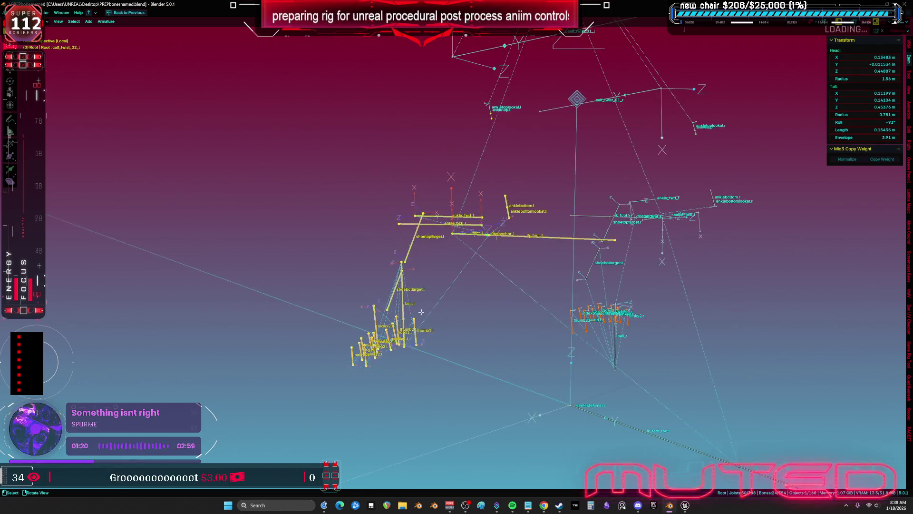
left_click(506, 196)
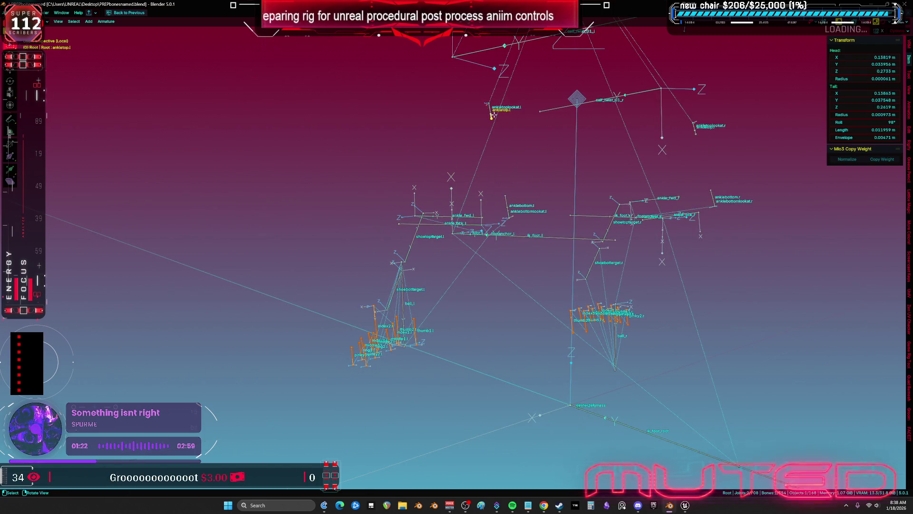
left_click(493, 114)
key("KP_Decimal")
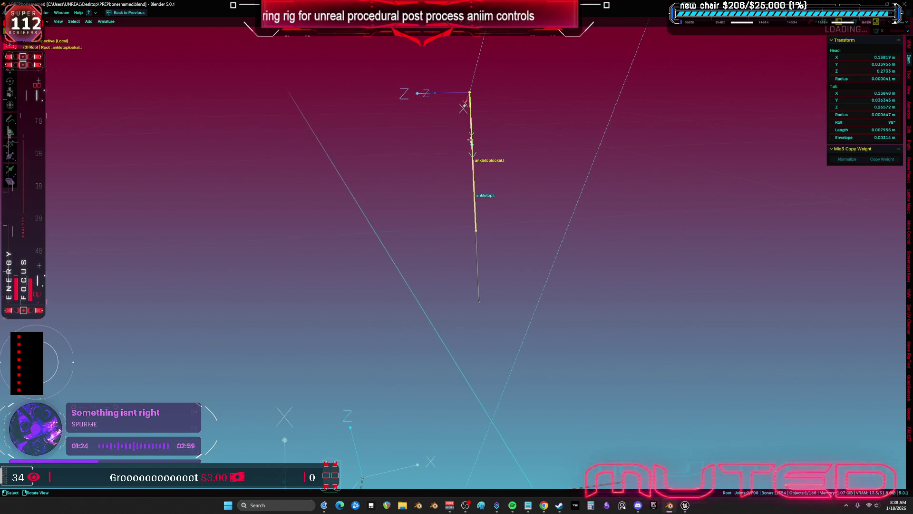
left_click_drag(470, 140, 455, 231)
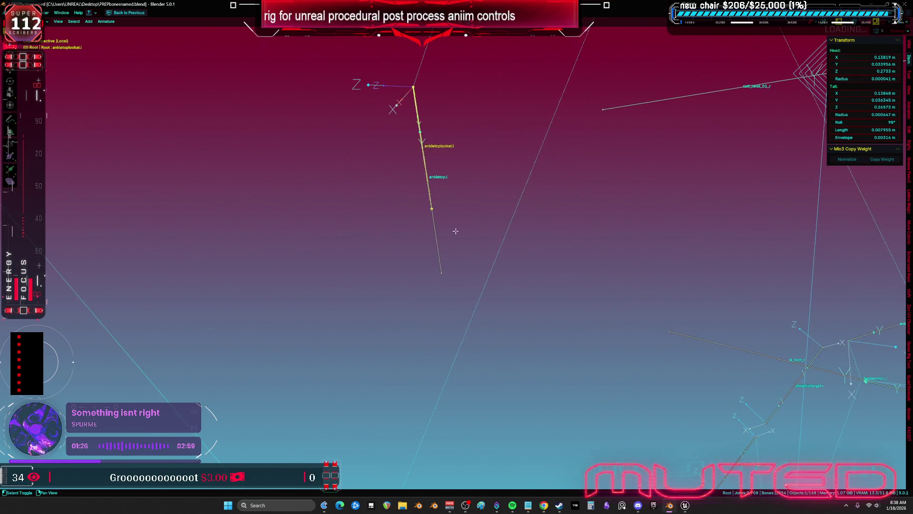
scroll(418, 219, "down", 5)
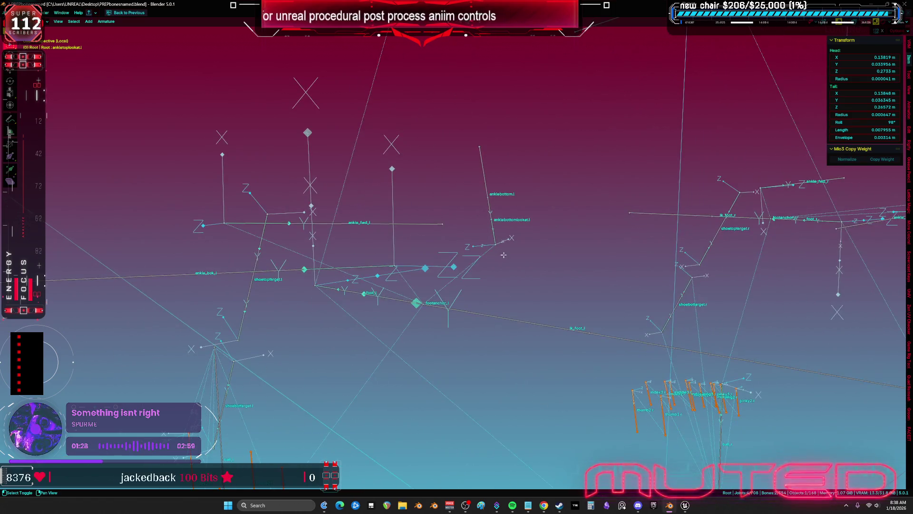
mouse_move(498, 220)
left_mouse_down()
mouse_move(591, 200)
mouse_move(412, 232)
left_mouse_up()
mouse_move(355, 196)
left_mouse_down()
mouse_move(459, 204)
mouse_move(433, 199)
mouse_move(438, 182)
left_mouse_up()
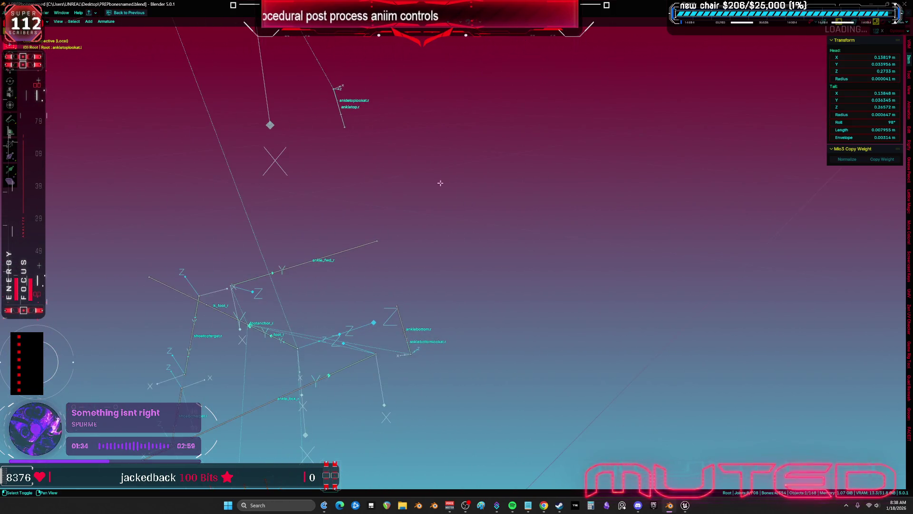
left_click_drag(322, 78, 377, 152)
key("KP_Decimal")
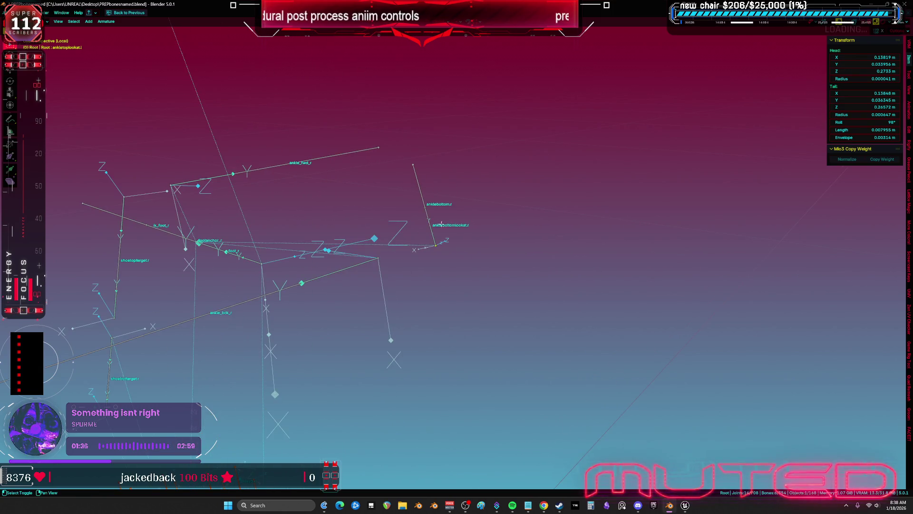
left_click(442, 224)
Rotate the selected right ankle bones 180° about their local Z axis.
key("z")
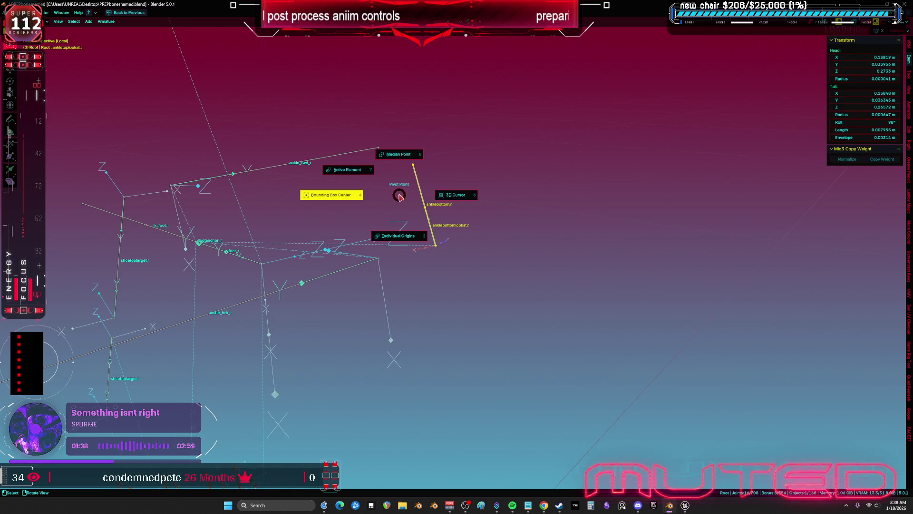
key("r")
key("z")
key("z")
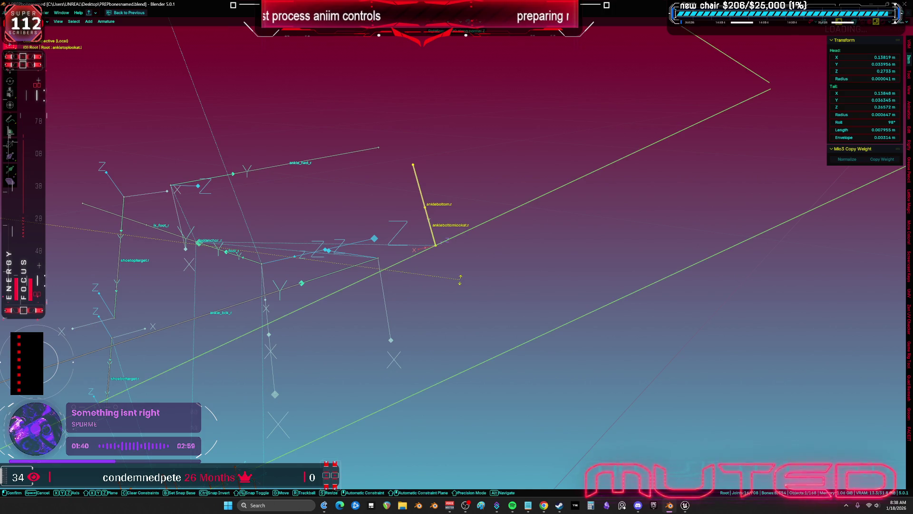
type("180")
key("Return")
scroll(423, 302, "down", 5)
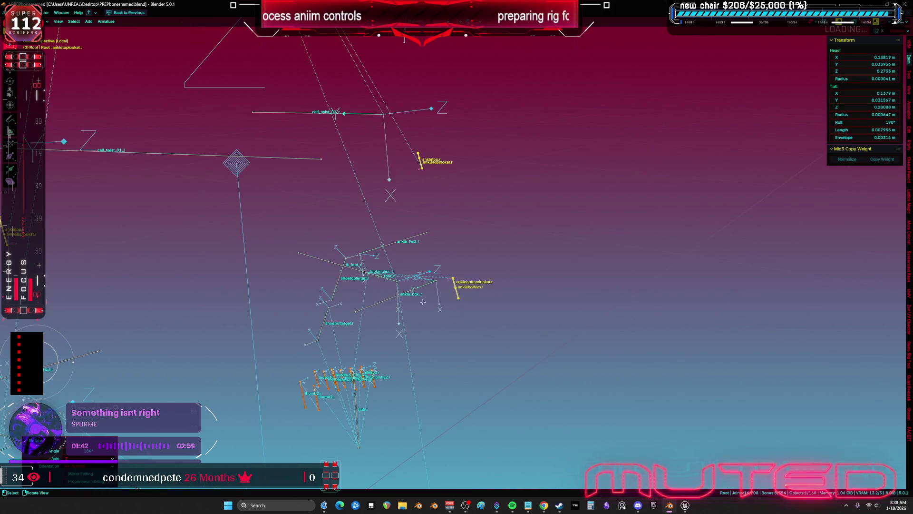
mouse_move(288, 293)
left_mouse_down()
mouse_move(414, 235)
mouse_move(459, 248)
mouse_move(587, 248)
left_mouse_up()
Hide the left foot's ik_foot_l and footanchor_l bones.
left_click(587, 249)
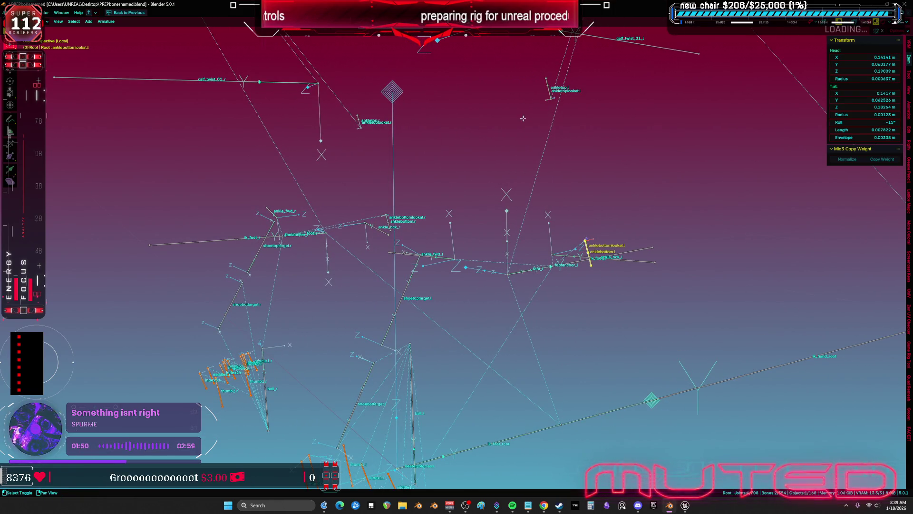
left_click(547, 84, "shift")
left_click(547, 87, "shift")
left_click_drag(547, 88, 546, 224)
left_click(578, 315, "shift")
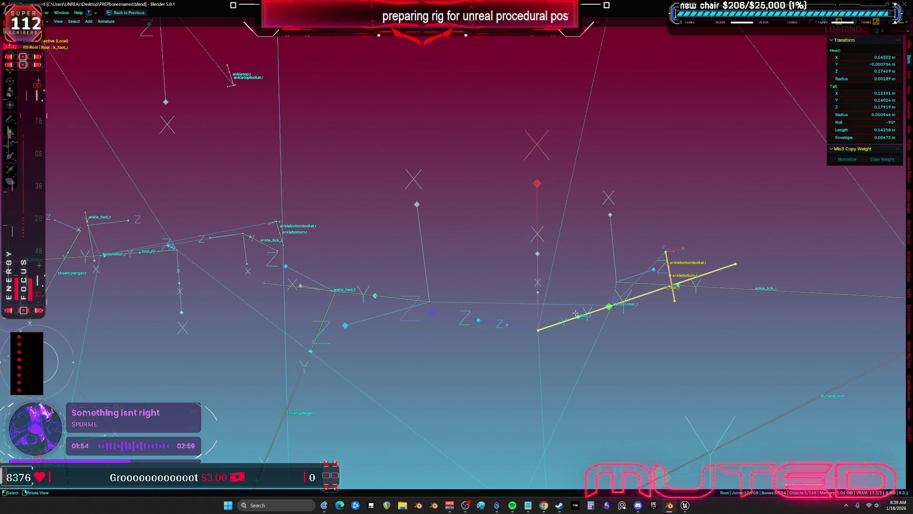
left_click(611, 312)
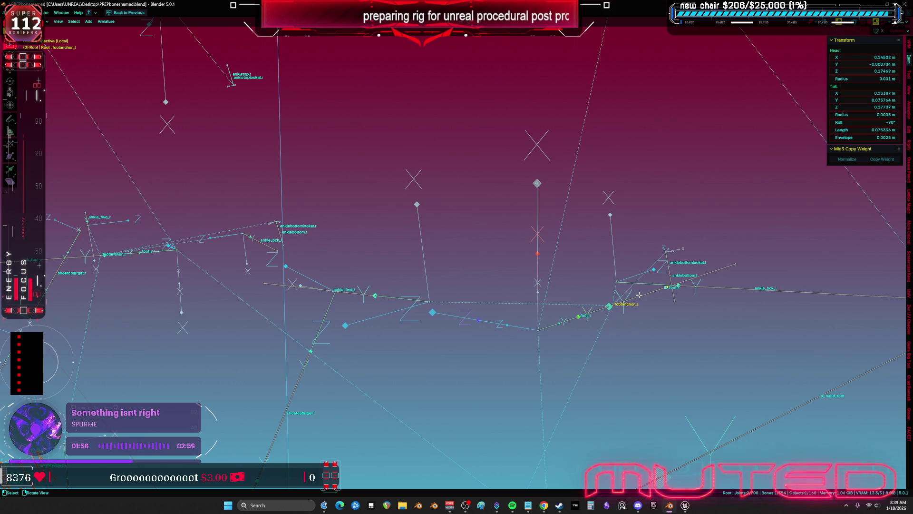
left_click(618, 307, "shift")
key("h")
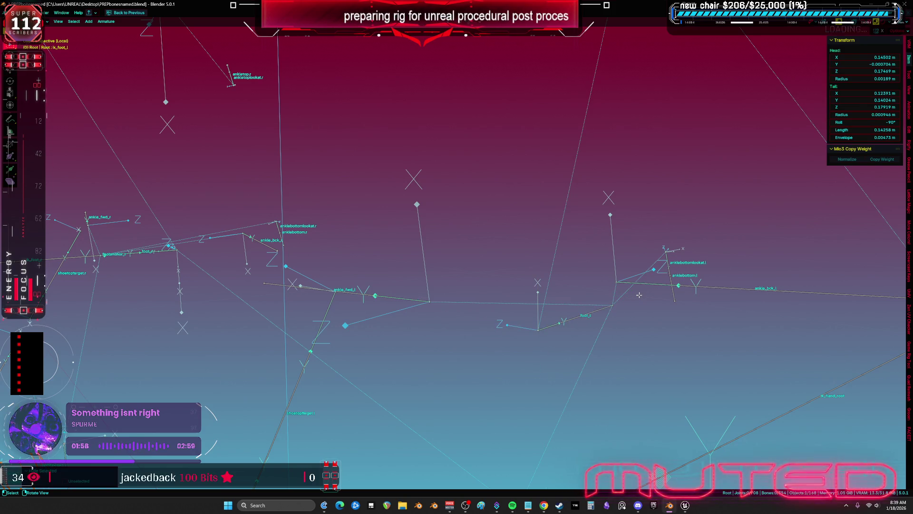
Recalculate the left ankle piston bones' roll to match the active foot_l bone.
left_click(601, 309)
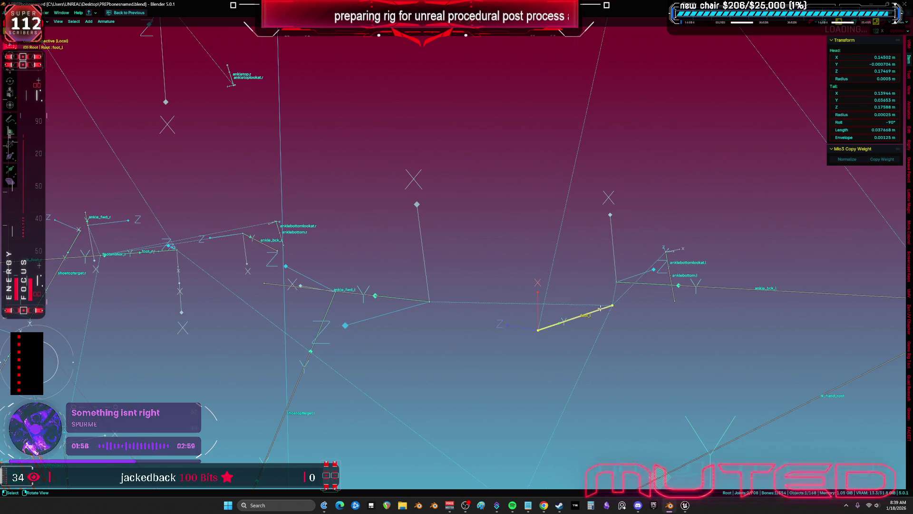
left_click(640, 292)
left_click(632, 272, "shift")
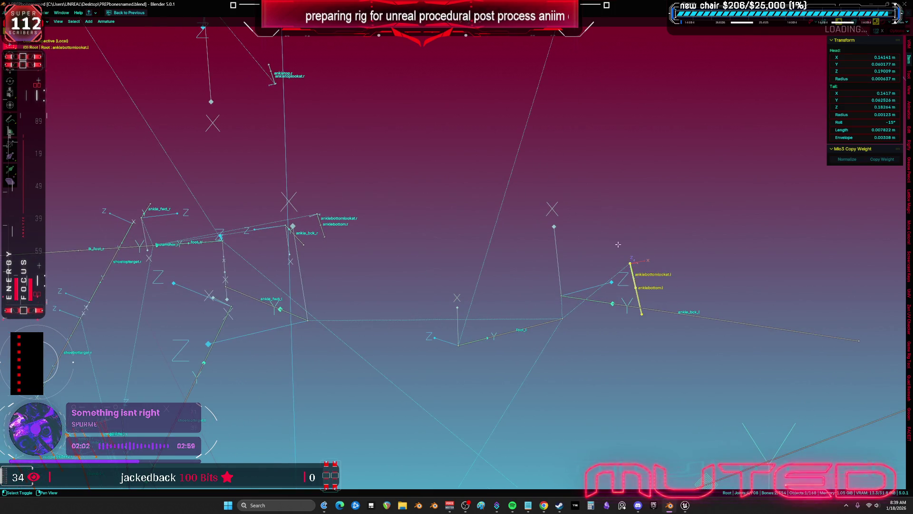
left_click_drag(618, 244, 556, 163)
left_click(576, 114, "shift")
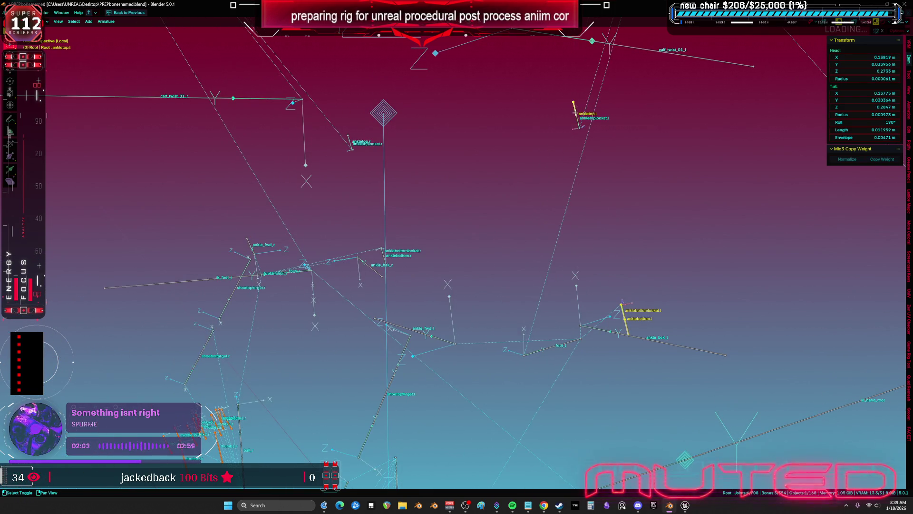
mouse_move(565, 277)
left_mouse_down()
mouse_move(573, 286)
mouse_move(383, 279)
left_mouse_up()
left_click(575, 284, "shift")
key("shift+n")
left_click(555, 285)
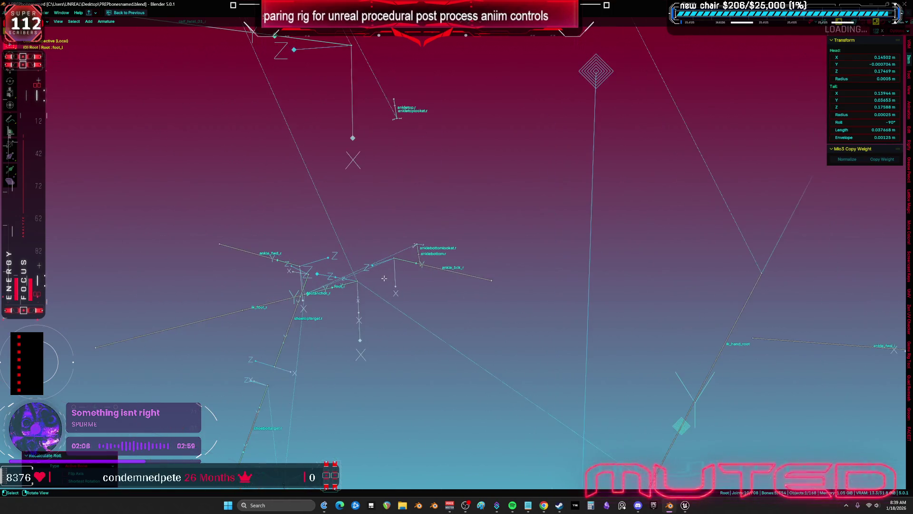
Hide the right IK bones, match the right ankle bones' roll to foot_r, then unhide all and exit local view.
left_click(263, 303)
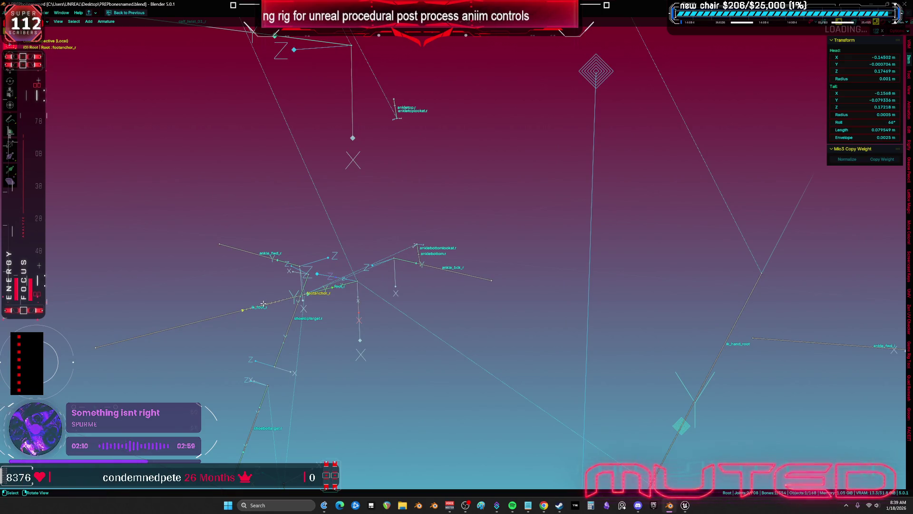
left_click(263, 304)
key("h")
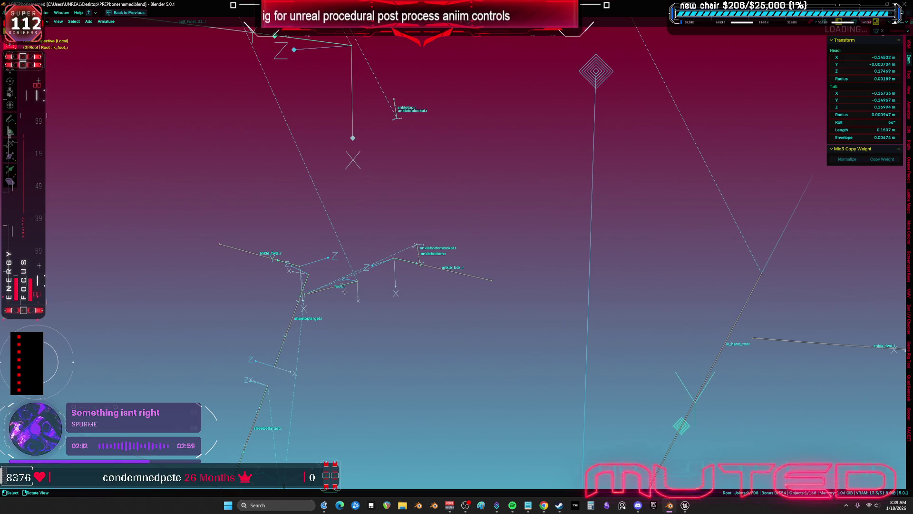
left_click(338, 288)
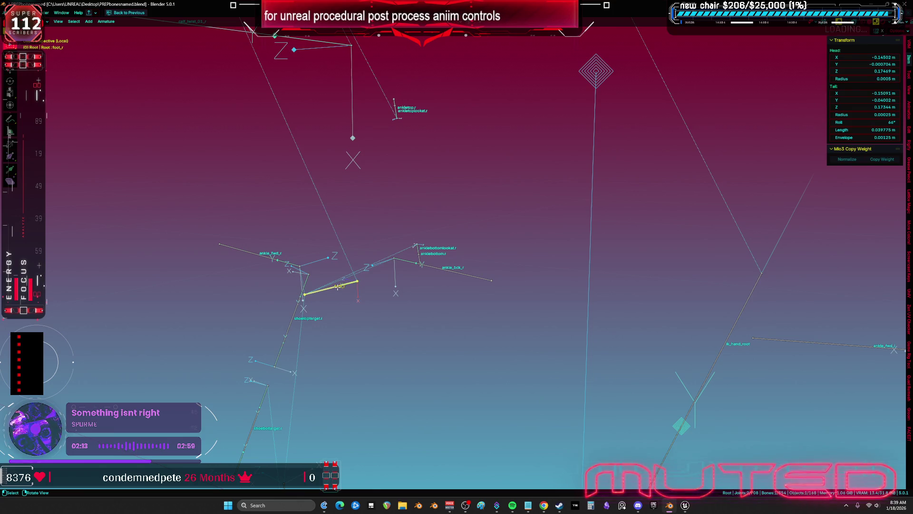
left_click(419, 248)
left_click(417, 247, "shift")
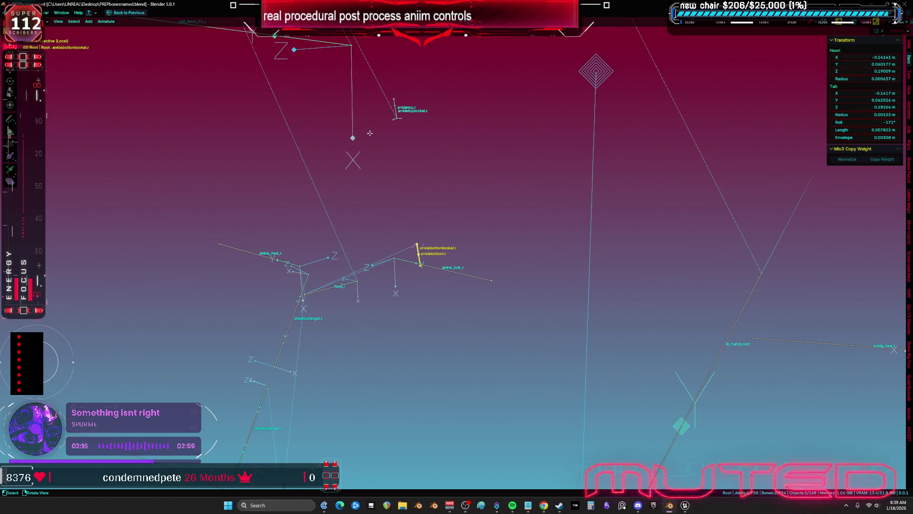
left_click(395, 111, "shift")
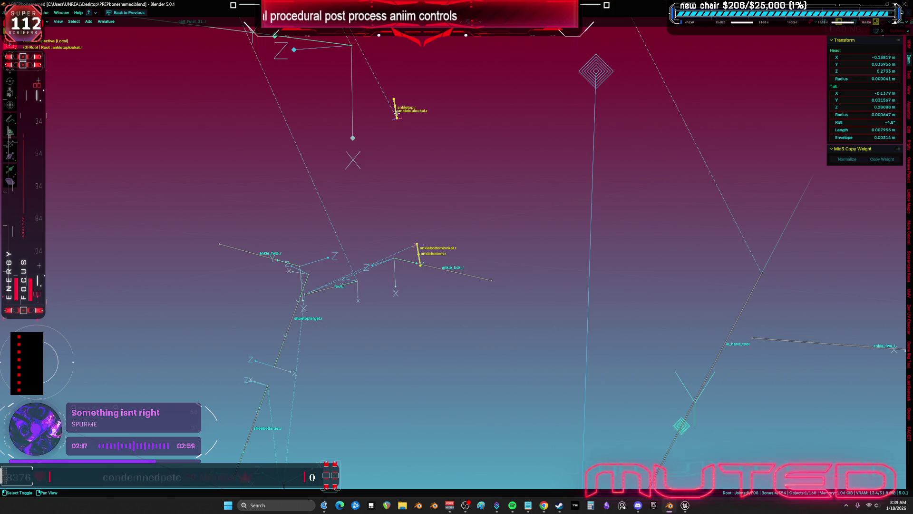
left_click(337, 286, "shift")
key("shift+n")
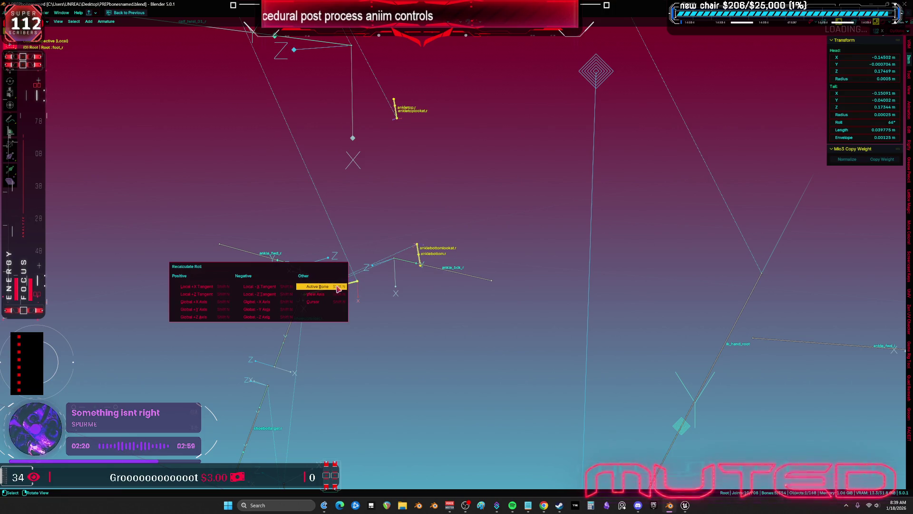
left_click(336, 286)
key("KP_Decimal")
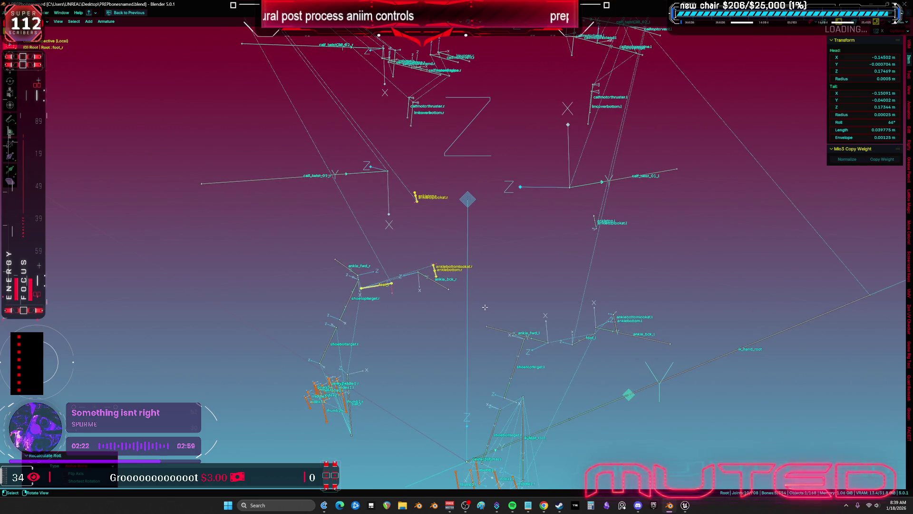
key("alt+h")
key("KP_Divide")
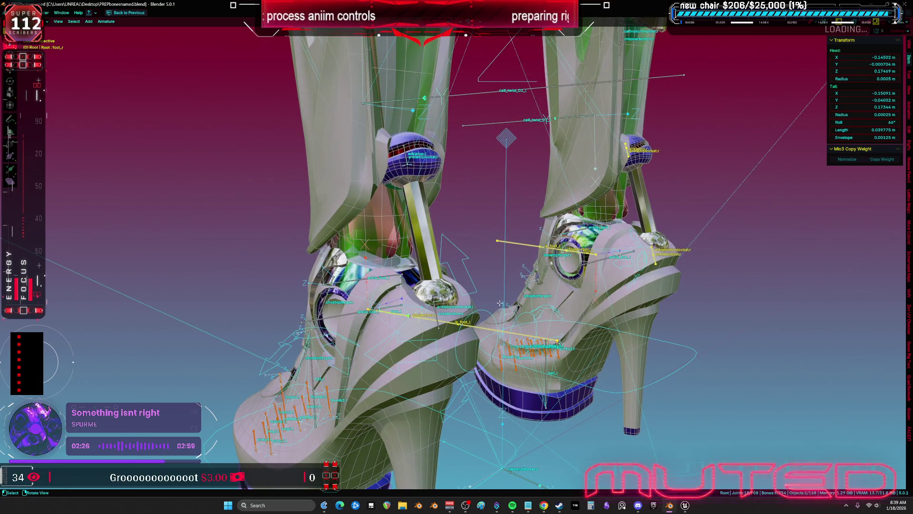
In Pose Mode, set ankletop.l's Damped Track axis to -Y.
key("ctrl+Tab")
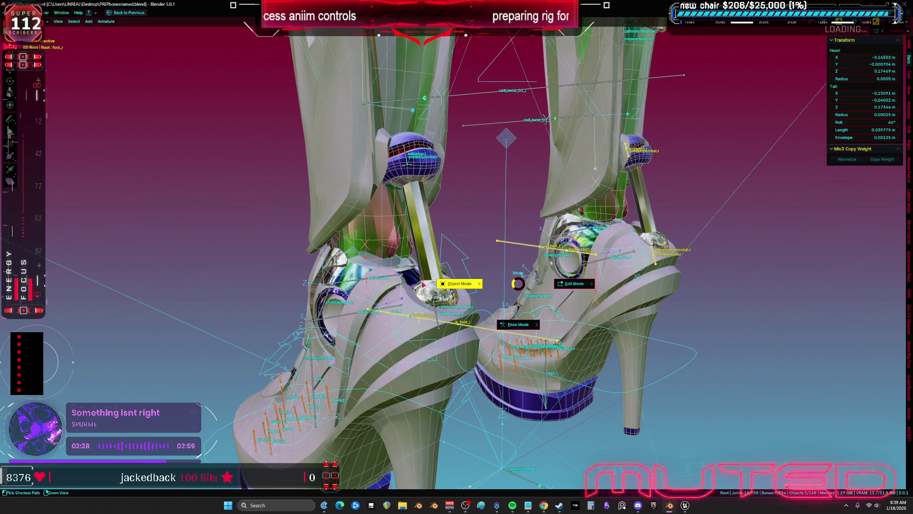
key("4")
key("ctrl+Tab")
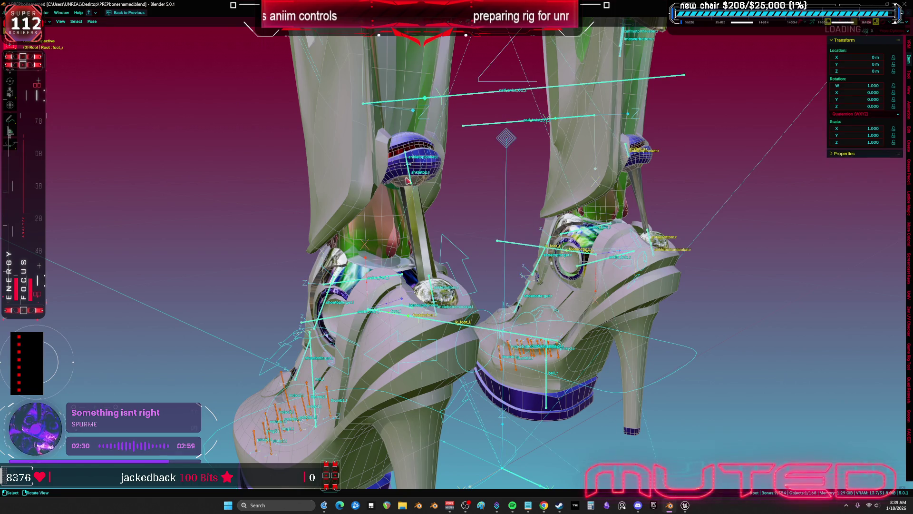
left_click(412, 178)
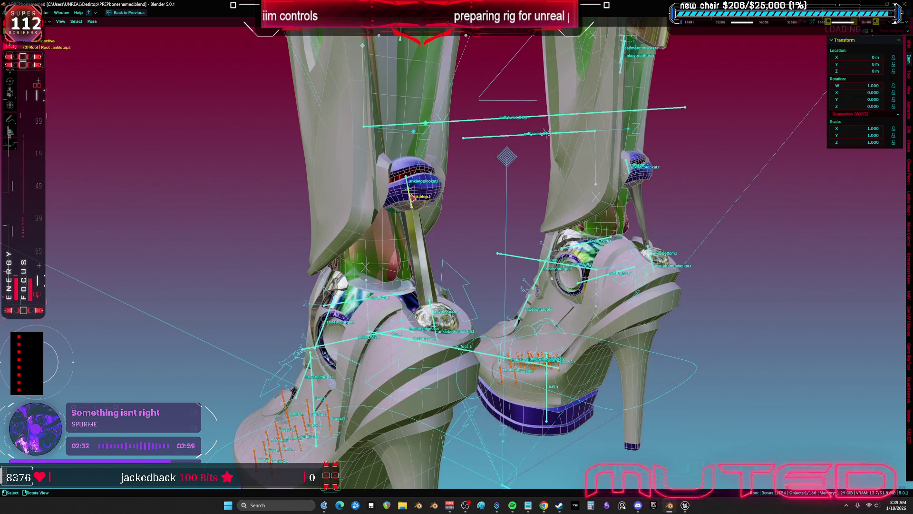
key("ctrl+space")
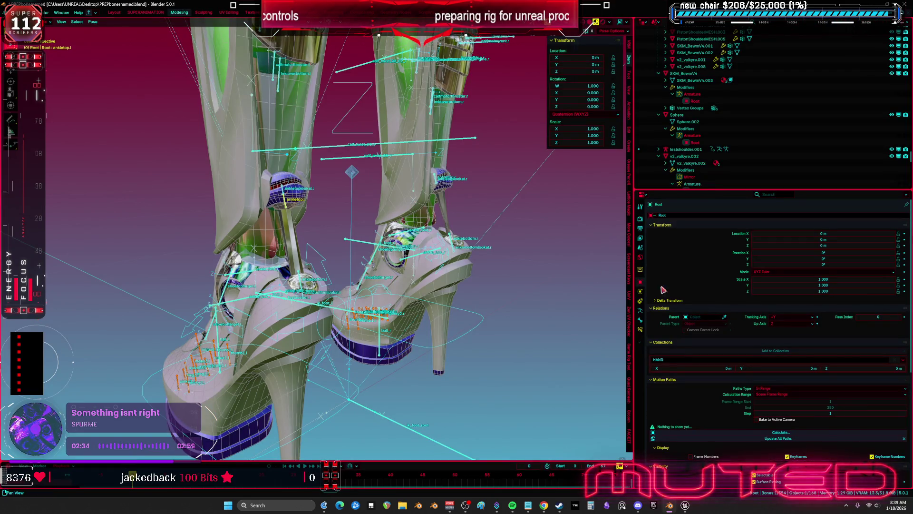
left_click(640, 322)
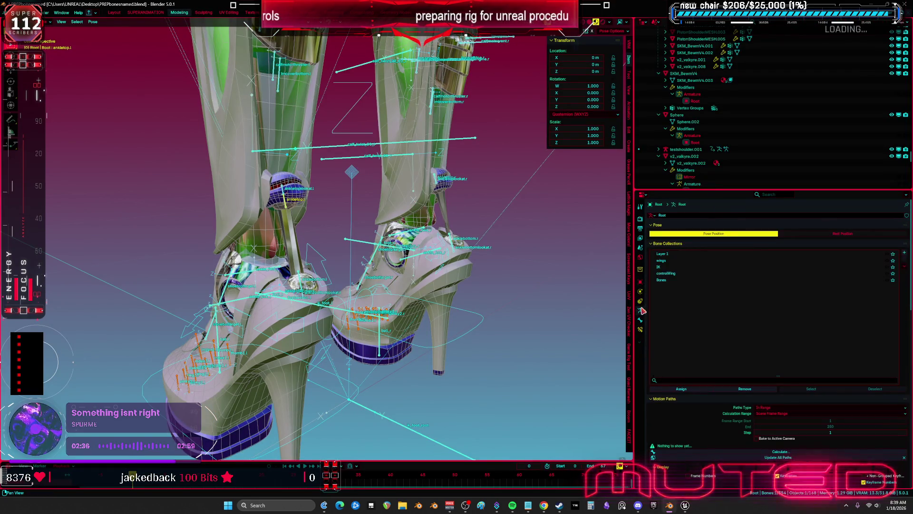
left_click(640, 329)
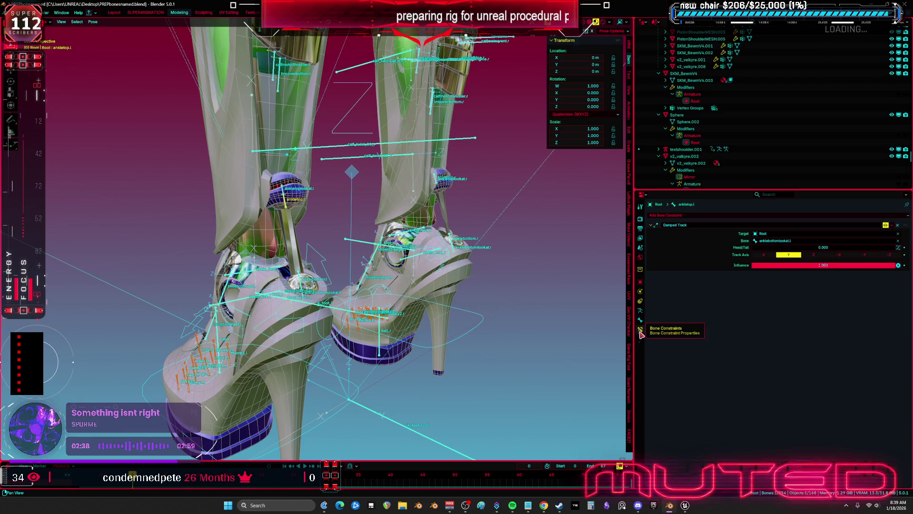
left_click(863, 257)
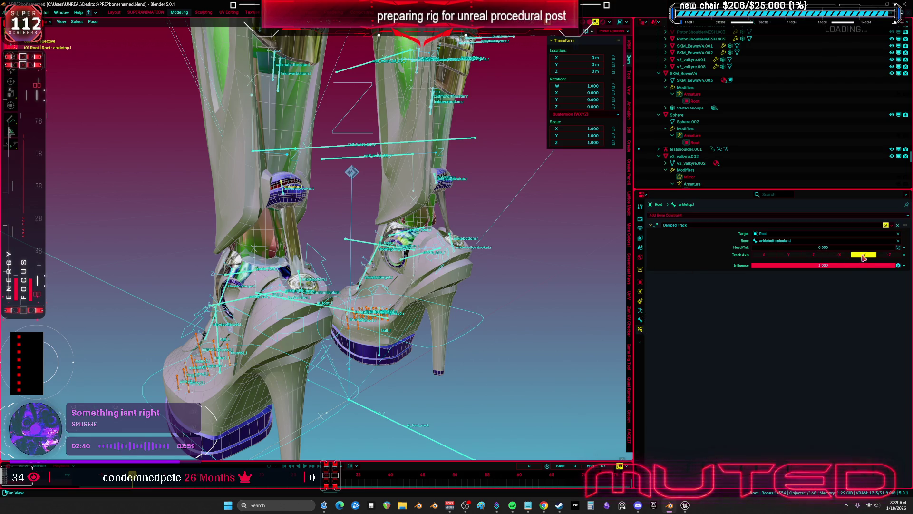
Set anklebottom.l, ankletop.r and anklebottom.r Damped Track axes to -Y, then return to Object Mode.
scroll(306, 296, "up", 1)
left_click(306, 296)
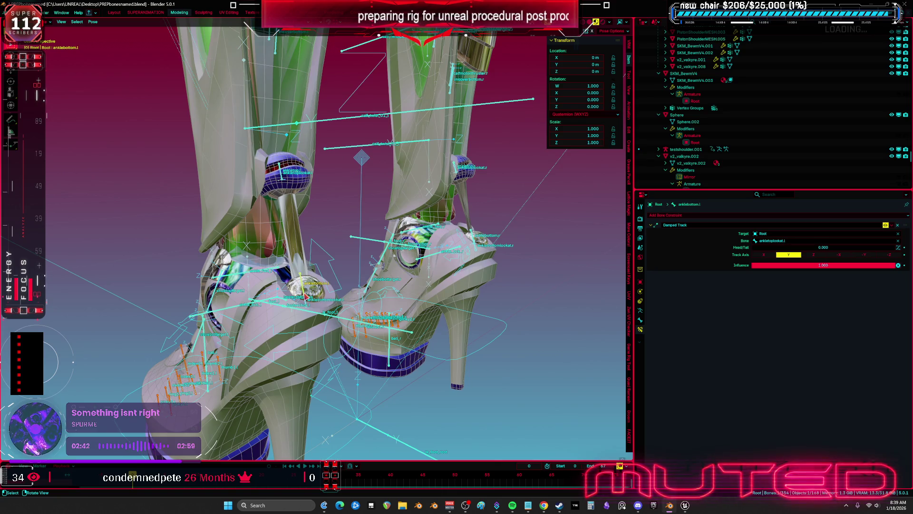
left_click(867, 257)
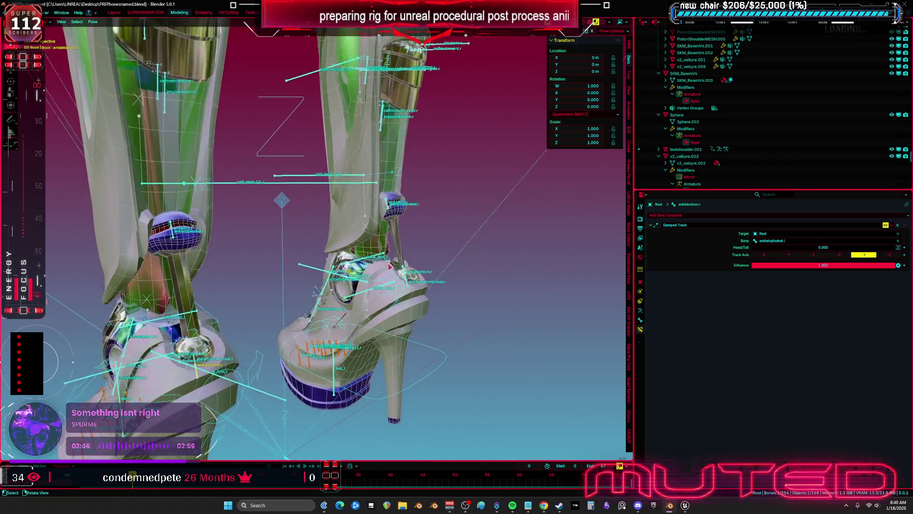
scroll(387, 182, "up", 2)
left_click(387, 182)
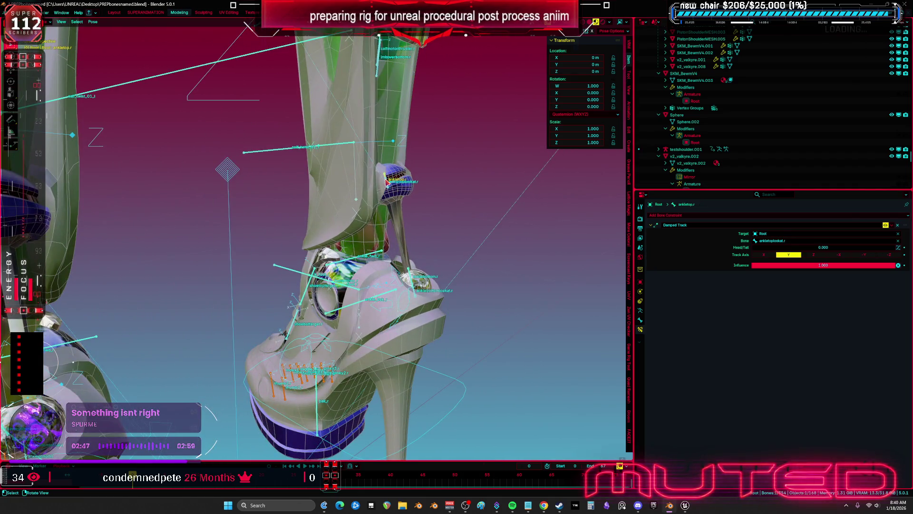
left_click(868, 257)
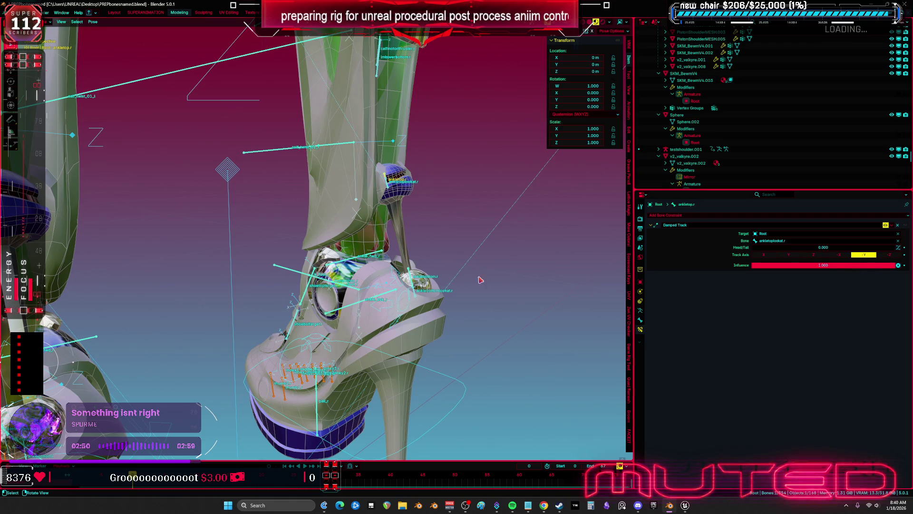
left_click(413, 282)
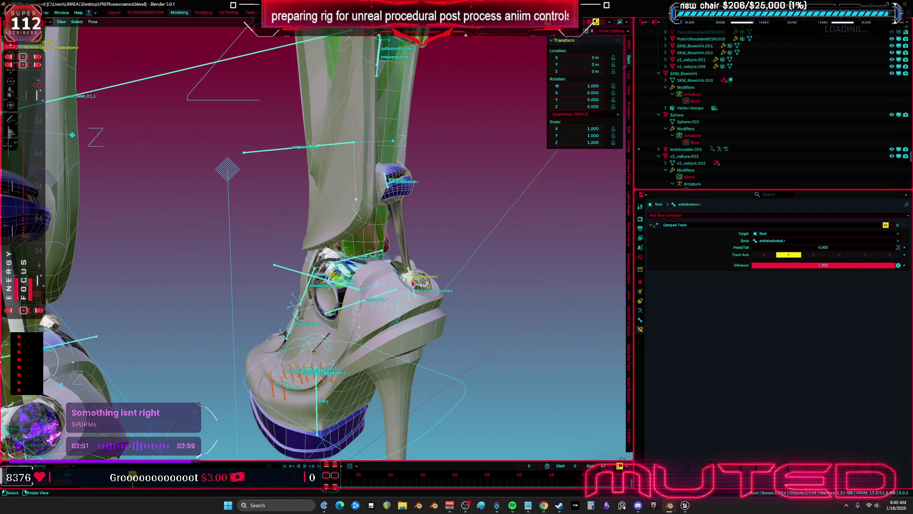
left_click(863, 255)
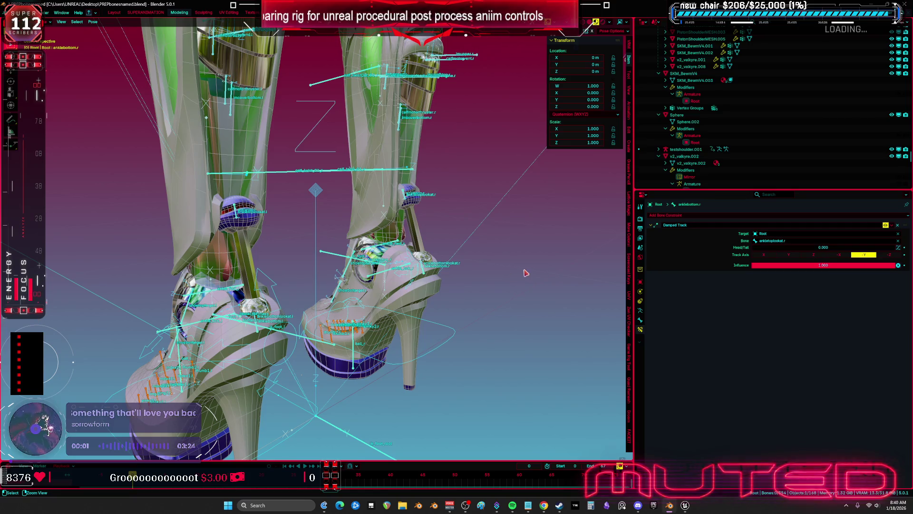
key("ctrl+Tab")
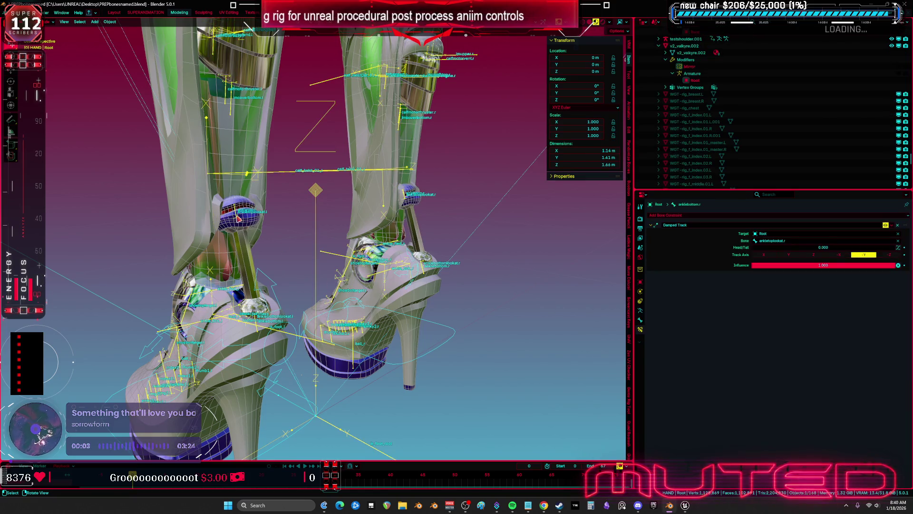
Select the ankle sphere aaaaa.003, ankle struts, shoe mesh aaaaa.008 and the Root armature.
left_click(241, 220)
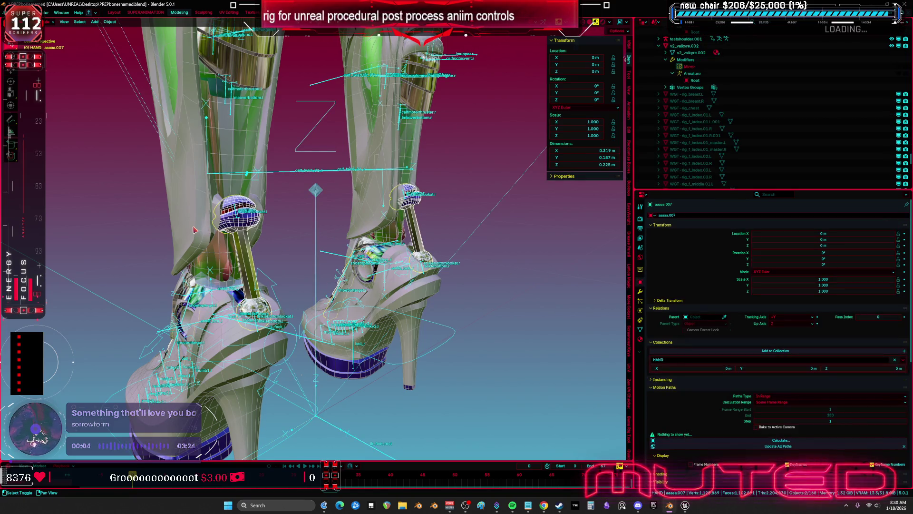
left_click(235, 345)
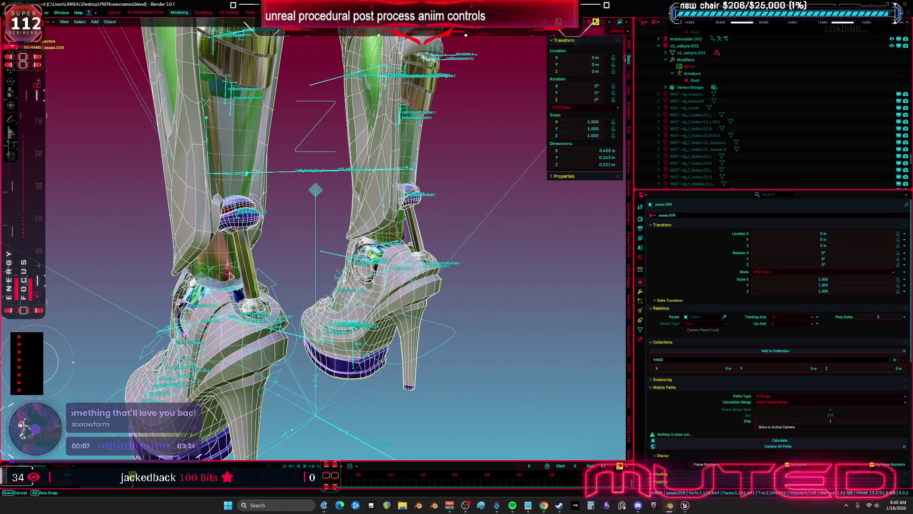
left_click(210, 232, "shift")
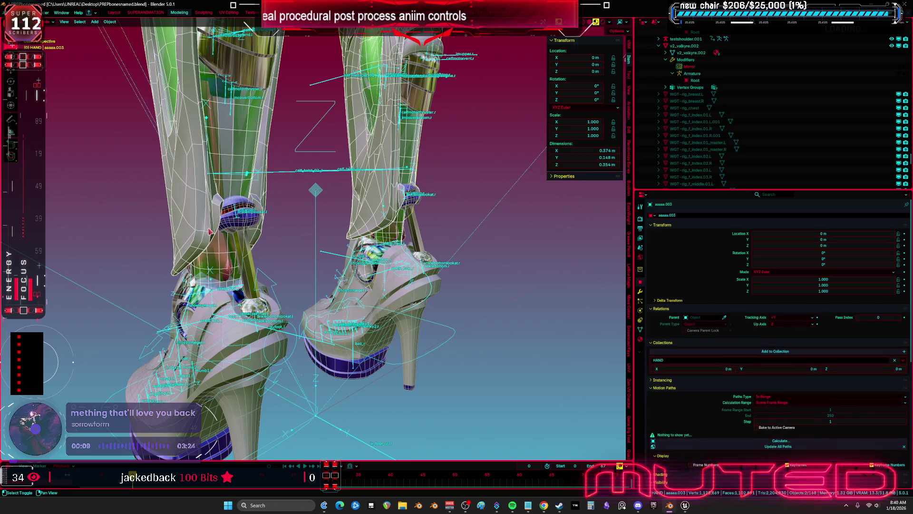
left_click(252, 224, "shift")
left_click(234, 334, "shift")
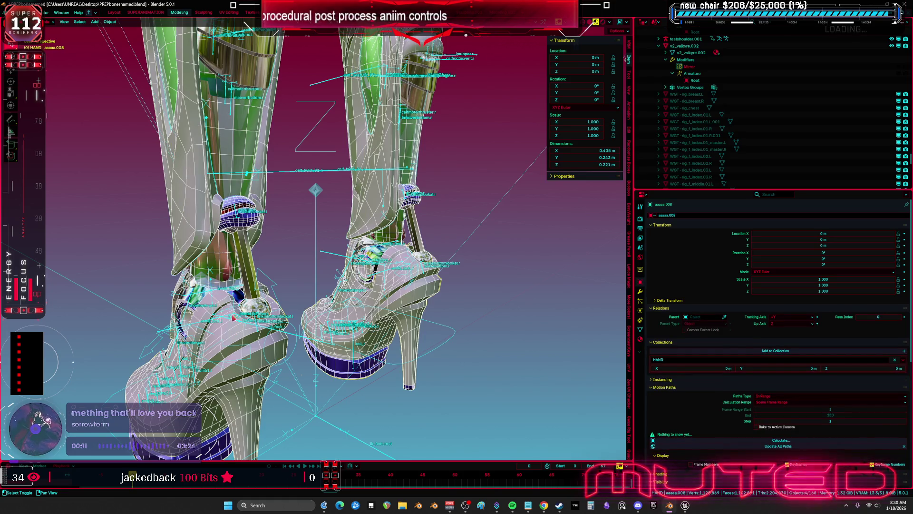
left_click(304, 173, "shift")
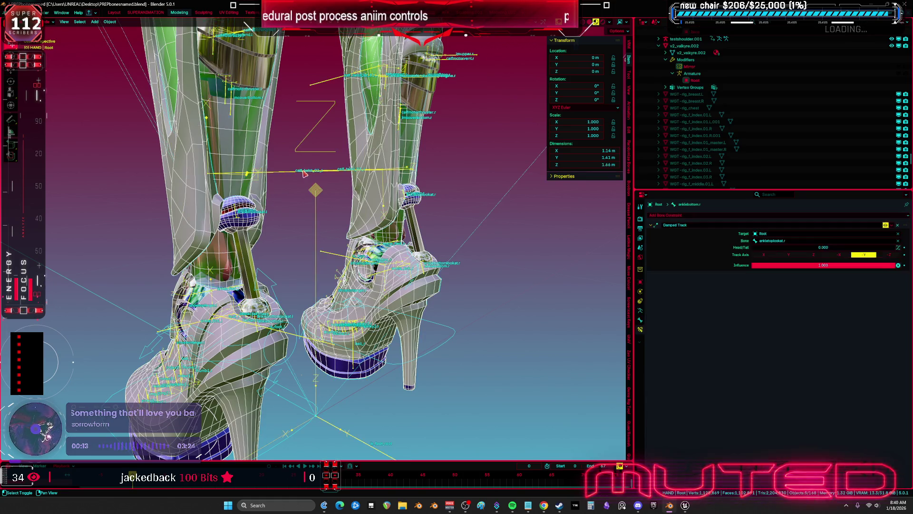
Export the selection as FBX over TESST.fbx and save the blend file.
left_click(12, 12)
mouse_move(47, 117)
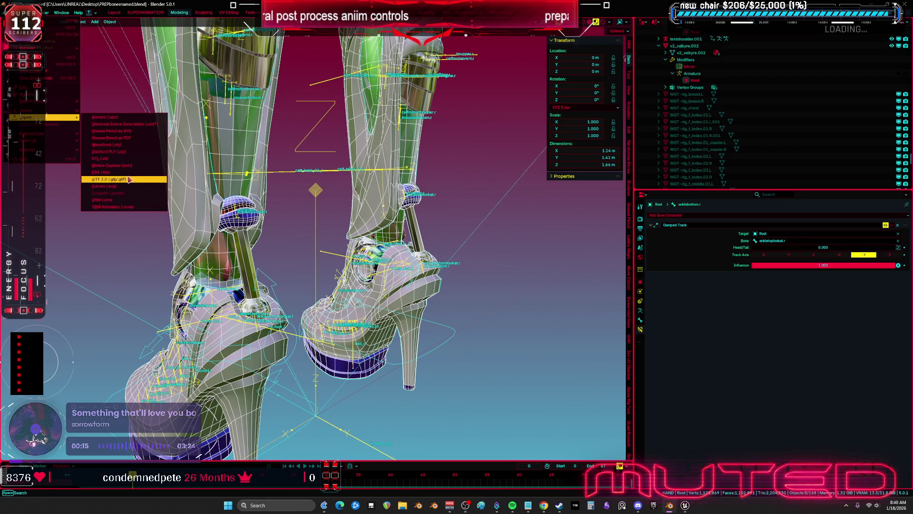
left_click(125, 174)
left_click(304, 236)
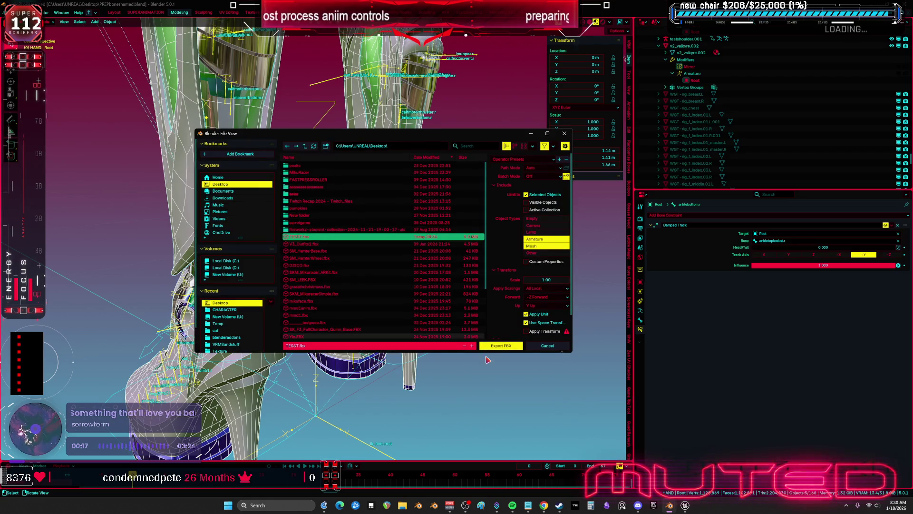
left_click(496, 349)
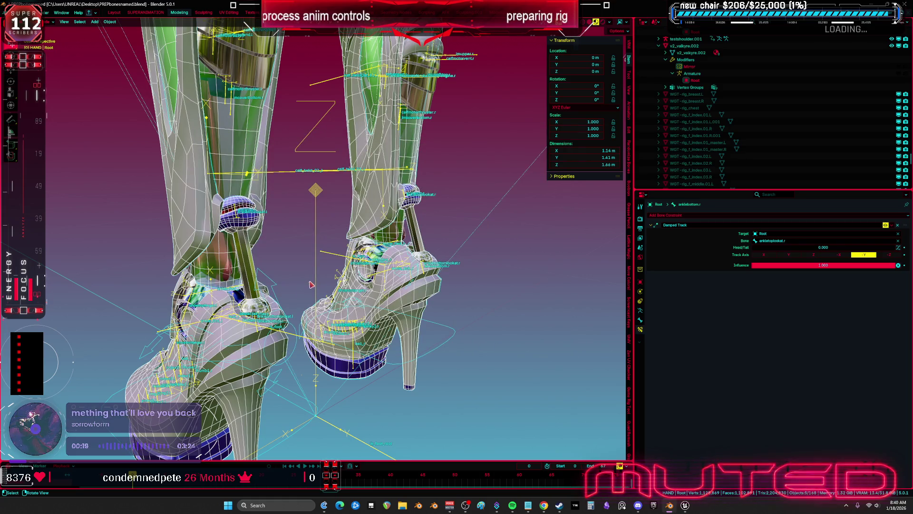
scroll(313, 238, "down", 2)
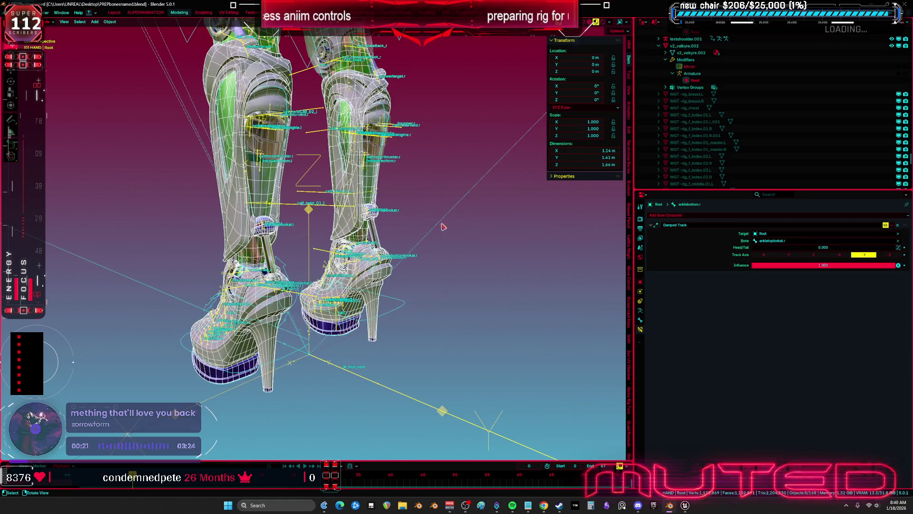
key("ctrl+s")
left_click(685, 505)
Save the animation blueprint and close its editor.
left_click(723, 452)
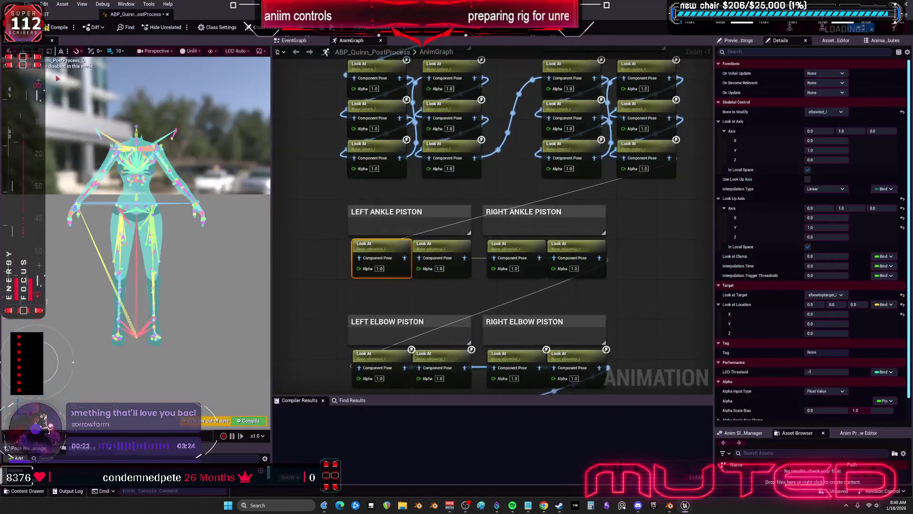
left_click(31, 4)
left_click(42, 70)
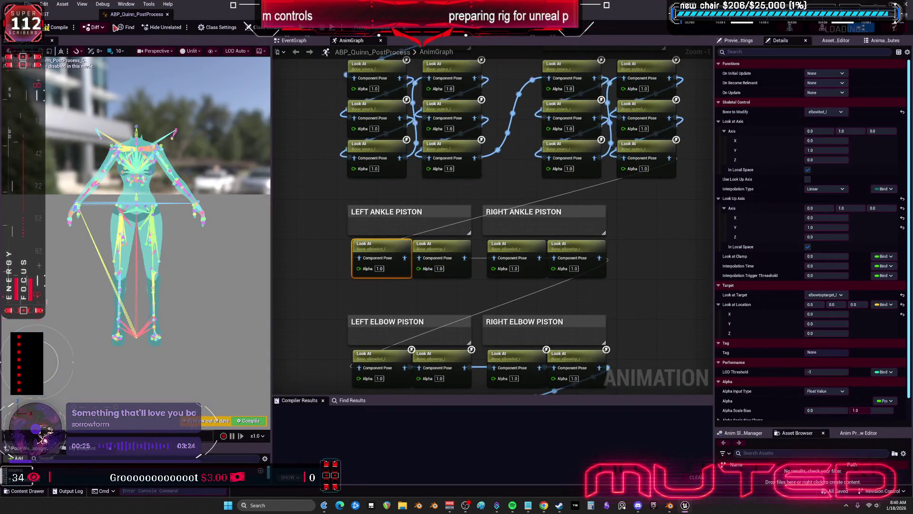
left_click(92, 15)
Reimport the TESST skeletal mesh from its updated FBX, then select the left ankle's first Look At node.
left_click(202, 147)
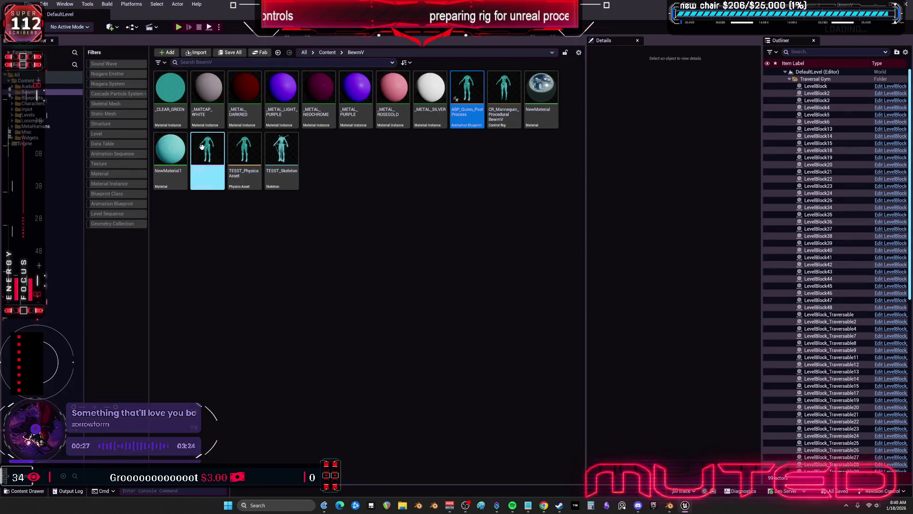
right_click(207, 147)
left_click(479, 183)
double_click(466, 91)
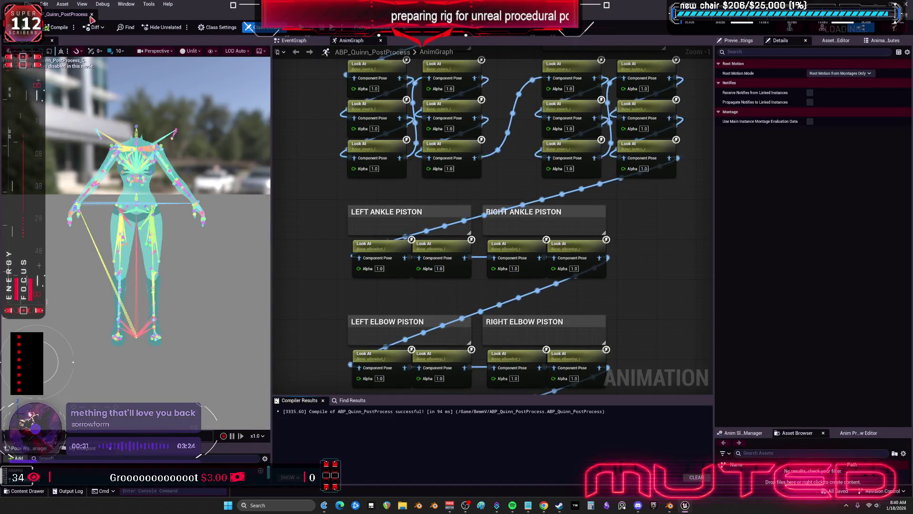
left_click(92, 15)
left_click(207, 146)
right_click(207, 146)
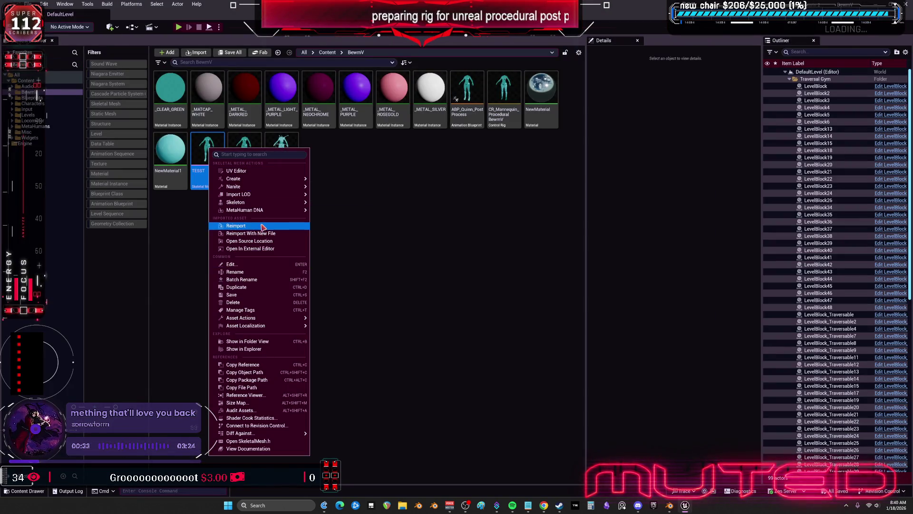
left_click(231, 227)
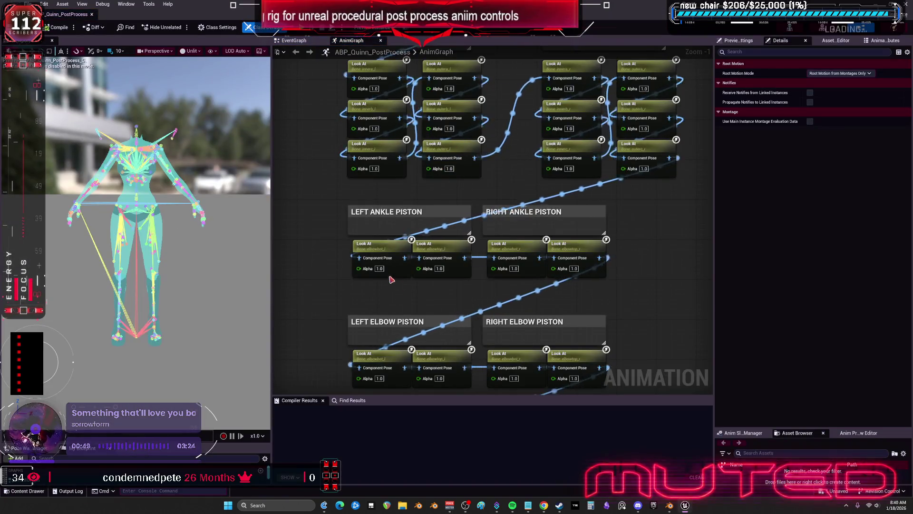
left_click(386, 253)
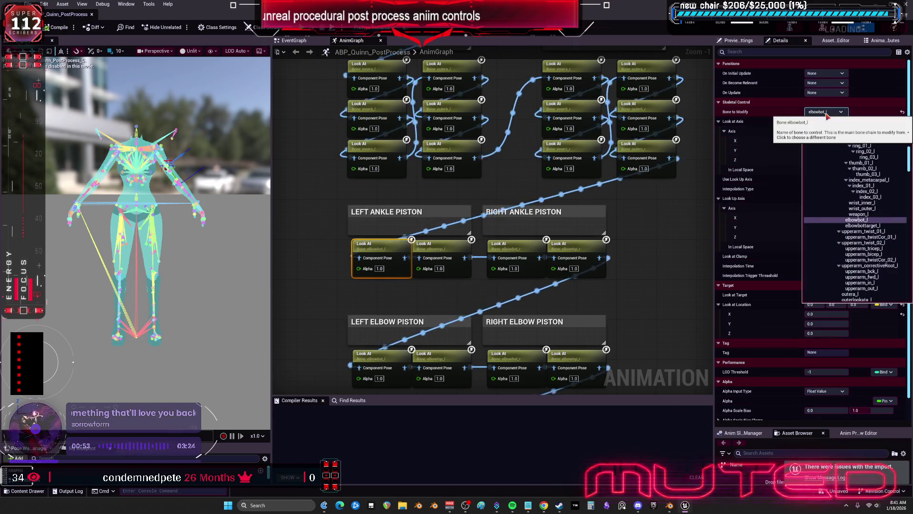
In Blender, isolate the armature in local view and select the ankletop.l bone in Edit Mode.
key("alt+Tab")
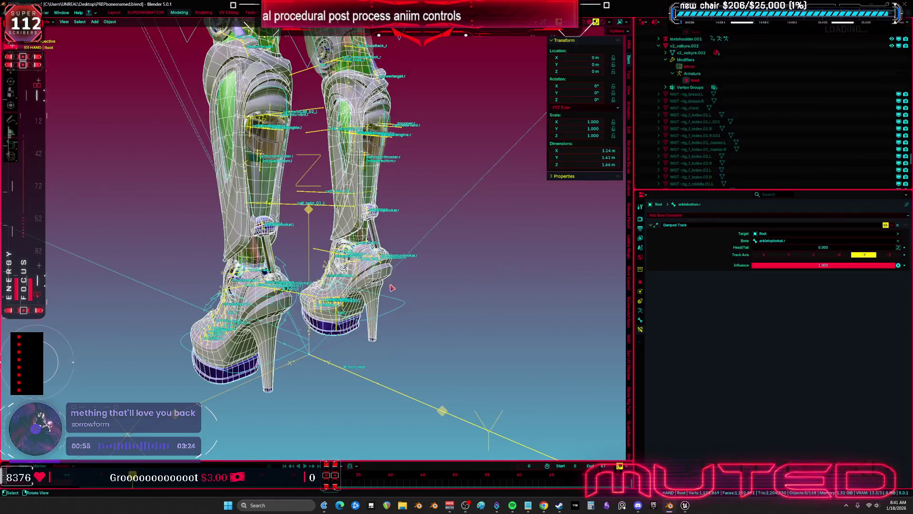
key("KP_Divide")
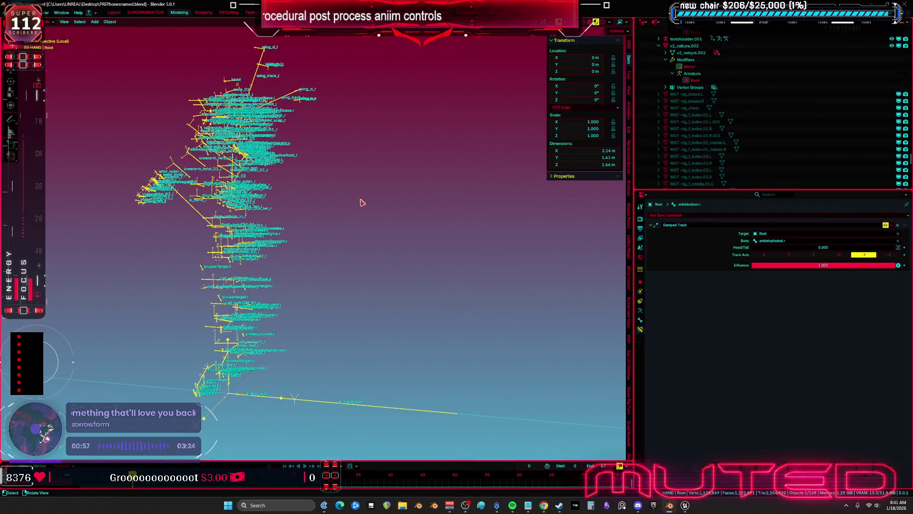
key("Tab")
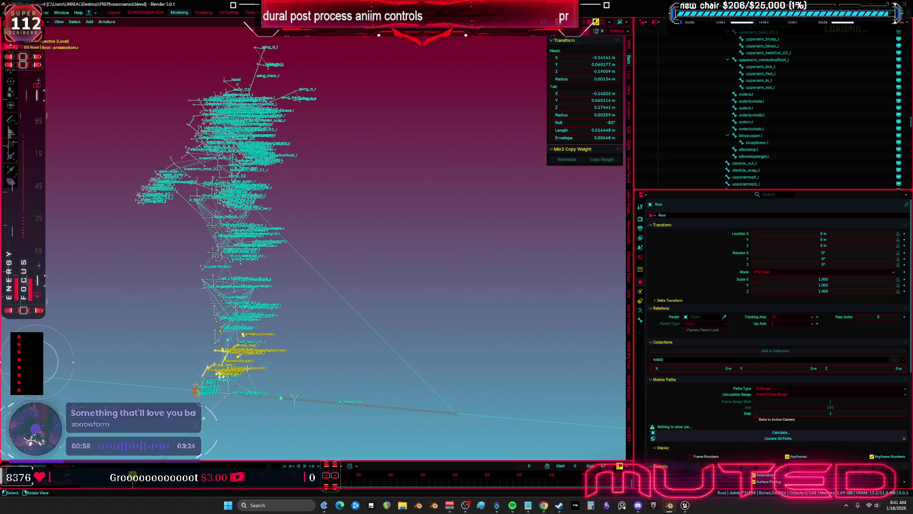
scroll(341, 307, "up", 10)
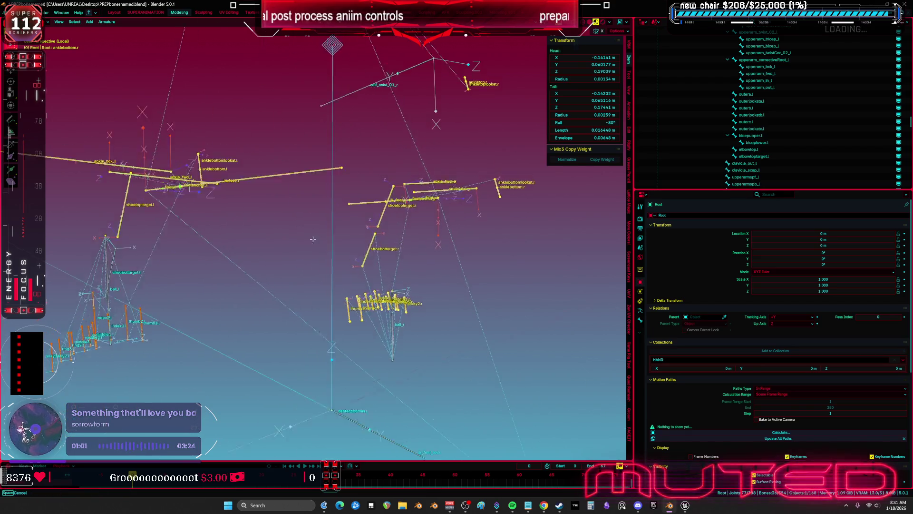
left_click(316, 164)
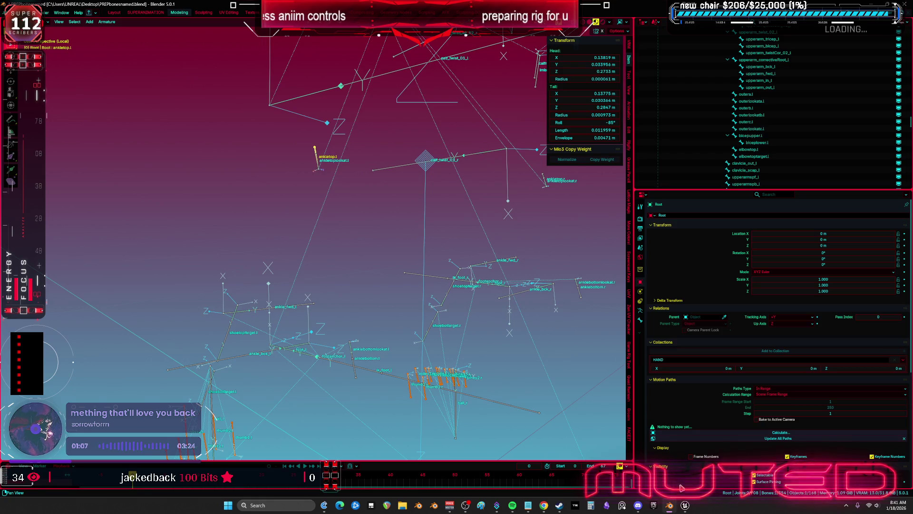
mouse_move(684, 503)
left_click(713, 452)
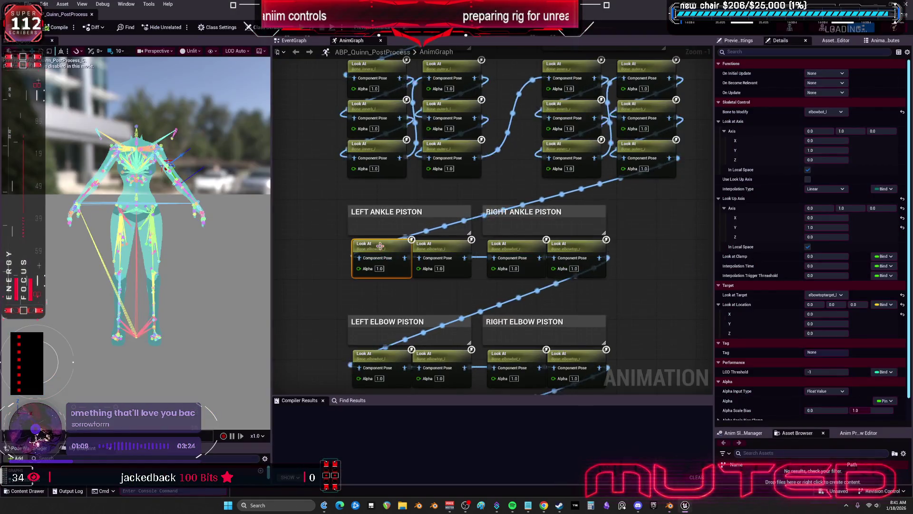
Set Bone to Modify to ankletop_r and ankletop_l on two ankle Look At nodes.
left_click(819, 110)
type("ANKLE")
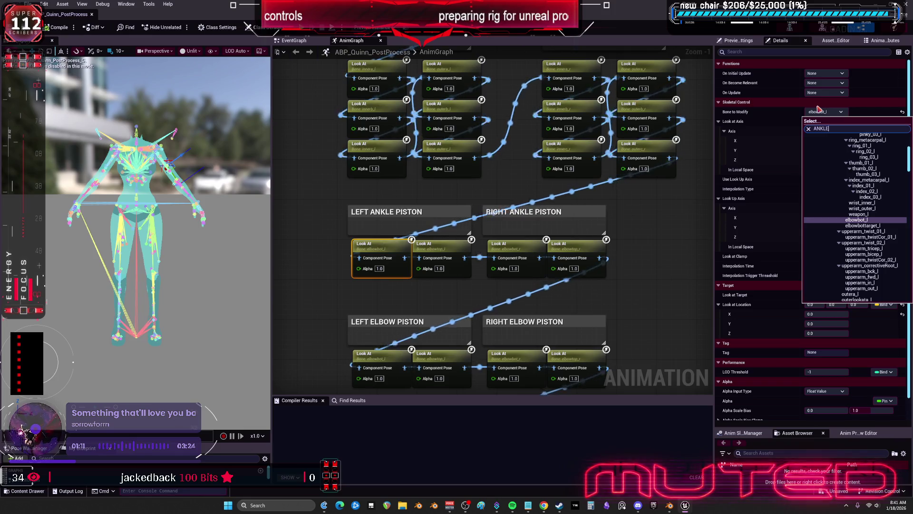
type("TOP")
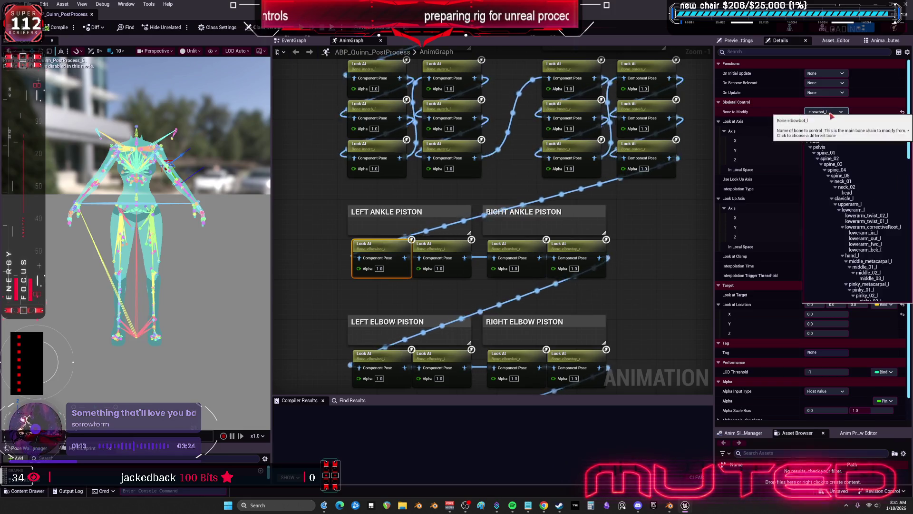
left_click(844, 142)
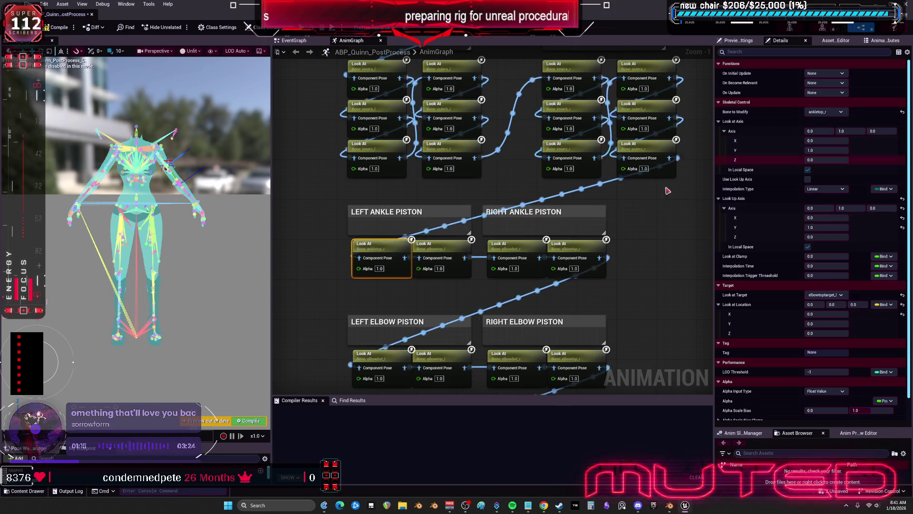
left_click(509, 246)
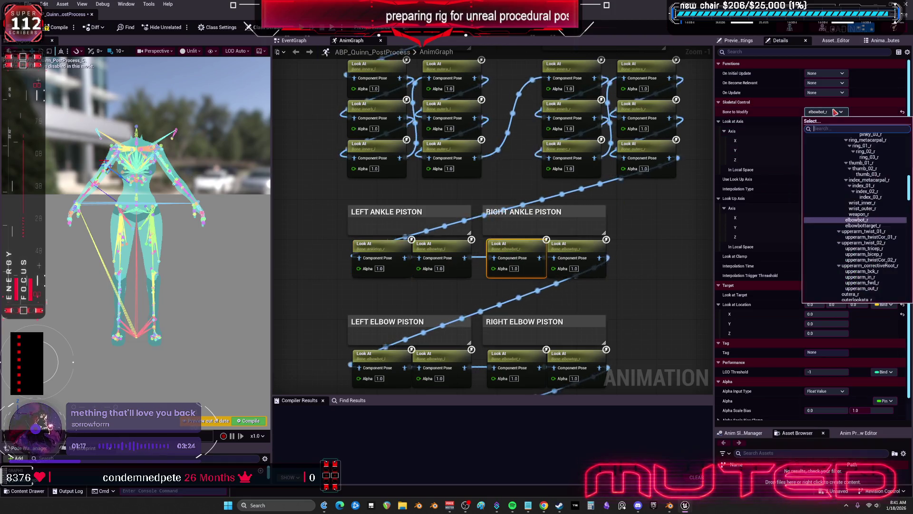
left_click(446, 246)
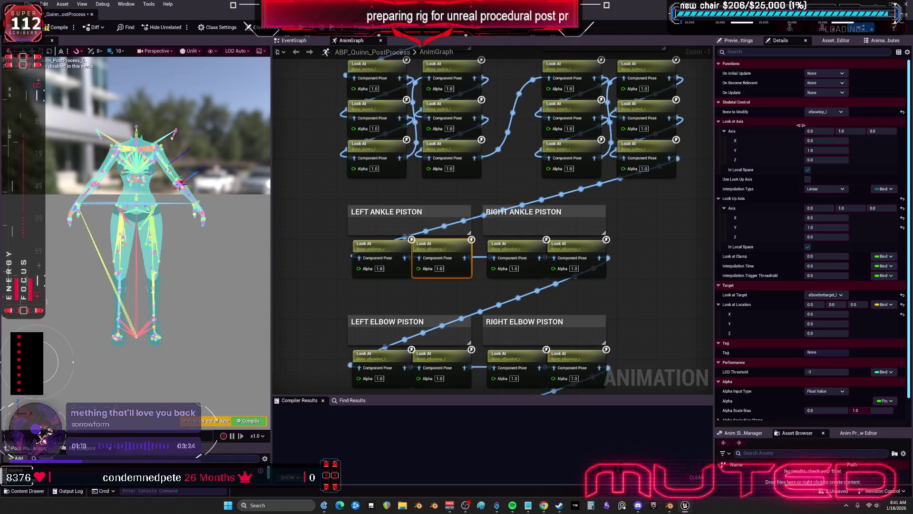
left_click(825, 111)
left_click(841, 153)
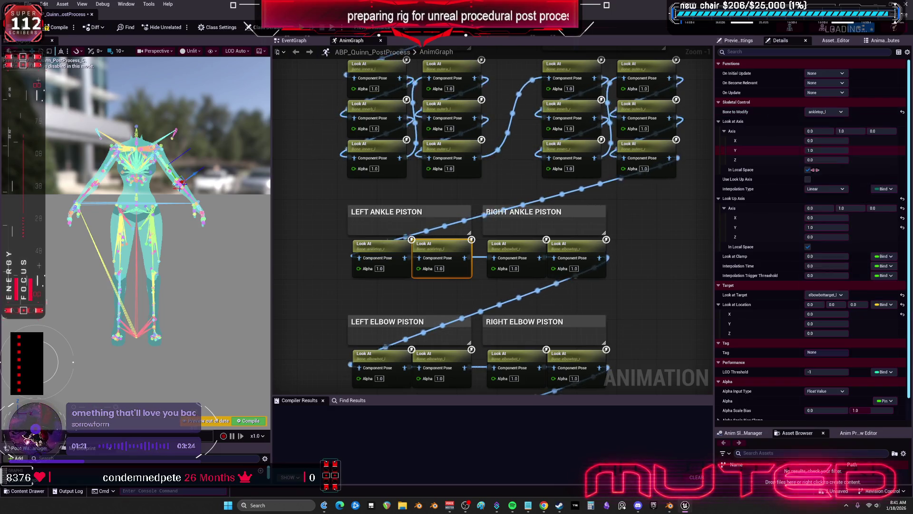
Set the right ankle's second Look At node's target to an ankletop bone.
left_click(534, 252)
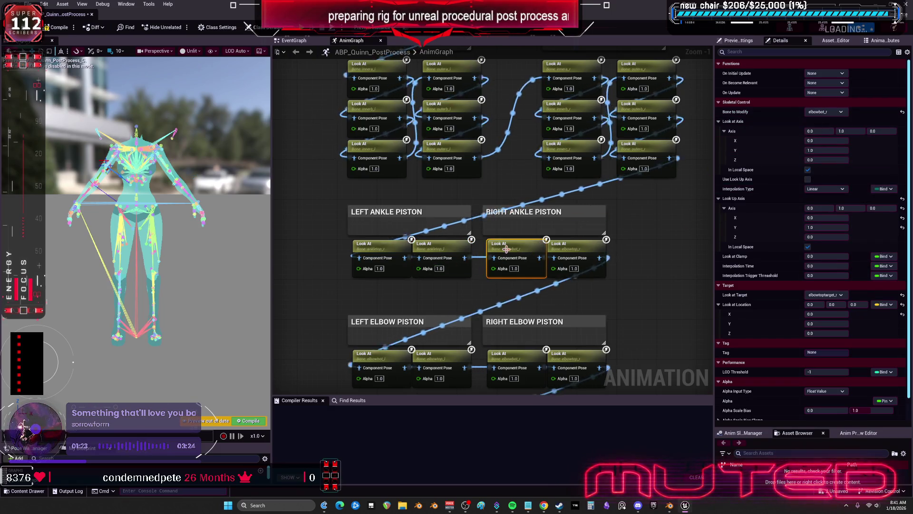
left_click(819, 294)
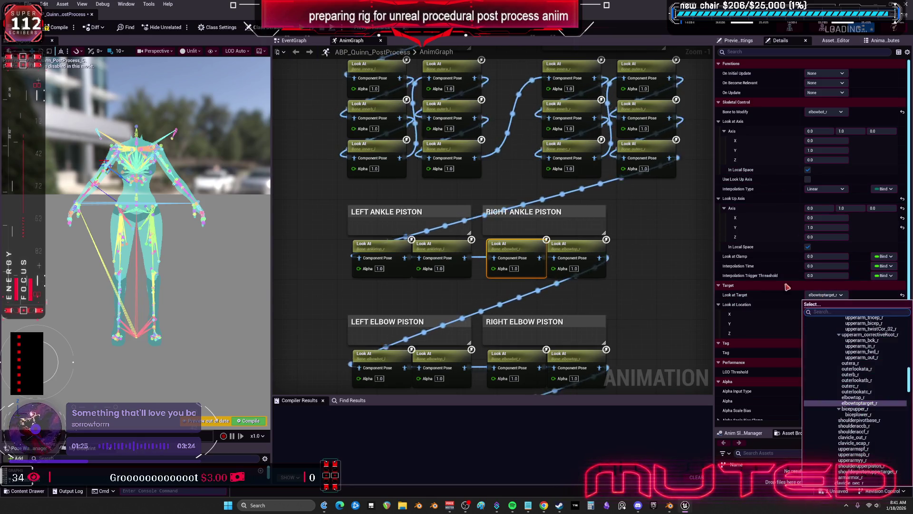
type("ANKLETOP")
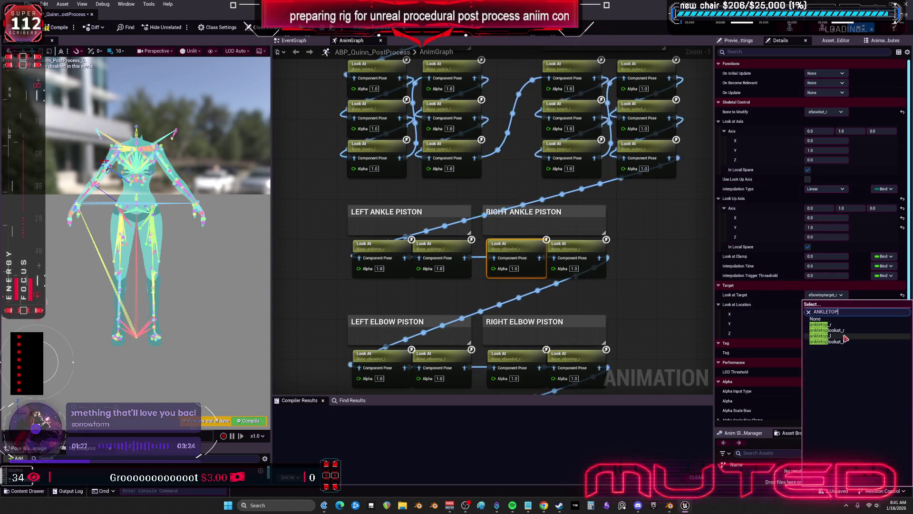
left_click(842, 331)
left_click(580, 249)
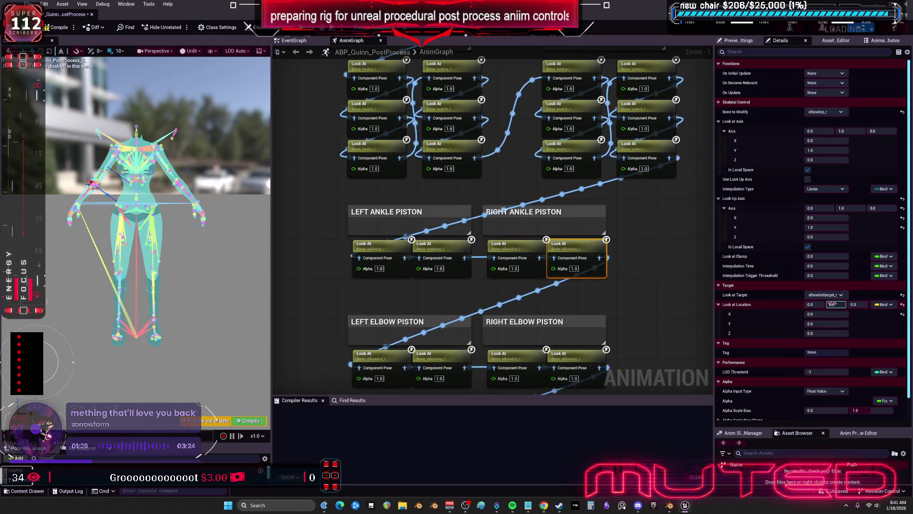
left_click(822, 295)
left_click(850, 344)
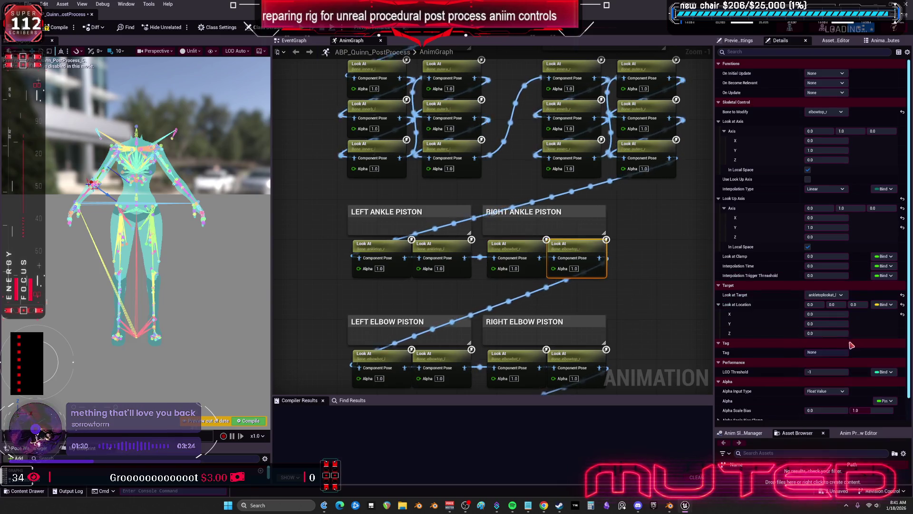
Aim the left ankle Look At nodes at anklebottomlookat_r and anklebottomlookat_l.
left_click(381, 247)
left_click(834, 294)
type("AK")
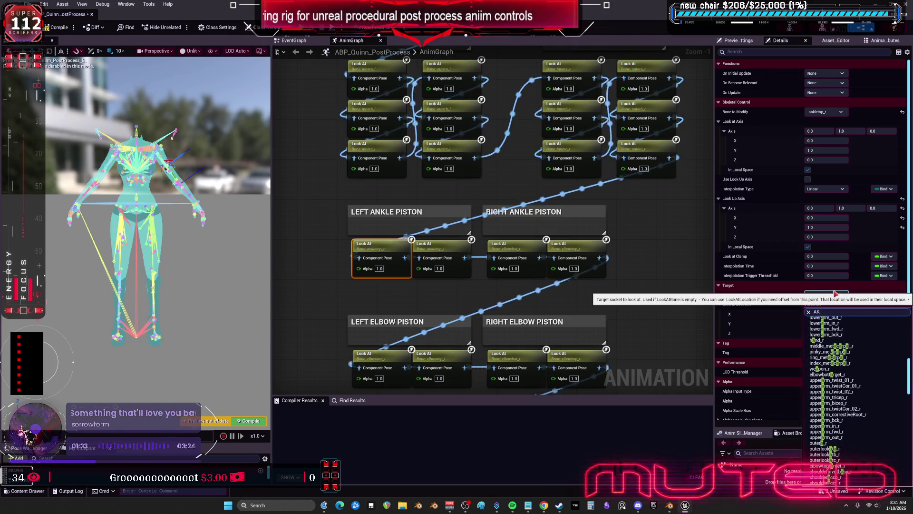
type("LEBOT")
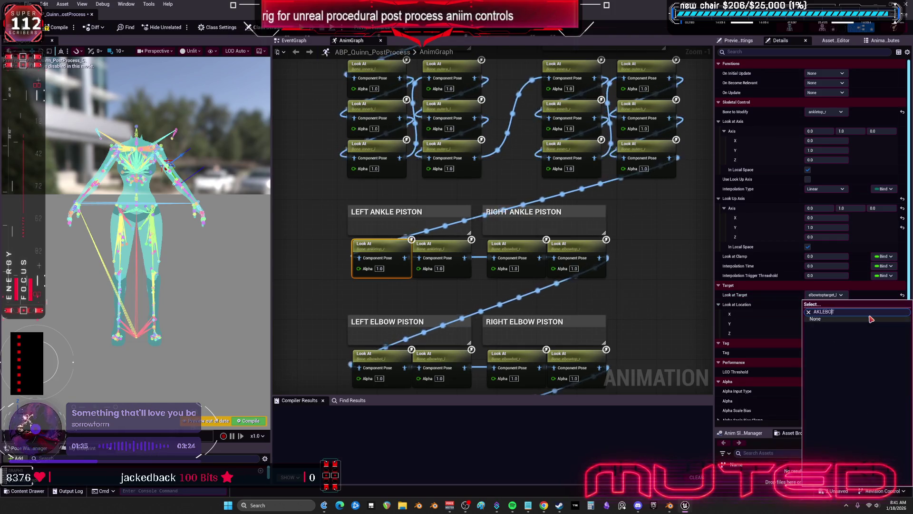
type("N")
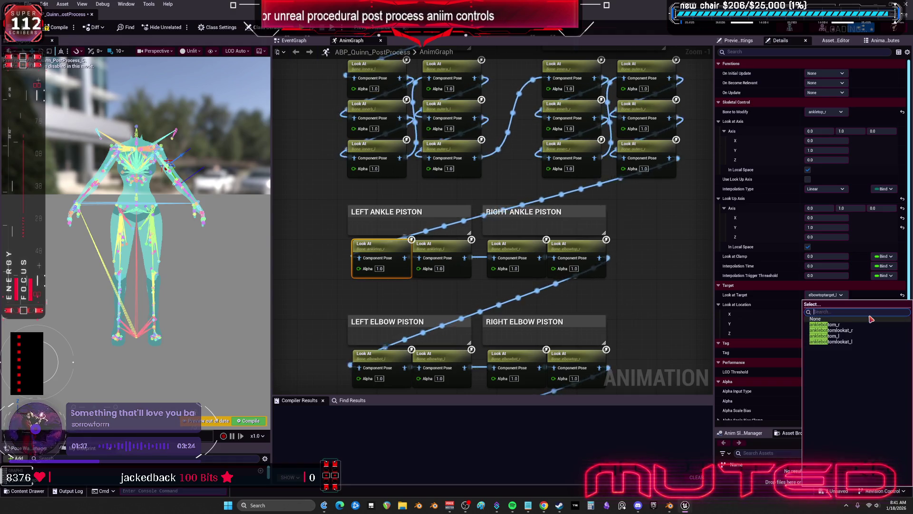
key("ctrl+z")
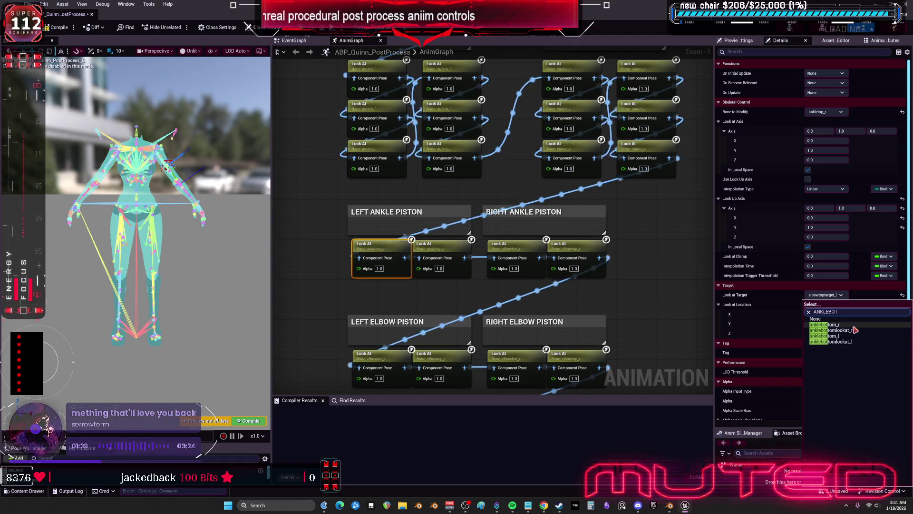
left_click(851, 331)
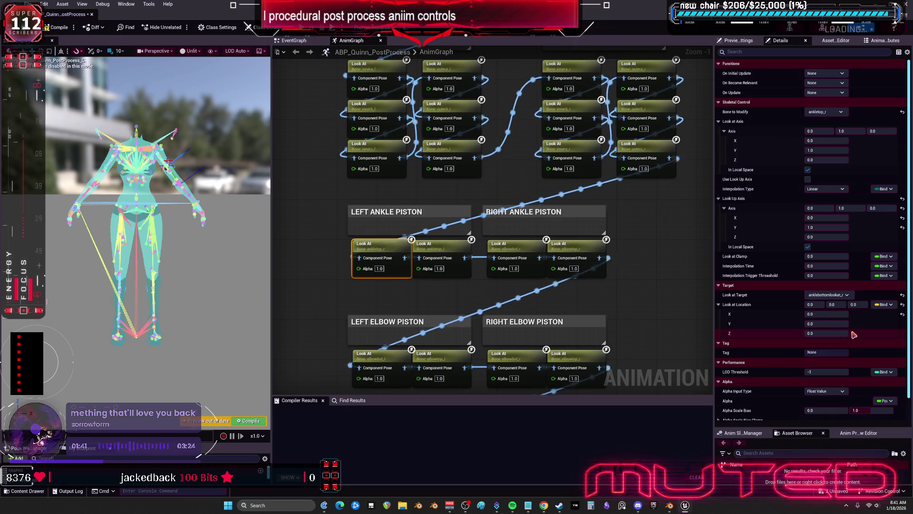
left_click(462, 264)
left_click(841, 294)
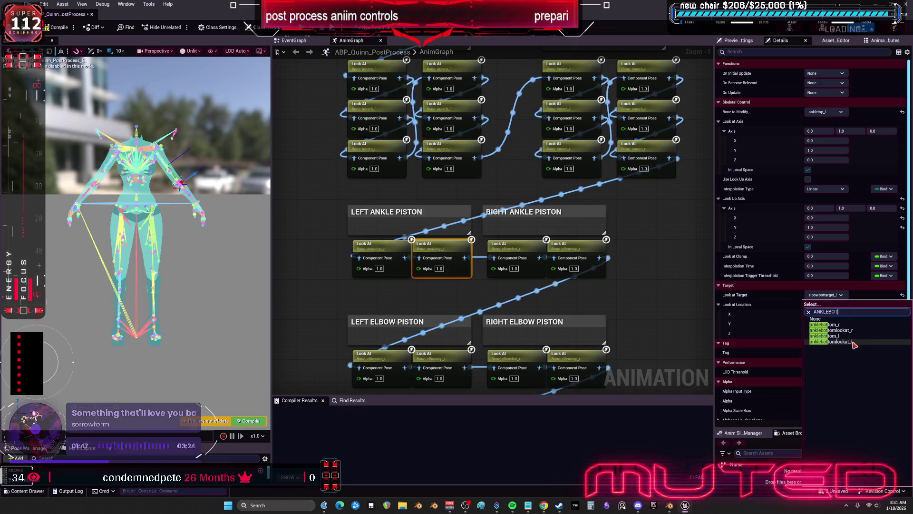
left_click(854, 343)
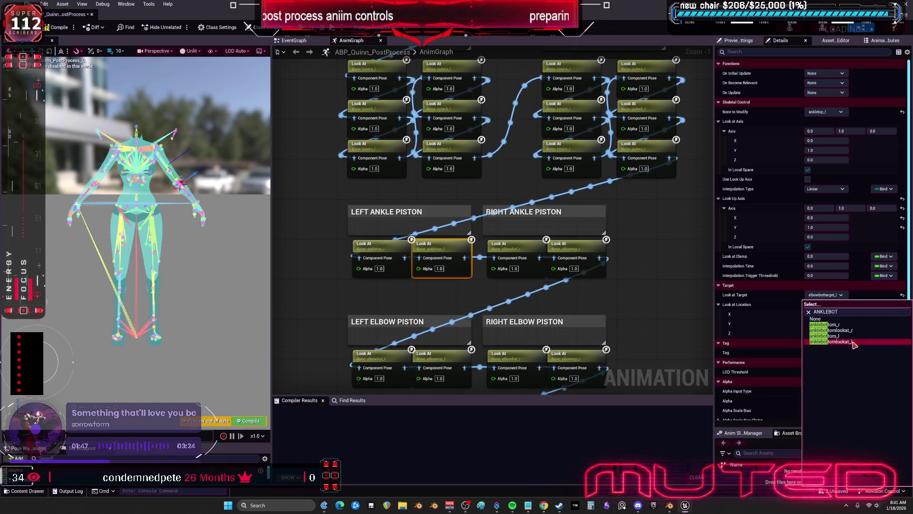
Point the right ankle's first Look At node at the ankletoplookat_r target.
left_click(395, 245)
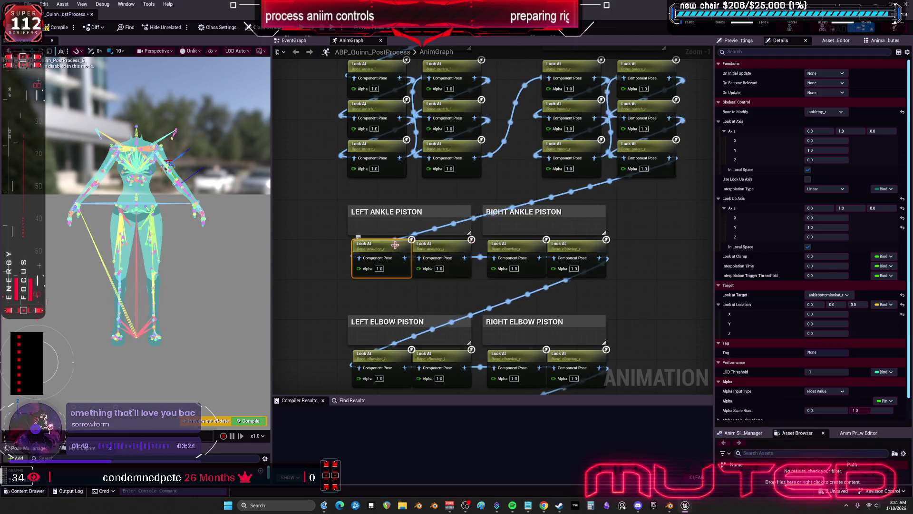
left_click(517, 247)
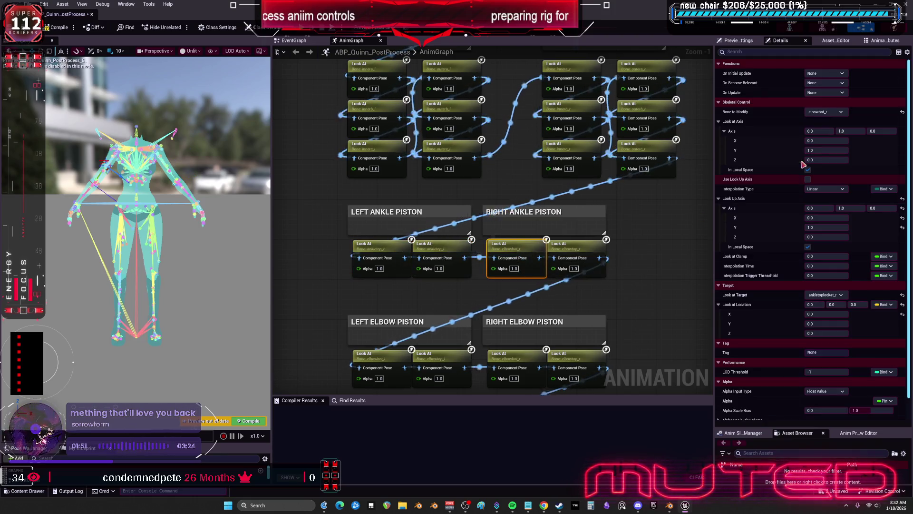
left_click(830, 112)
type("ANKLE")
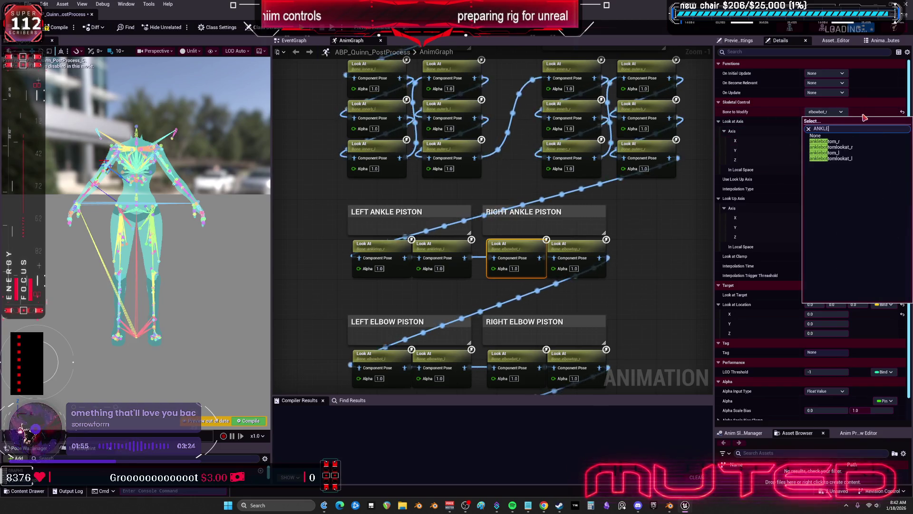
type("TOP")
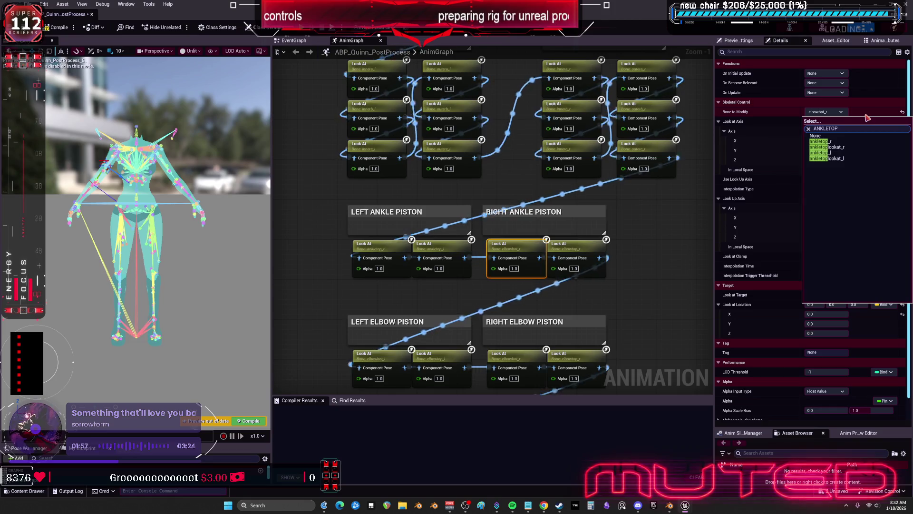
key("Escape")
left_click(826, 295)
left_click(809, 298)
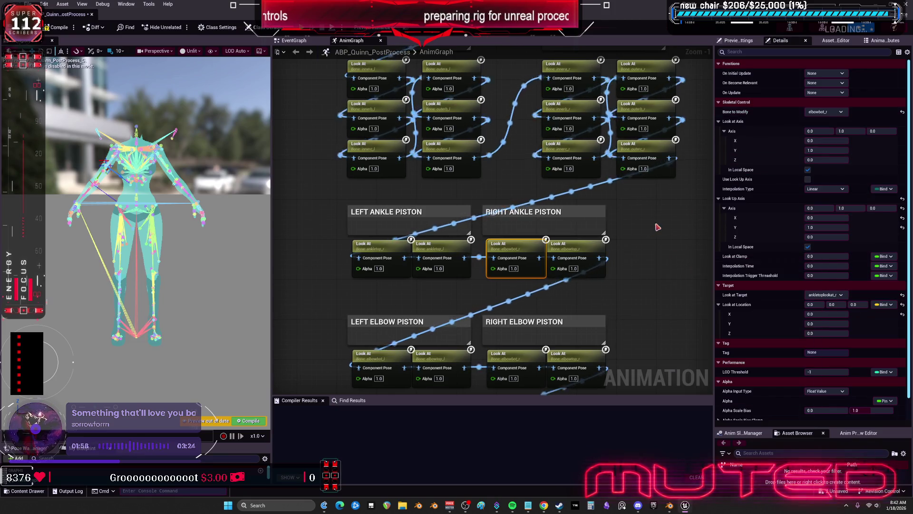
Set Bone to Modify to ankletop_r and ankletop_l on the right ankle nodes and compile.
left_click(823, 297)
type("ANKLETOP")
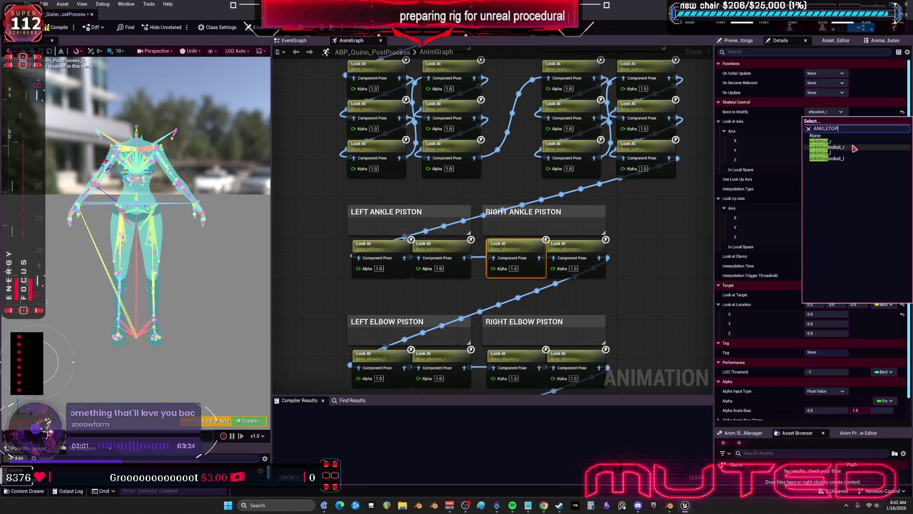
left_click(820, 141)
left_click(575, 245)
left_click(828, 112)
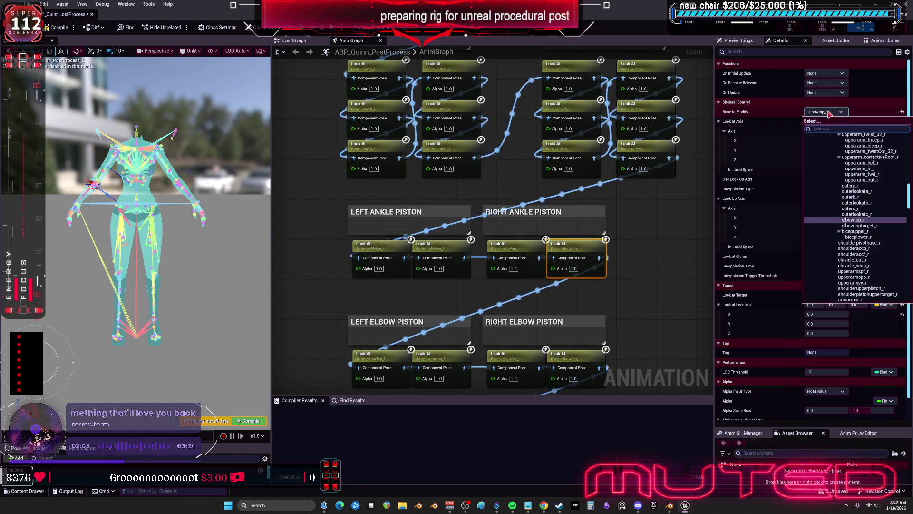
type("ANKLETOP")
left_click(820, 142)
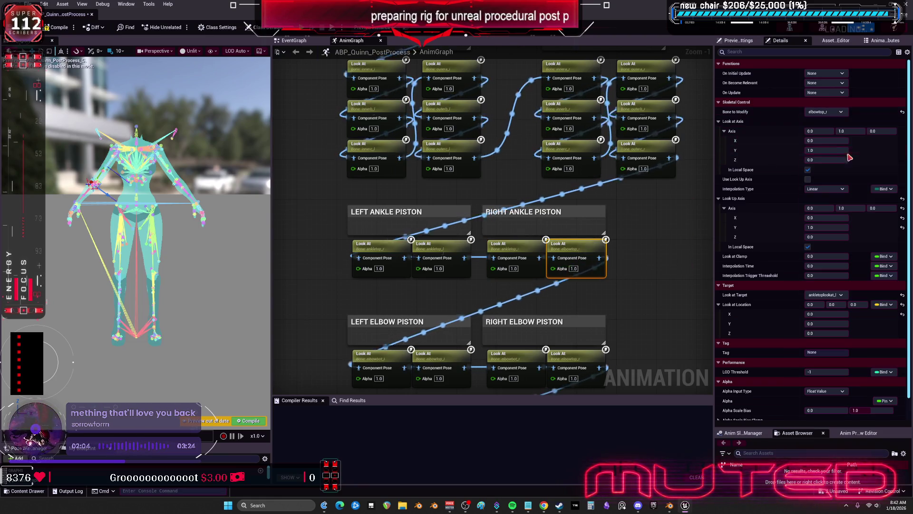
left_click(59, 27)
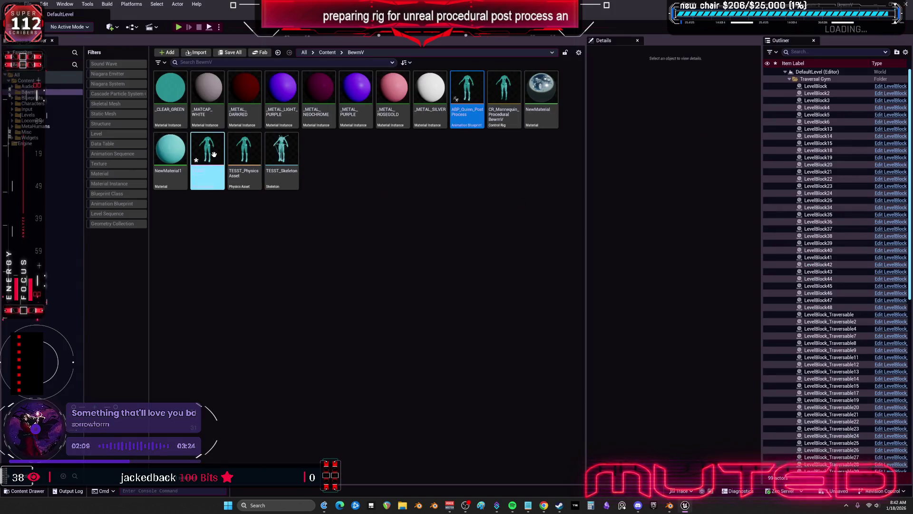
Open the TESST skeletal mesh and rotate the foot_l bone to about -71 degrees.
double_click(206, 173)
left_click_drag(474, 221, 462, 256)
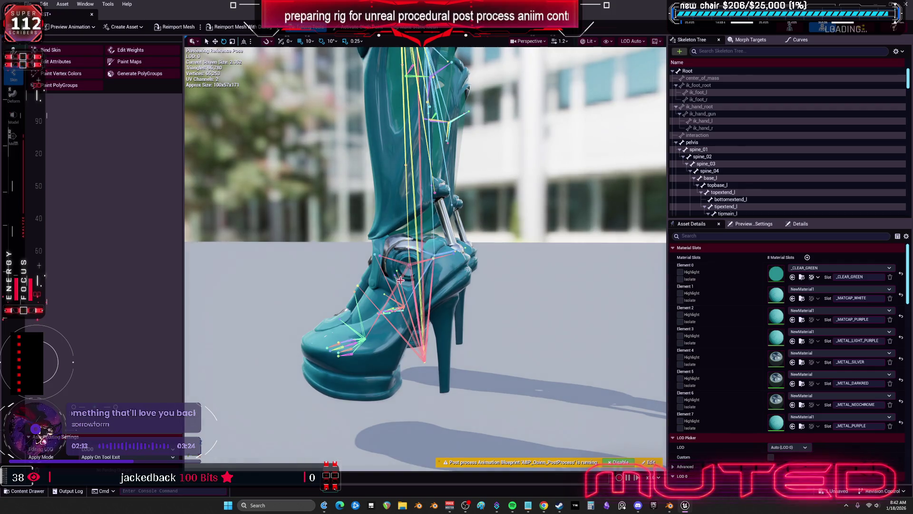
left_click(407, 260)
left_click_drag(403, 238, 382, 241)
key("f")
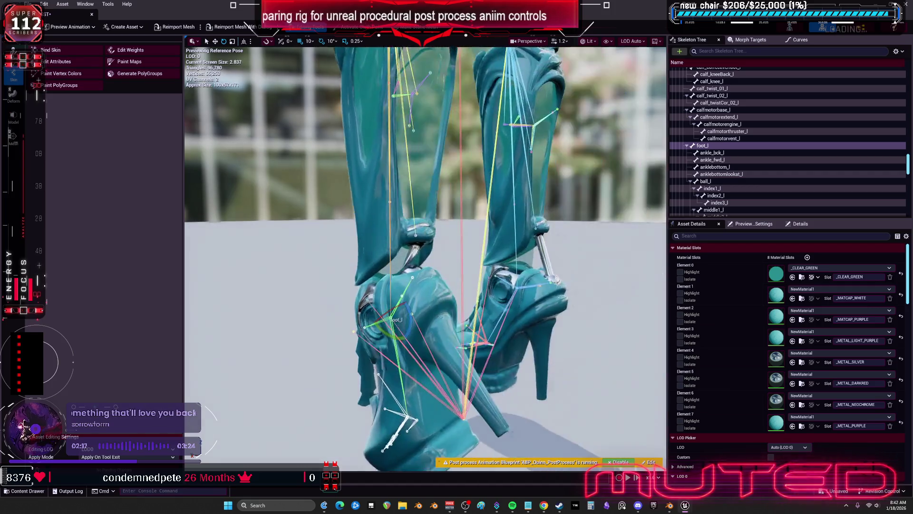
left_click_drag(410, 351, 390, 332)
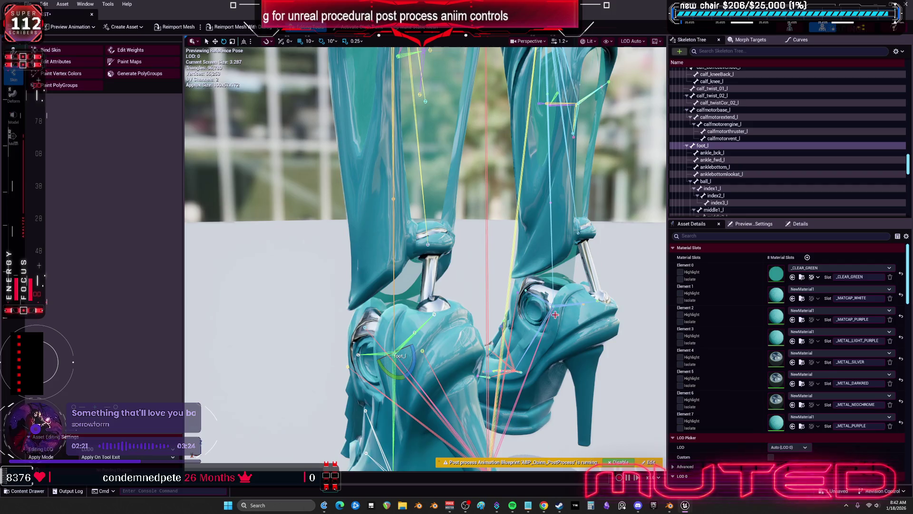
Rotate foot_r to about -40 degrees and test-rotate the anklebottomlookat_r bone.
left_click(544, 323)
left_click(565, 288)
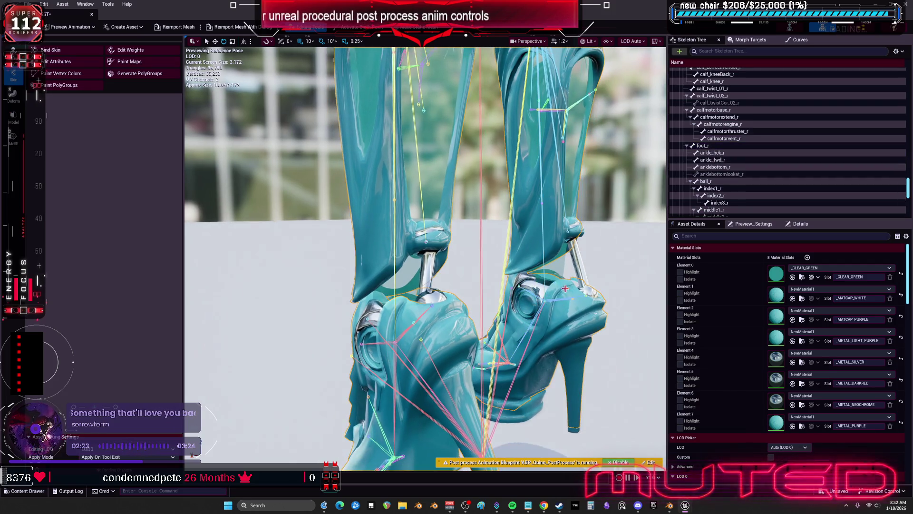
left_click(534, 309)
left_click_drag(534, 317, 551, 339)
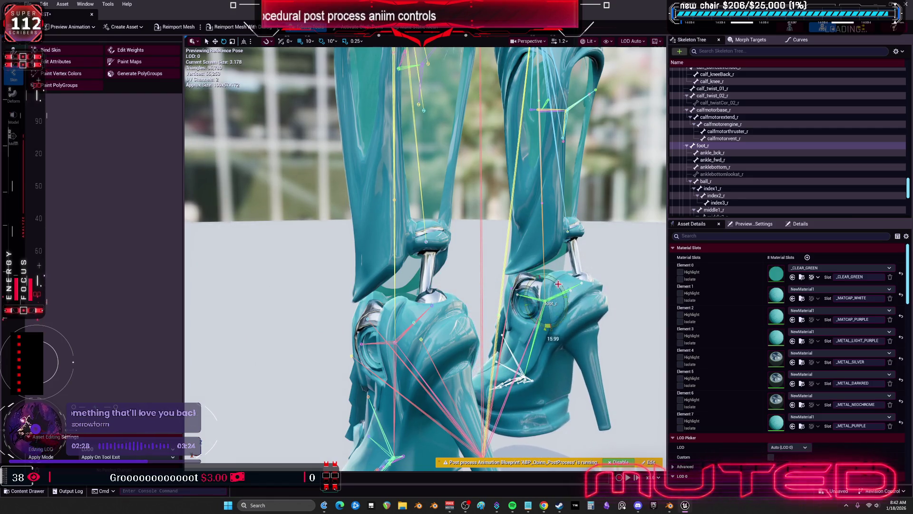
left_click(585, 282)
mouse_move(600, 272)
left_mouse_down()
mouse_move(600, 293)
mouse_move(602, 271)
left_mouse_up()
left_click(583, 282)
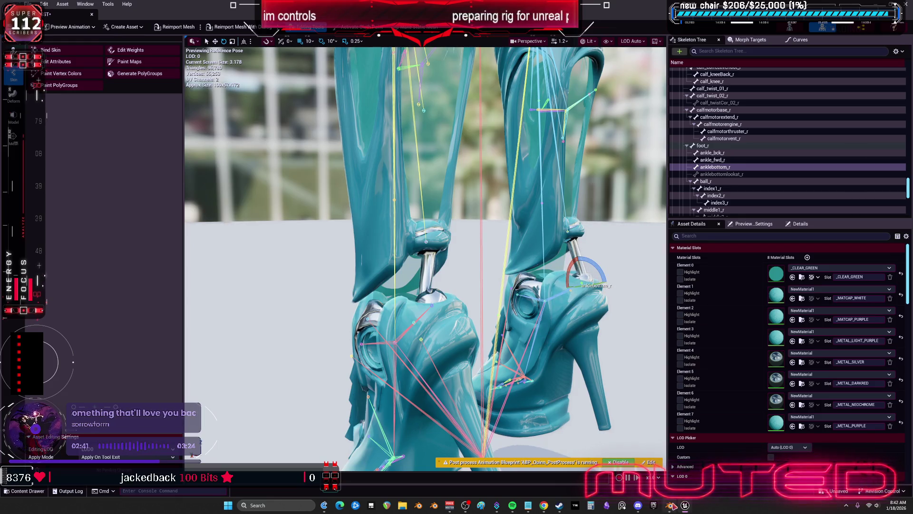
double_click(228, 12)
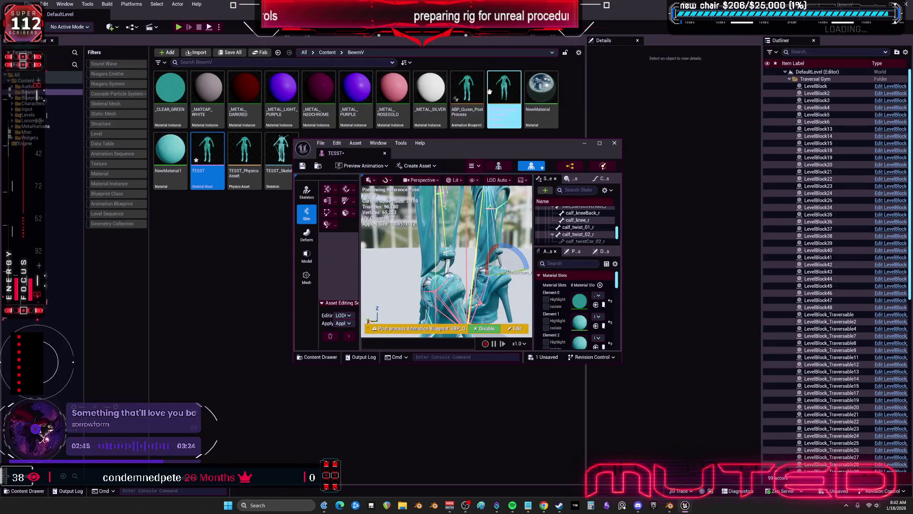
Open ABP_Quinn_PostProcess and inspect each ankle piston Look At node's Bone to Modify.
left_click(474, 95)
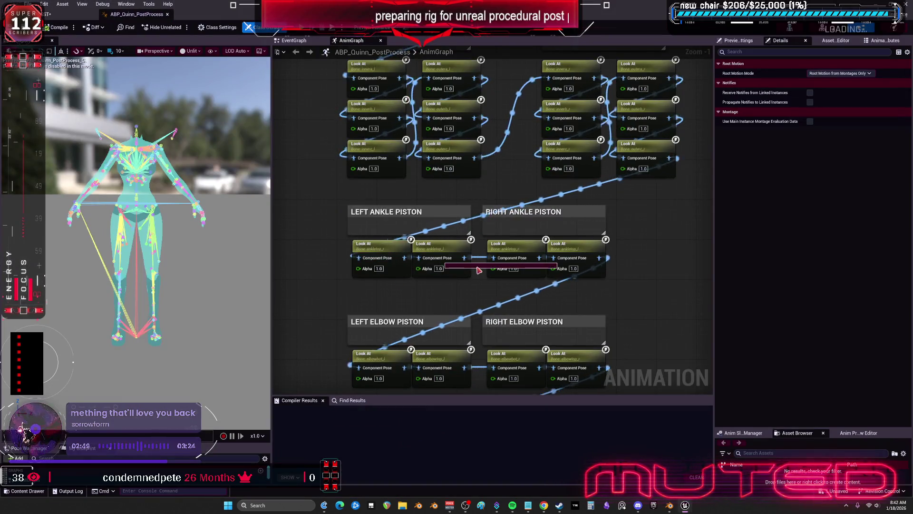
left_click(376, 254)
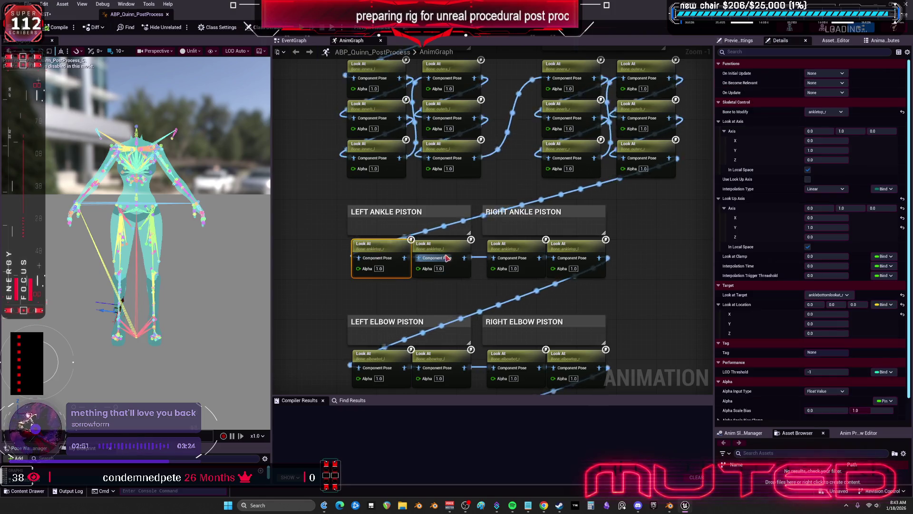
left_click(522, 250)
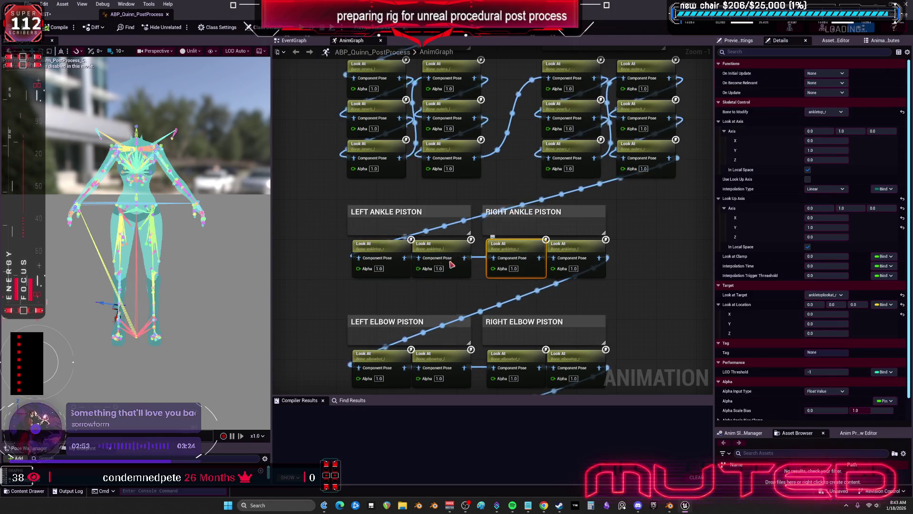
left_click(442, 245)
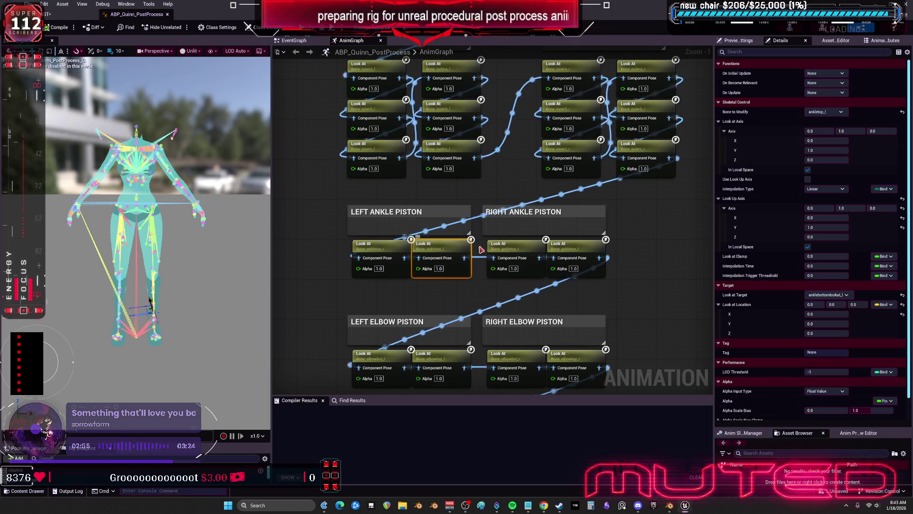
left_click(559, 254)
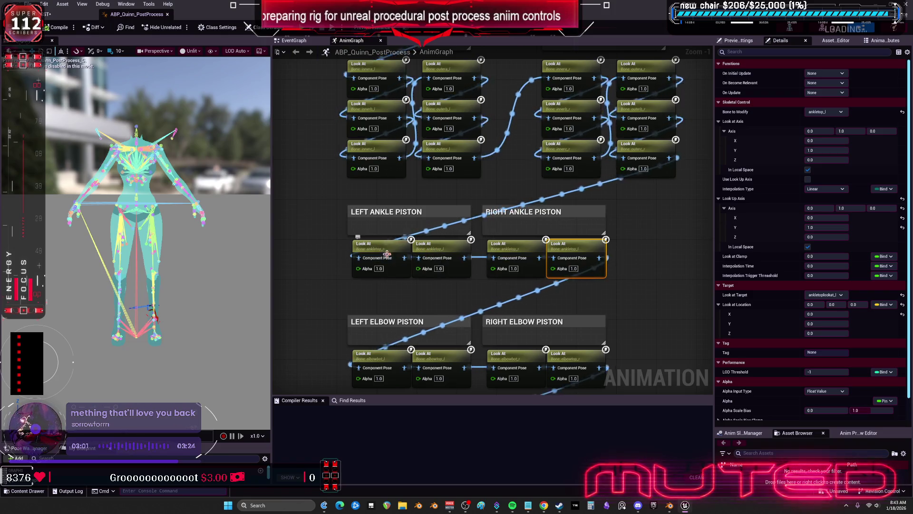
mouse_move(425, 303)
left_mouse_down()
mouse_move(430, 464)
mouse_move(440, 303)
mouse_move(405, 224)
left_mouse_up()
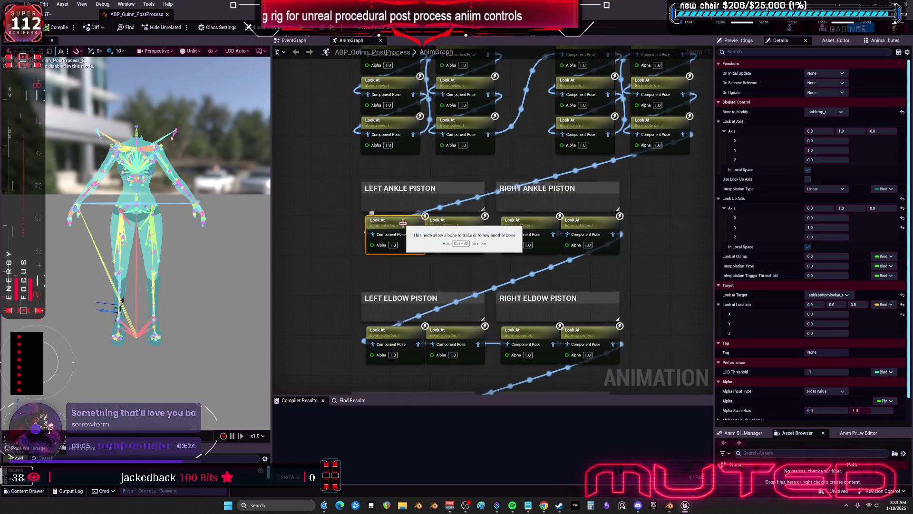
Set the third and fourth right ankle Look At nodes to modify anklebottom_r and anklebottom_l, then compile.
left_click(528, 224)
left_click(826, 112)
type("ANK")
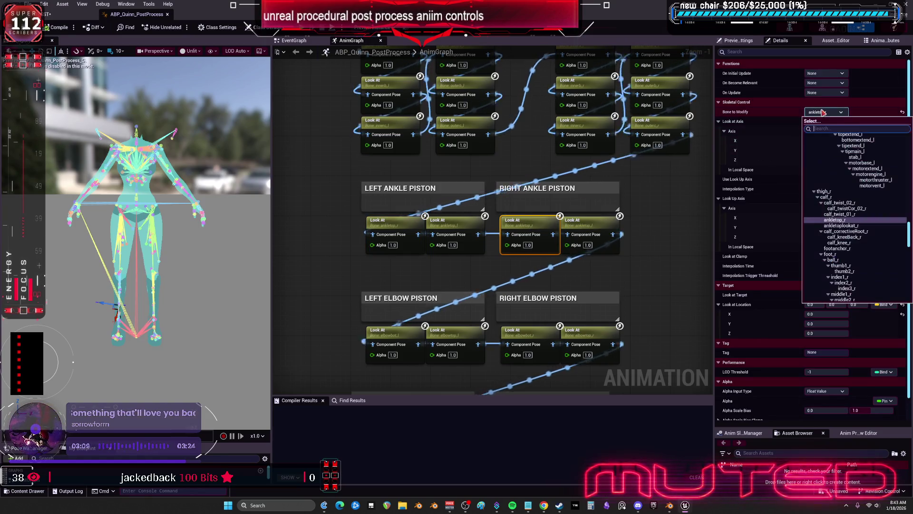
type("LE")
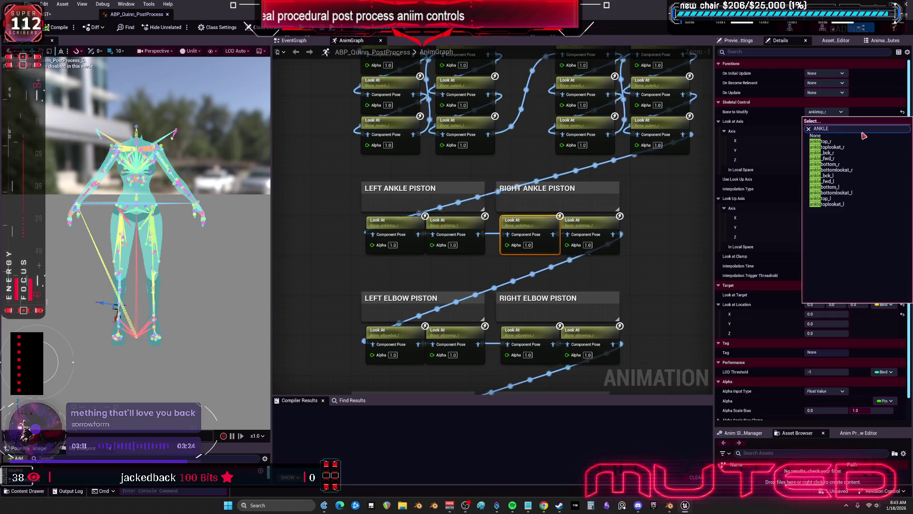
type("OB")
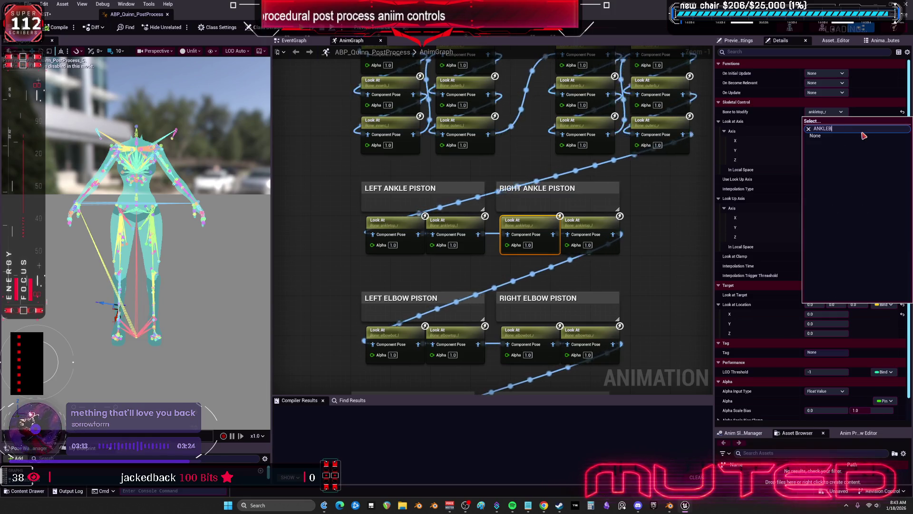
type("OT")
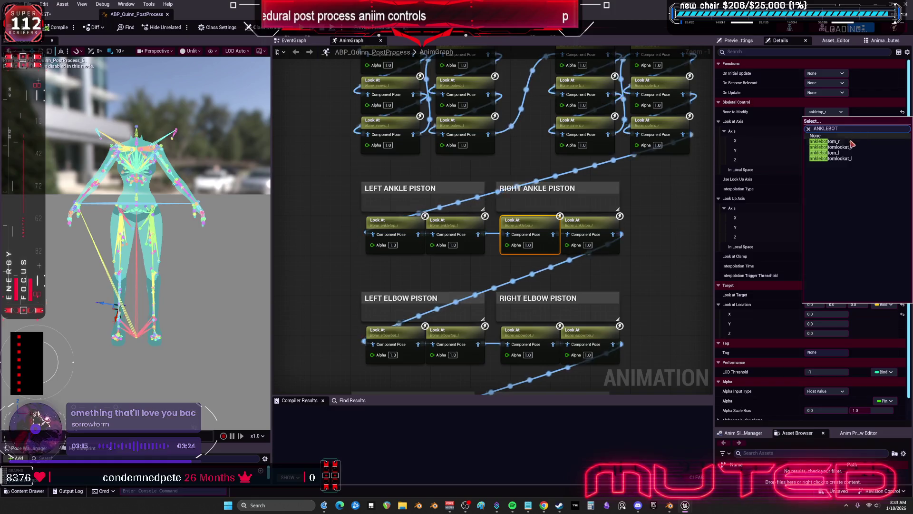
left_click(826, 141)
left_click(578, 220)
left_click(822, 112)
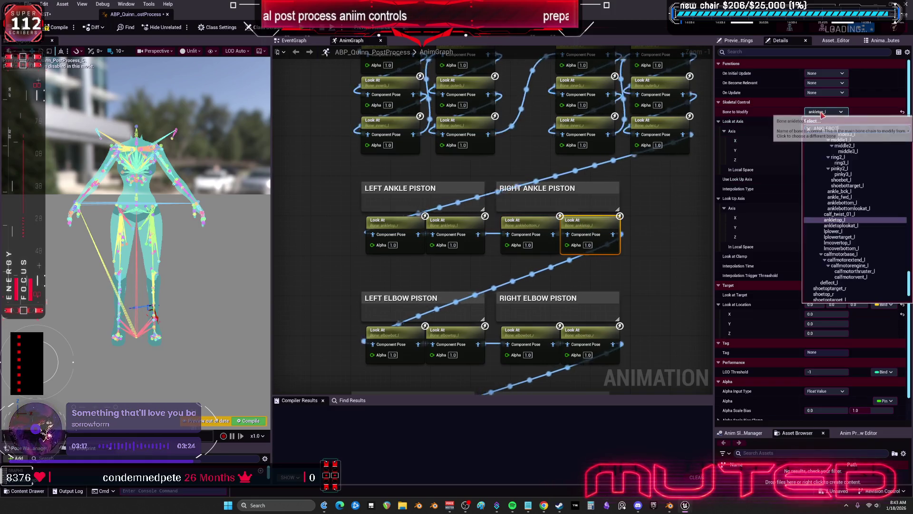
left_click(833, 152)
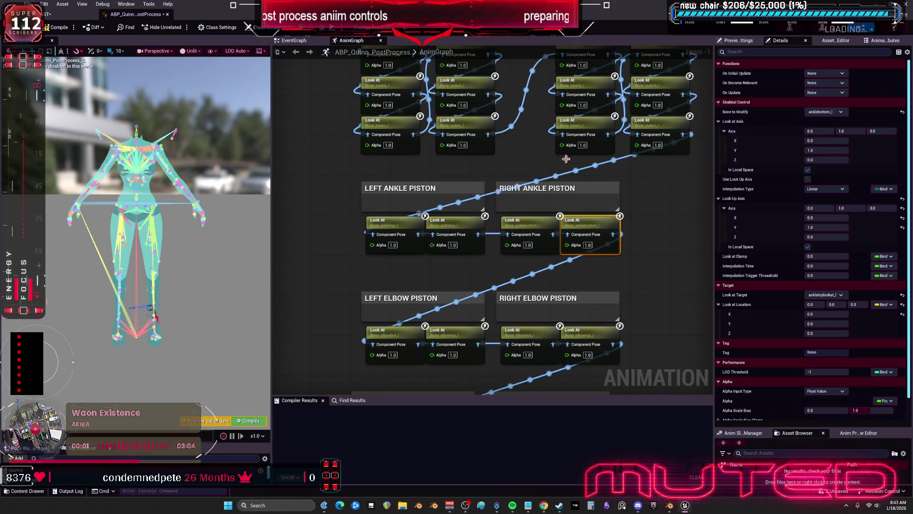
left_click(58, 27)
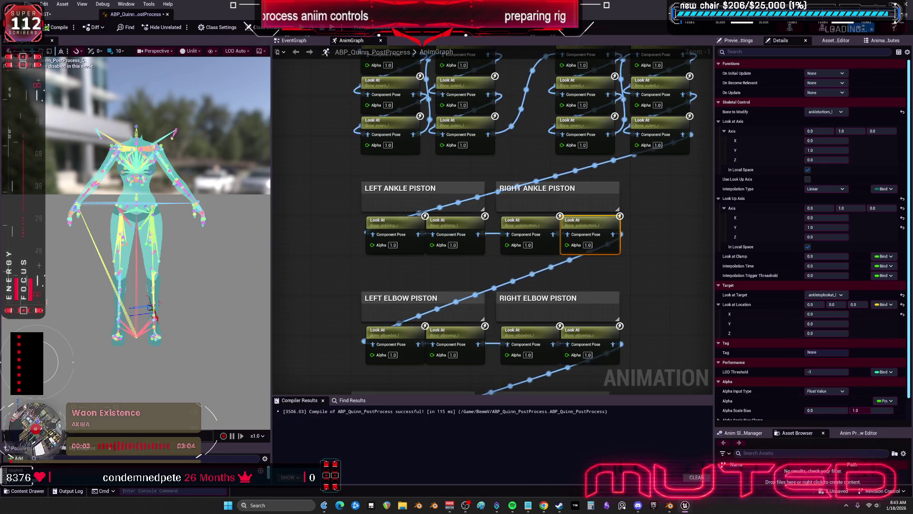
left_click(53, 15)
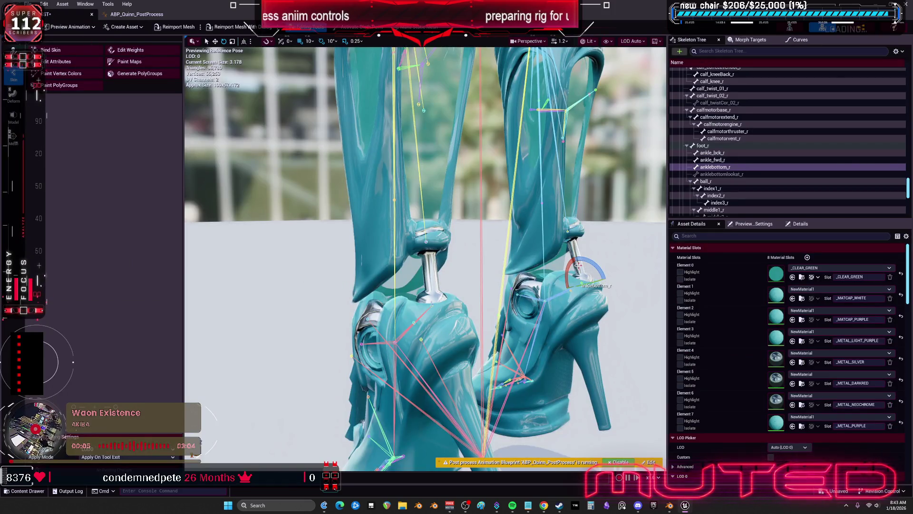
Test-rotate foot_l and foot_r (about 23.71 degrees) in the TESST mesh editor and save the mesh.
left_click(397, 342)
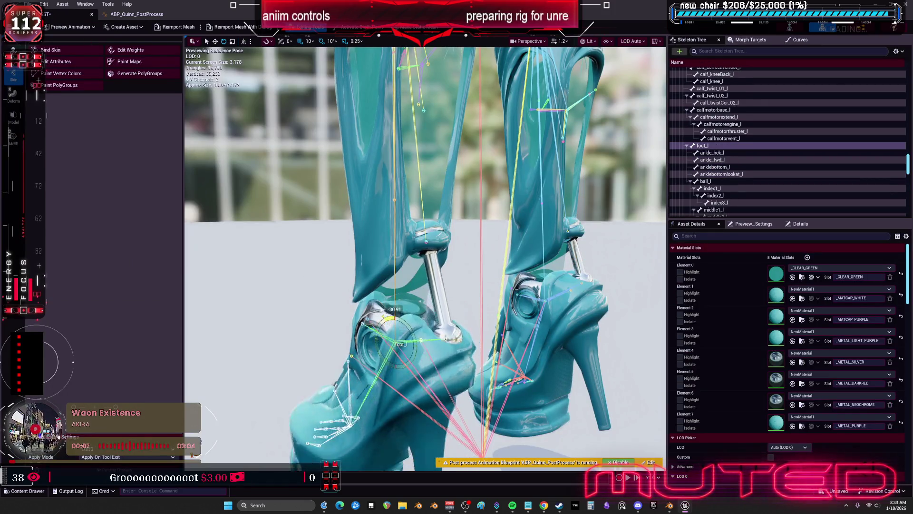
mouse_move(385, 319)
left_mouse_down()
mouse_move(407, 348)
mouse_move(395, 314)
mouse_move(393, 340)
left_mouse_up()
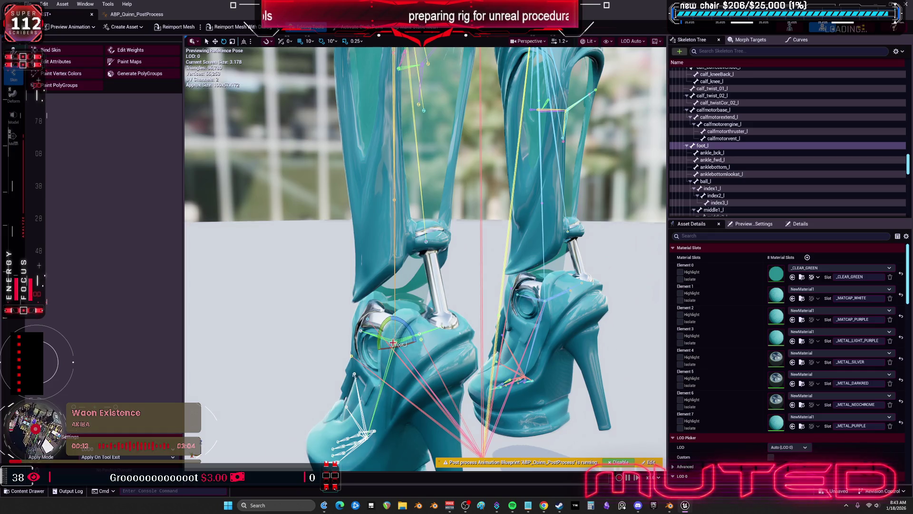
mouse_move(428, 238)
left_mouse_down()
mouse_move(485, 240)
mouse_move(456, 238)
left_mouse_up()
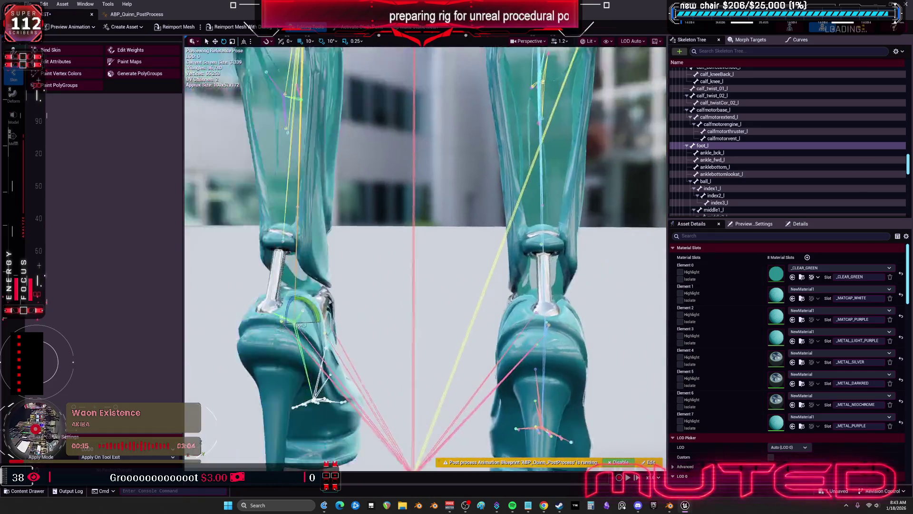
mouse_move(527, 345)
left_mouse_down()
mouse_move(485, 345)
mouse_move(527, 345)
left_mouse_up()
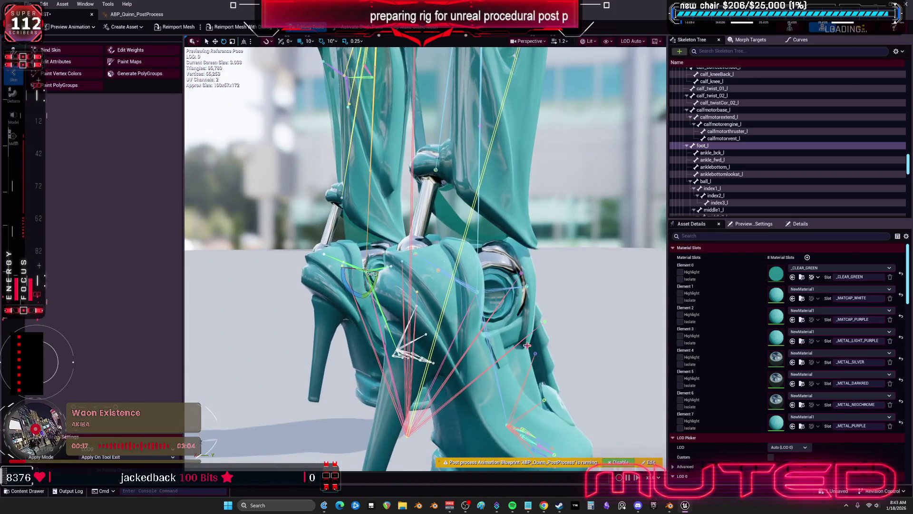
left_click(466, 284)
mouse_move(459, 309)
left_mouse_down()
mouse_move(440, 318)
mouse_move(478, 299)
mouse_move(481, 280)
mouse_move(478, 322)
left_mouse_up()
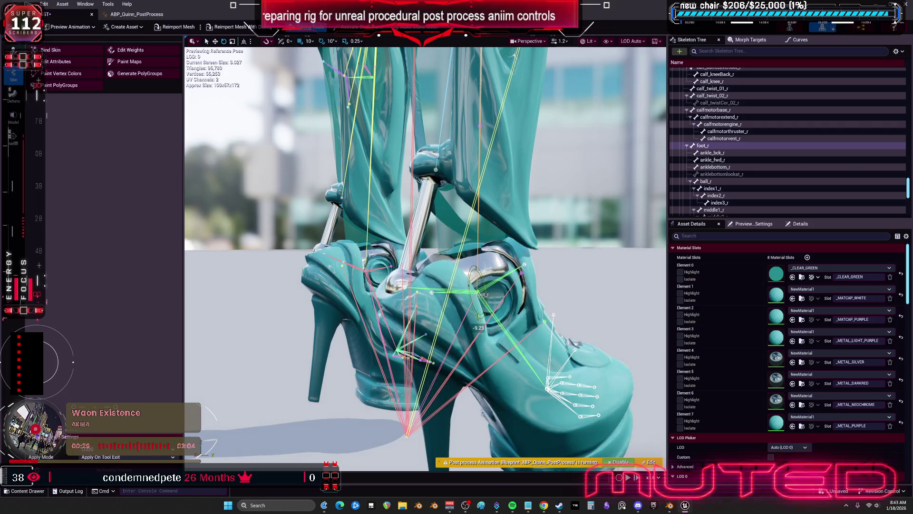
key("ctrl+s")
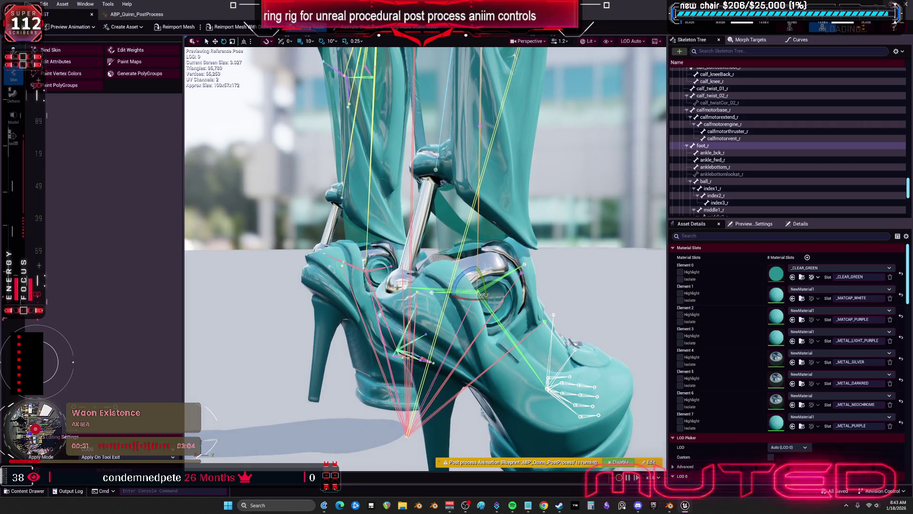
key("alt+Tab")
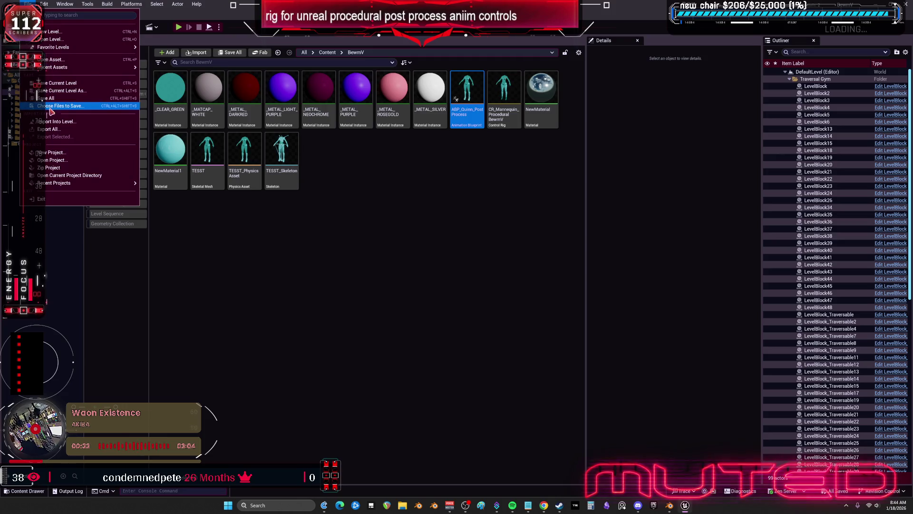
In Blender, leave Edit Mode, exit local view, maximize the viewport and orbit up to the right shoulder.
key("alt+Tab")
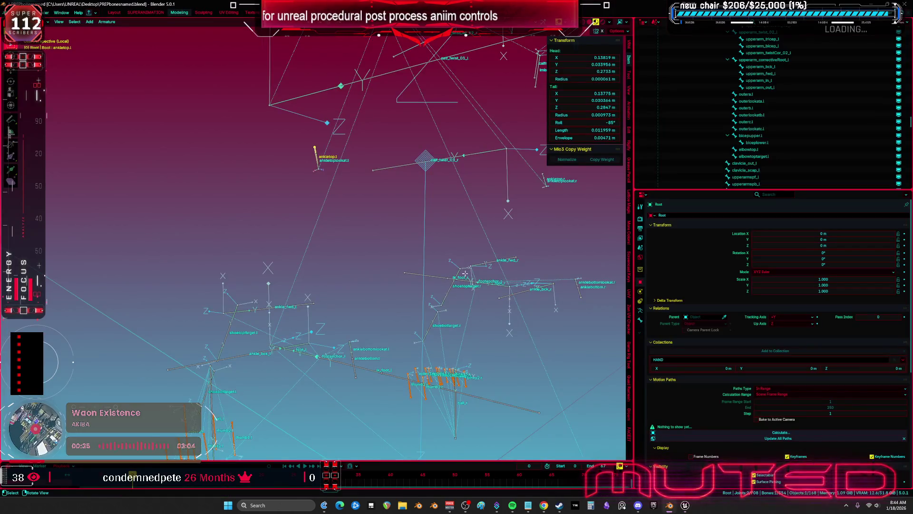
left_click(465, 273)
left_click_drag(465, 273, 408, 236)
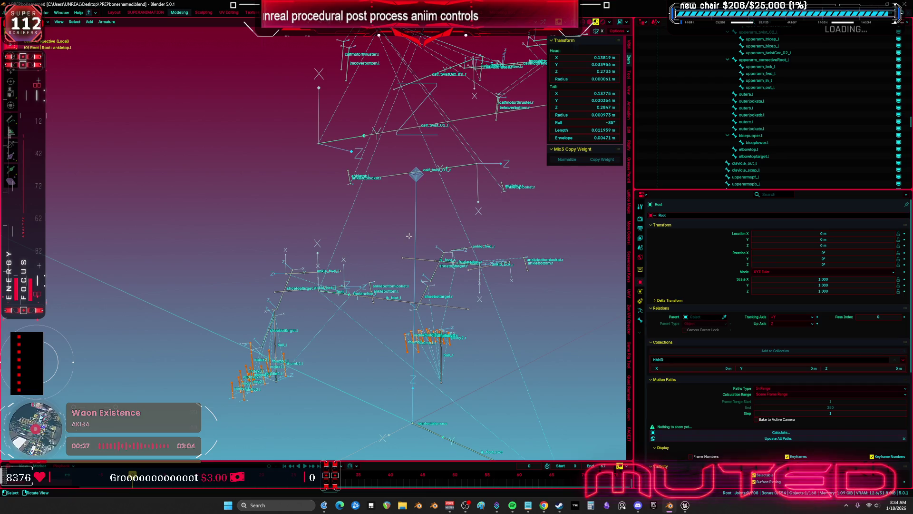
key("Tab")
key("KP_Divide")
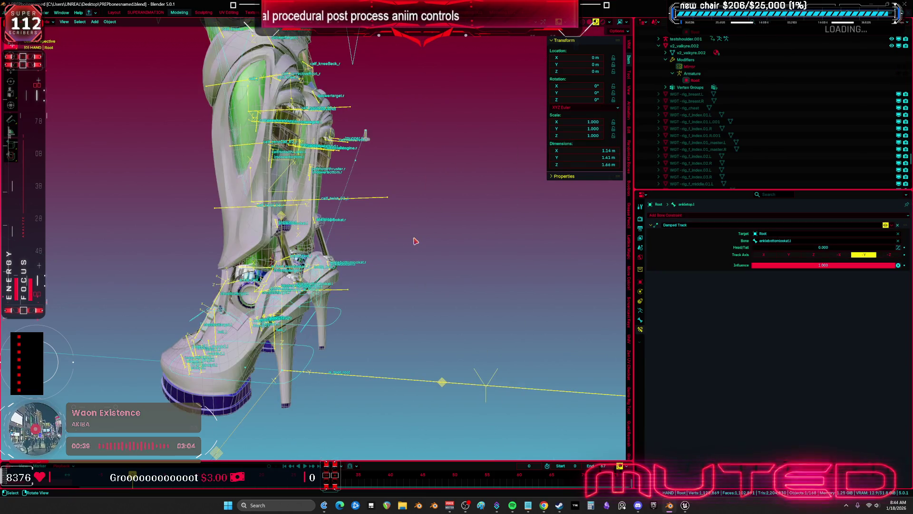
key("ctrl+space")
mouse_move(454, 257)
left_mouse_down()
mouse_move(492, 156)
mouse_move(516, 272)
left_mouse_up()
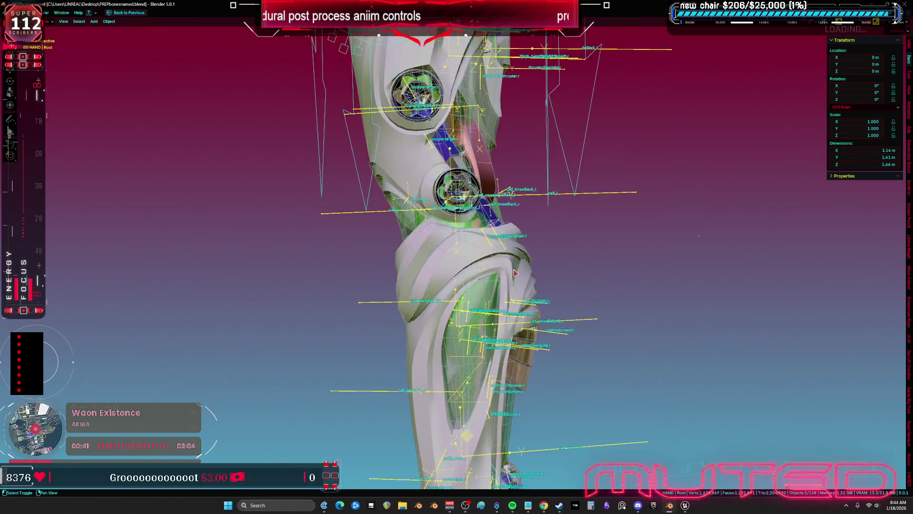
mouse_move(505, 201)
left_mouse_down()
mouse_move(441, 155)
mouse_move(438, 175)
mouse_move(404, 217)
mouse_move(544, 201)
left_mouse_up()
key("shift+alt+z")
mouse_move(398, 217)
left_mouse_down()
mouse_move(603, 242)
mouse_move(502, 181)
left_mouse_up()
key("shift+alt+z")
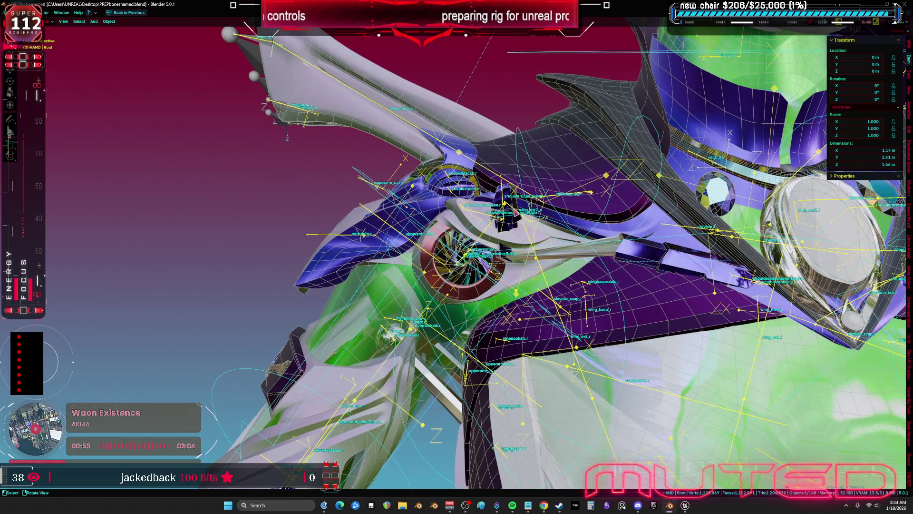
Clear the user transforms on all of the Root armature's bones in Pose Mode.
left_click(515, 212)
left_click(520, 216)
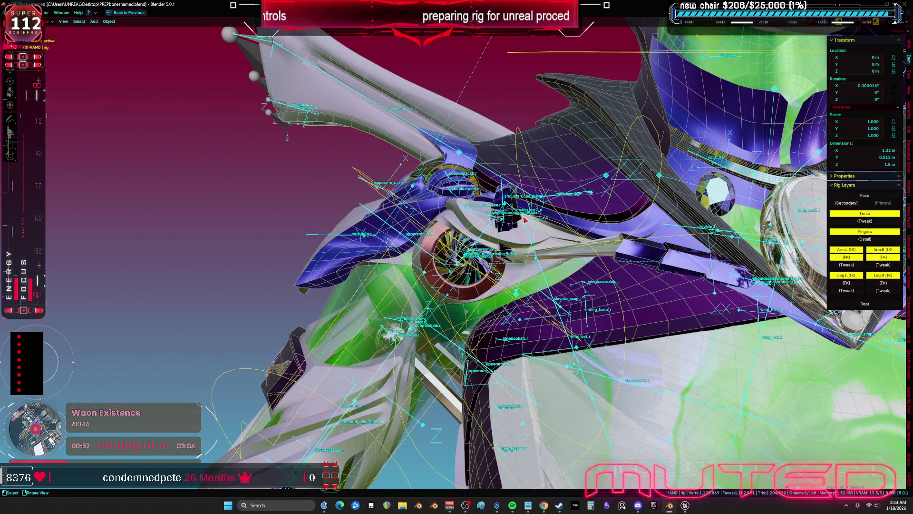
key("ctrl+Tab")
key("a")
right_click(529, 222)
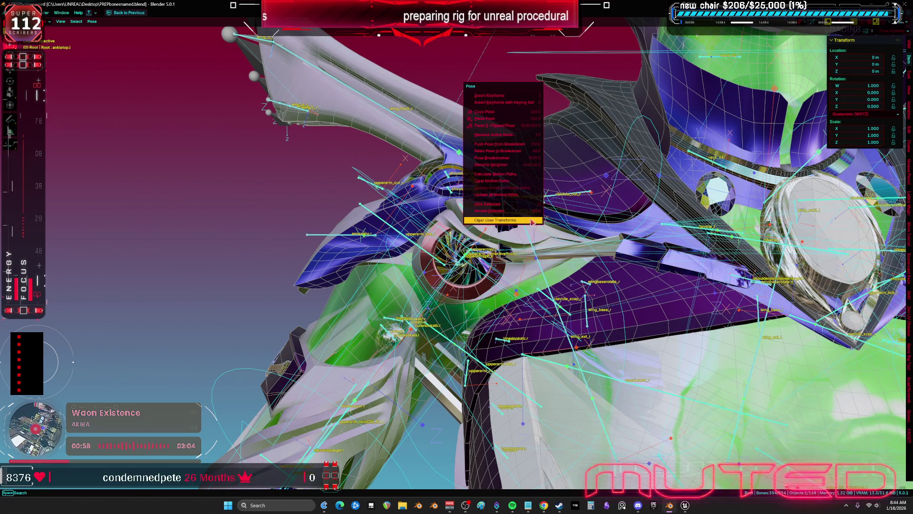
left_click(533, 220)
key("ctrl+Tab")
Check the shoulder mesh's weights for shoulderupperpiston.r, then put the Root armature back in Pose Mode.
left_click_drag(532, 222, 570, 229)
key("ctrl+Tab")
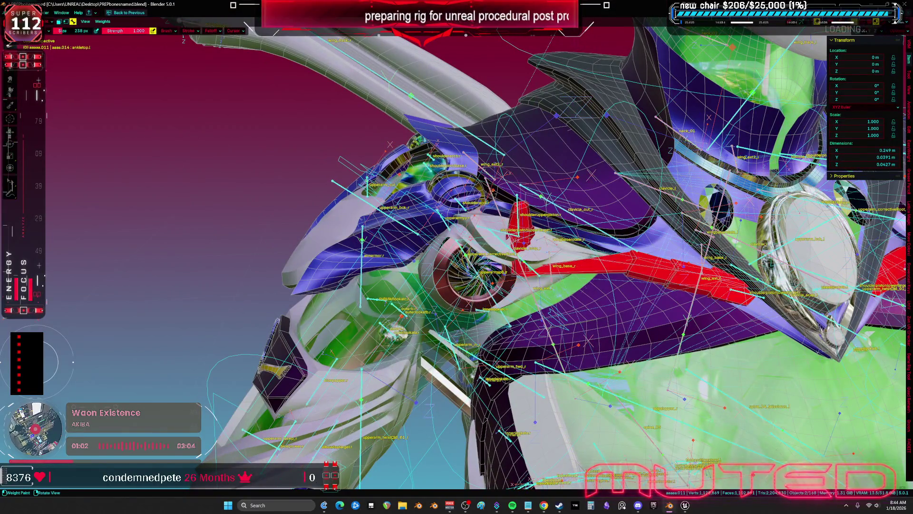
left_click(521, 216, "ctrl")
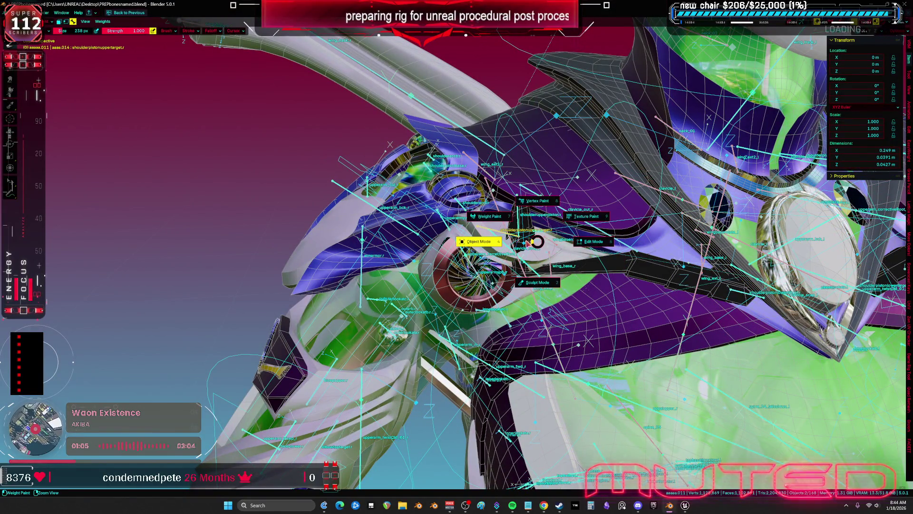
left_click(528, 242)
left_click(519, 226)
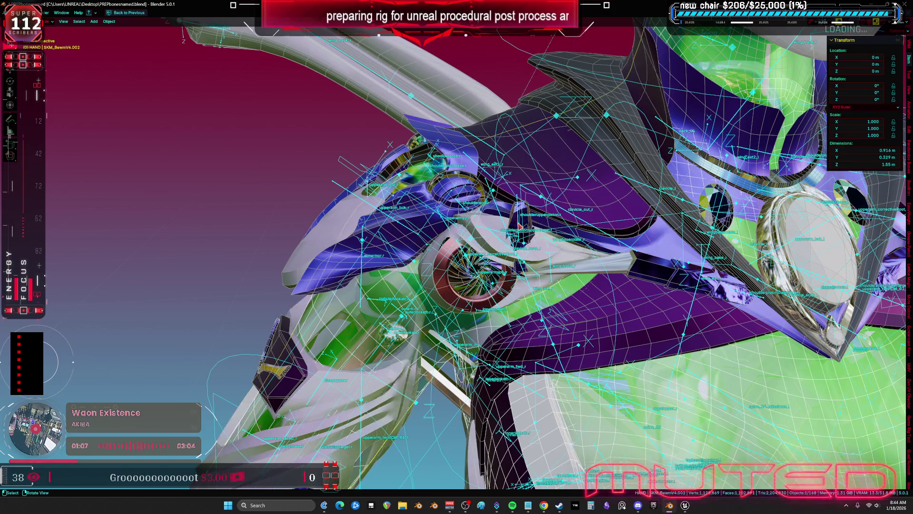
left_click(521, 227)
key("ctrl+Tab")
mouse_move(521, 227)
left_mouse_down()
mouse_move(528, 230)
mouse_move(489, 232)
left_mouse_up()
Restore the Bone Constraints layout and select and frame the shoulderupperpiston.r bone.
key("ctrl+space")
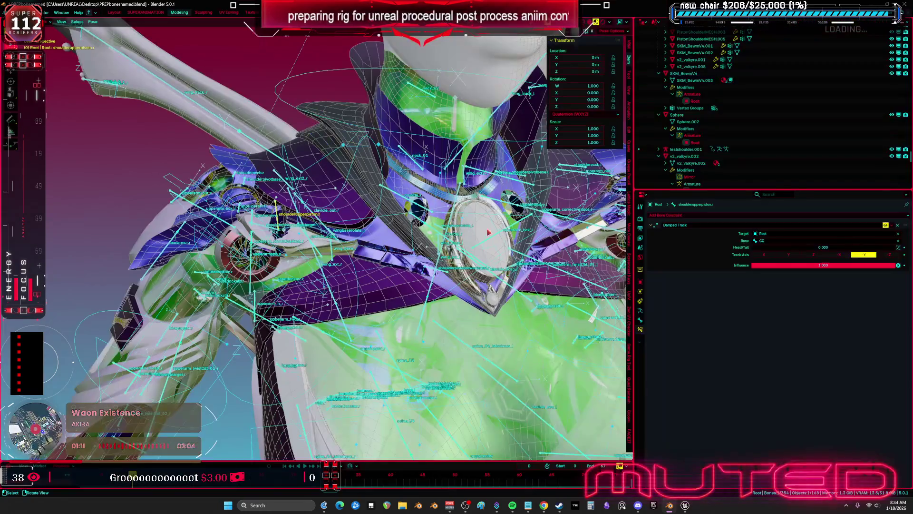
left_click_drag(803, 261, 390, 247)
key("KP_Decimal")
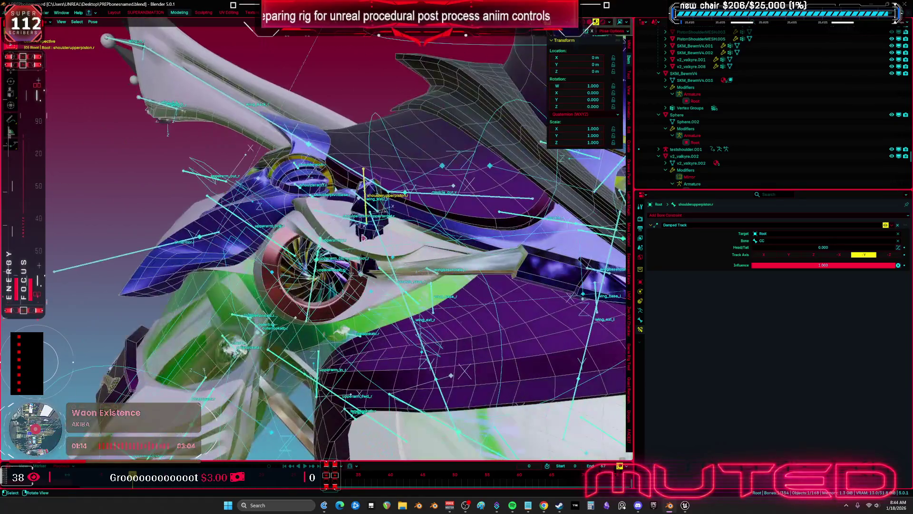
left_click(354, 222)
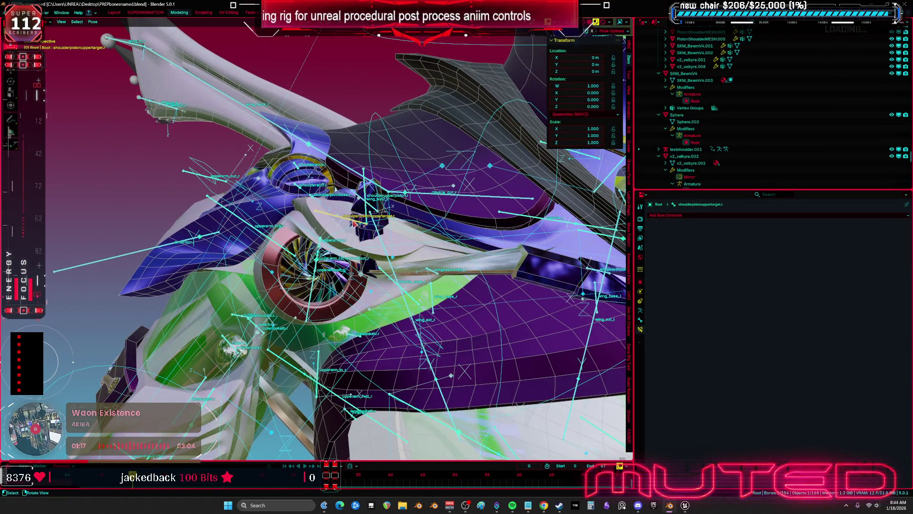
left_click(367, 215)
key("KP_Decimal")
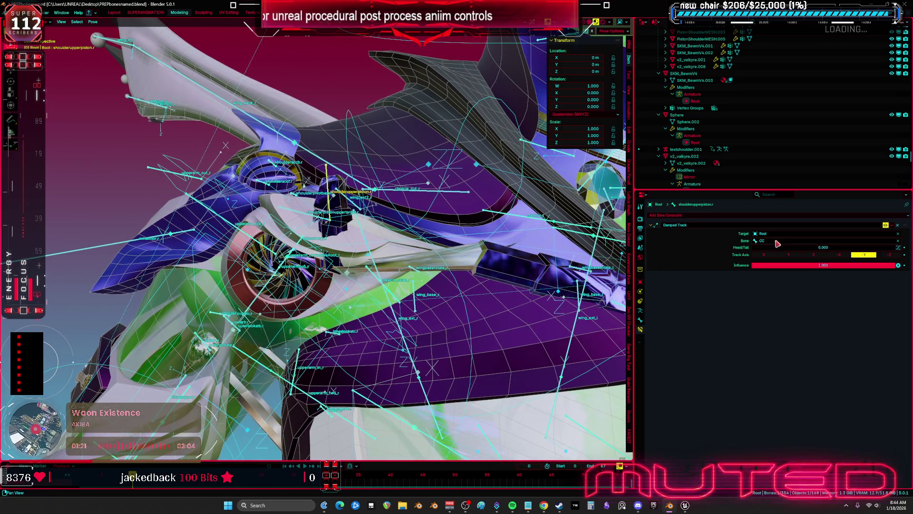
left_click_drag(426, 235, 512, 285)
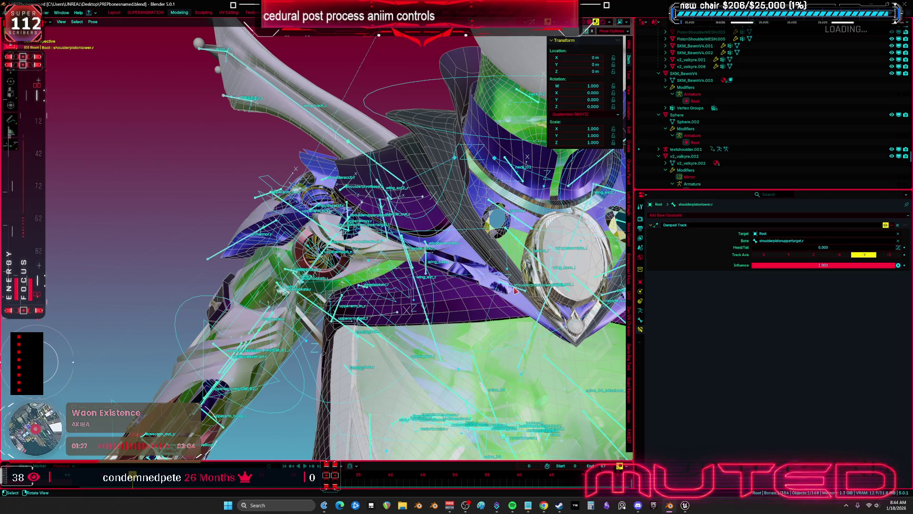
Set shoulderupperpiston.r's Damped Track target bone to shoulderpistonlowertarget.r.
left_click(519, 291)
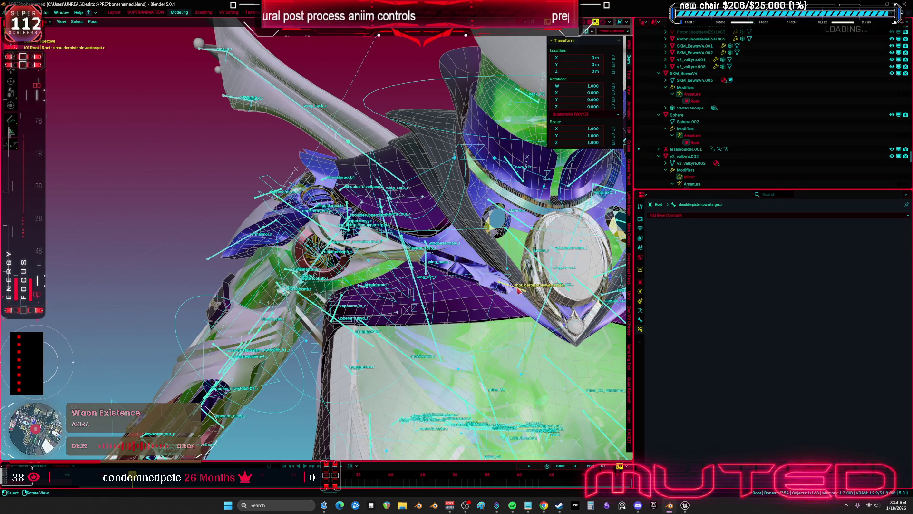
left_click_drag(521, 292, 344, 228)
left_click(343, 227)
left_click(776, 241)
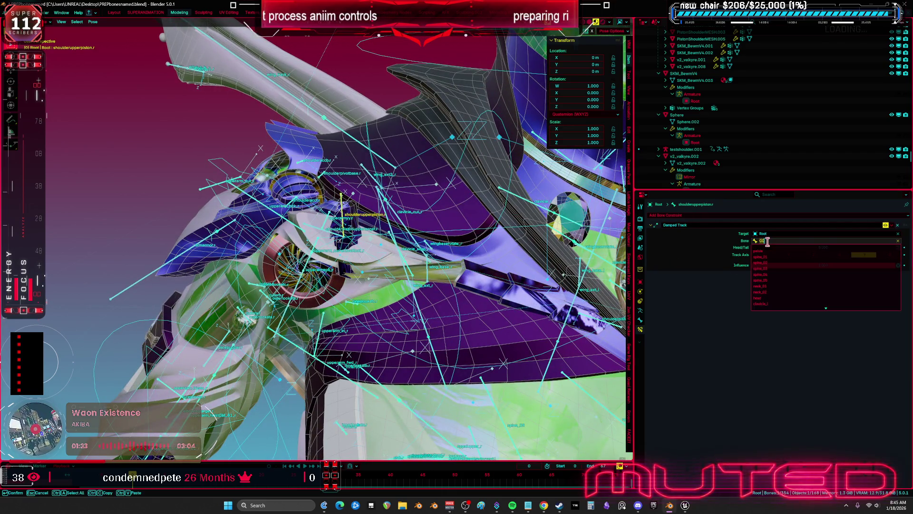
left_click(782, 251)
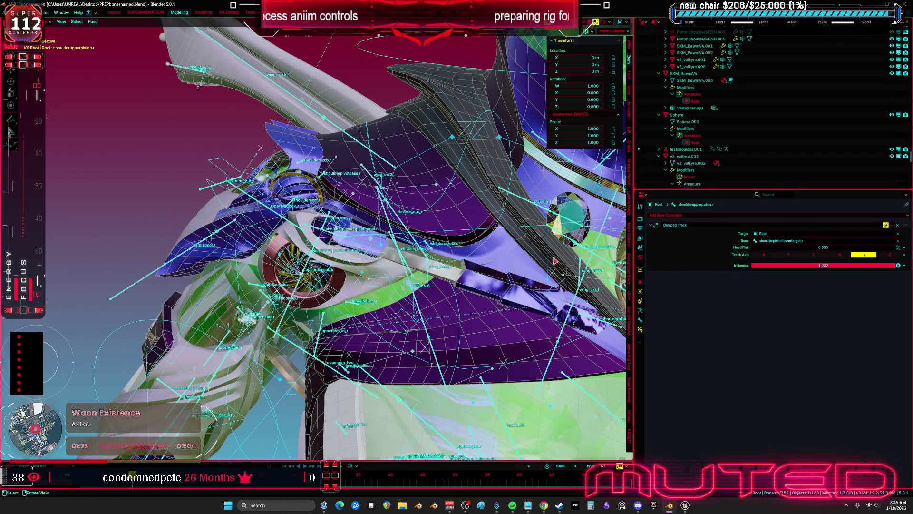
key("shift+alt+z")
key("KP_1")
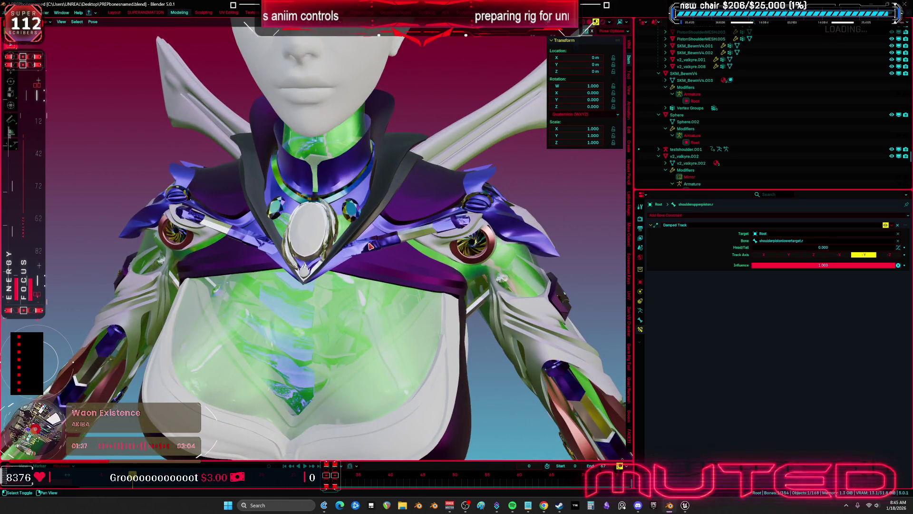
Return the armature to object mode with overlays shown in the normal view, and save the blend file.
scroll(373, 248, "up", 2)
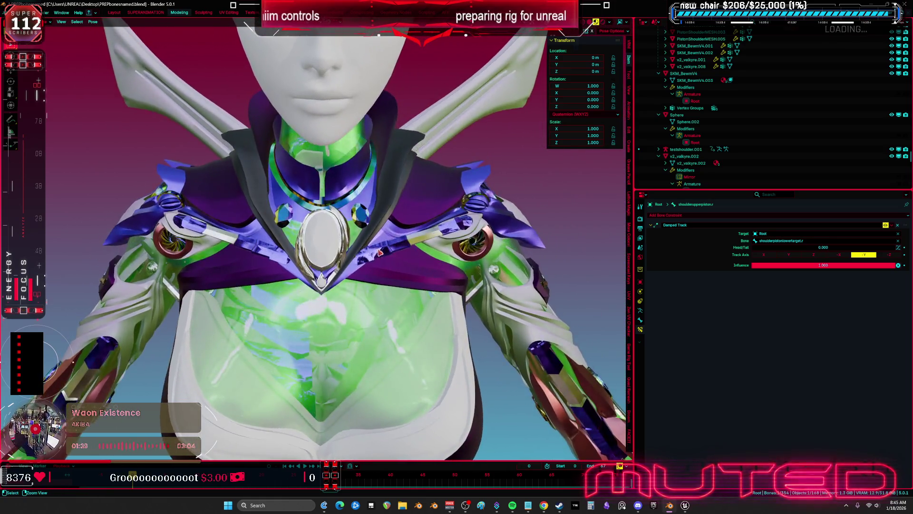
key("ctrl+space")
key("ctrl+Tab")
key("shift+alt+z")
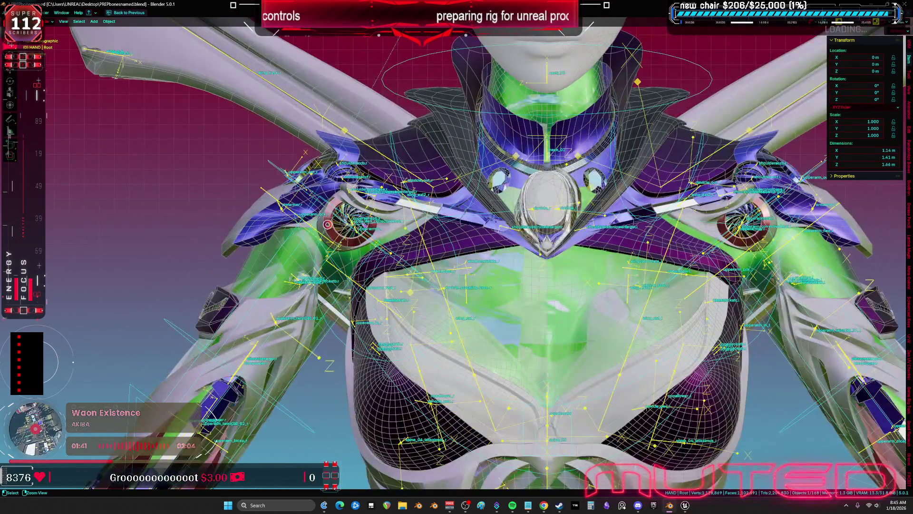
key("ctrl+s")
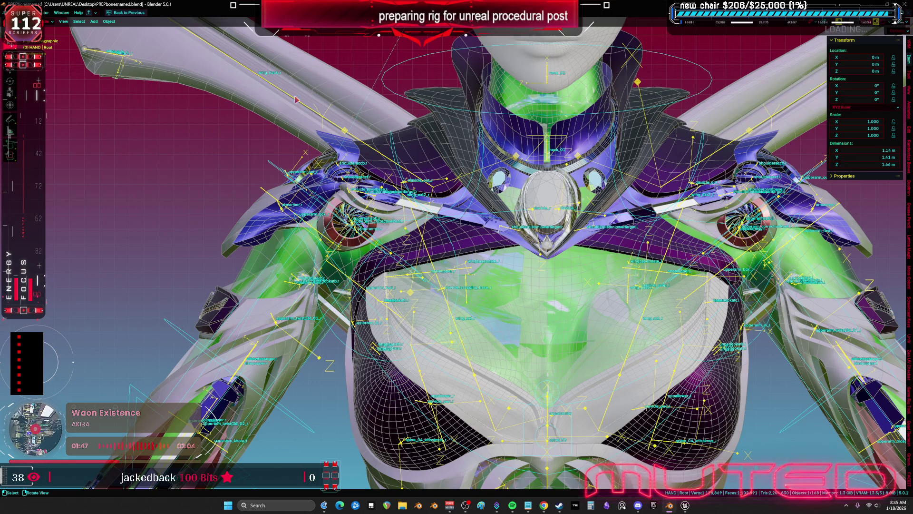
Select the upper-arm mesh aaaaa.017, the Root armature and the character body mesh for export.
mouse_move(379, 265)
left_mouse_down()
mouse_move(495, 260)
mouse_move(559, 176)
mouse_move(505, 223)
left_mouse_up()
left_click(505, 222)
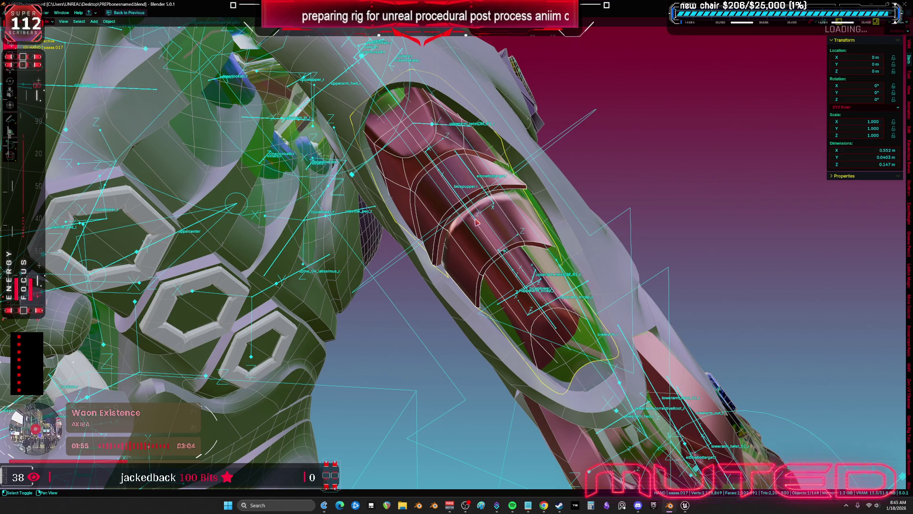
left_click(575, 233, "shift")
left_click(581, 242, "shift")
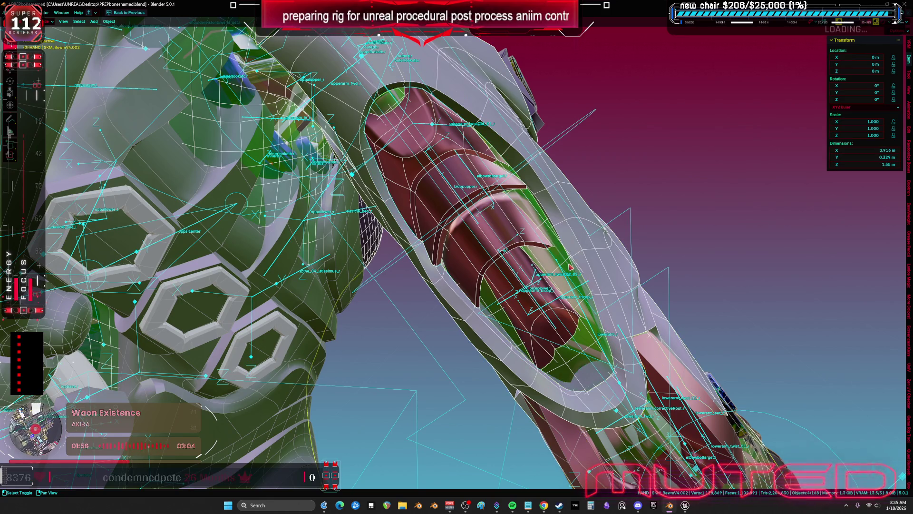
key("g")
right_click(539, 246)
scroll(537, 243, "down", 3)
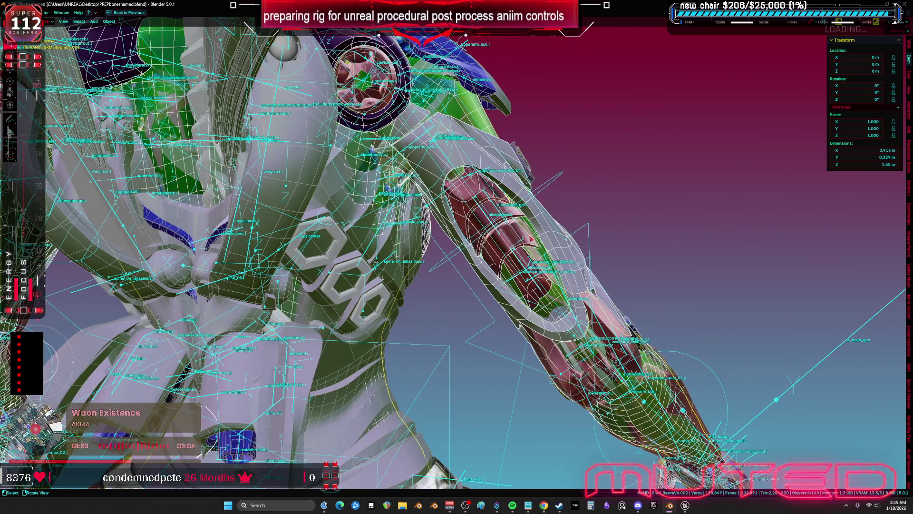
mouse_move(530, 238)
left_mouse_down()
mouse_move(428, 214)
mouse_move(56, 8)
left_mouse_up()
left_click(14, 12)
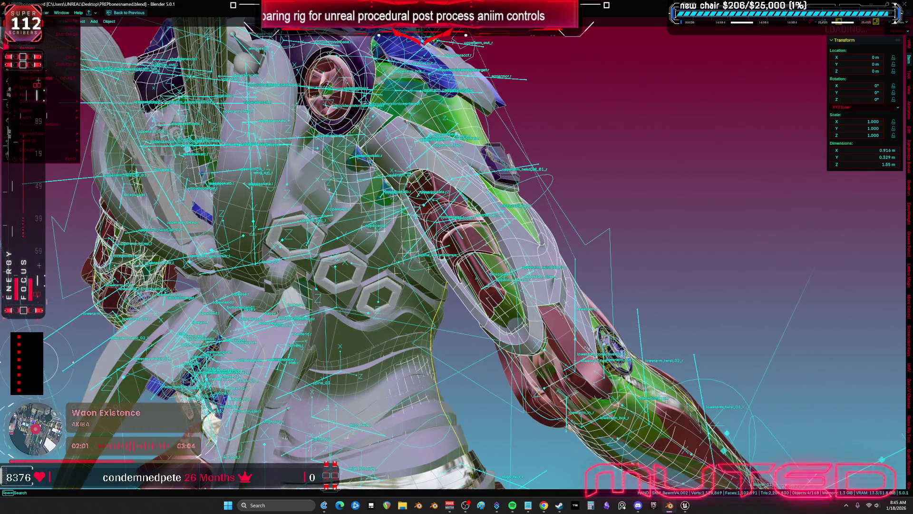
Export the selected objects as TESST.fbx to the Desktop and save the blend file.
mouse_move(28, 117)
left_click(97, 173)
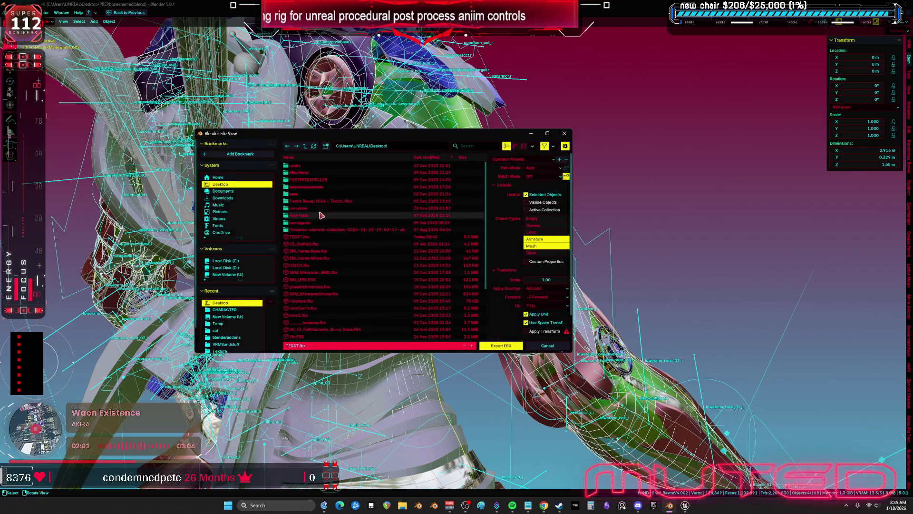
left_click(499, 346)
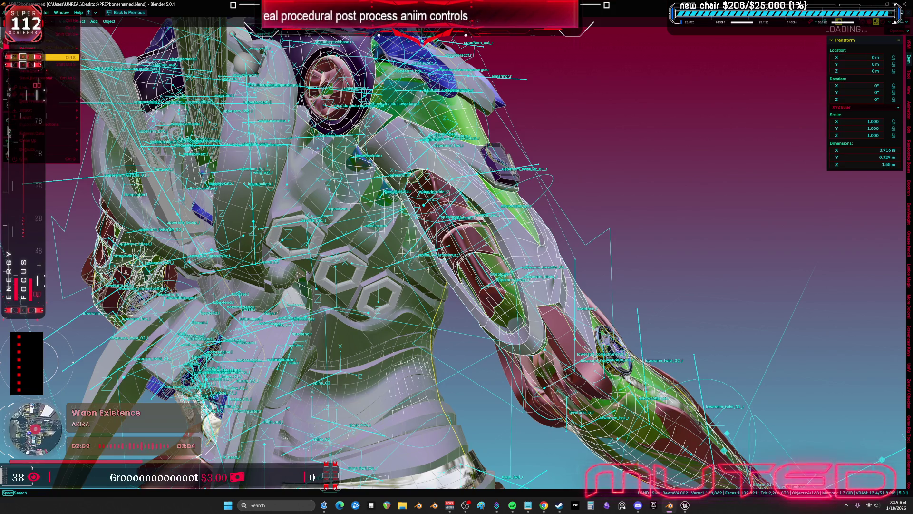
key("ctrl+s")
In Unreal Engine, reimport the TESST skeletal mesh from the updated FBX.
left_click(686, 505)
left_click(208, 154)
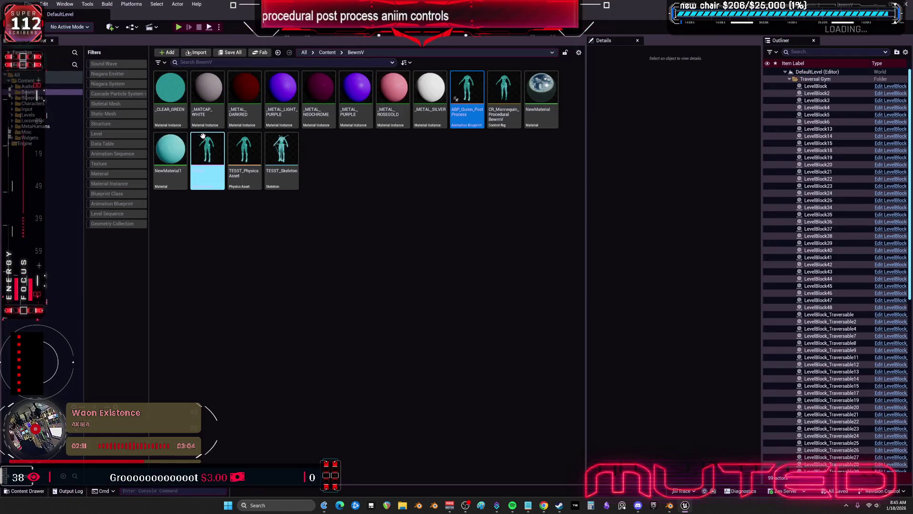
right_click(207, 153)
left_click(273, 238)
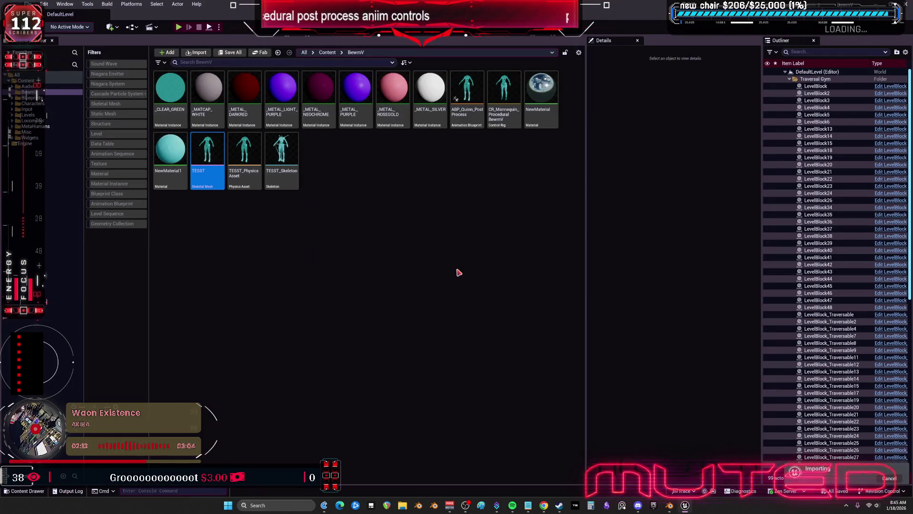
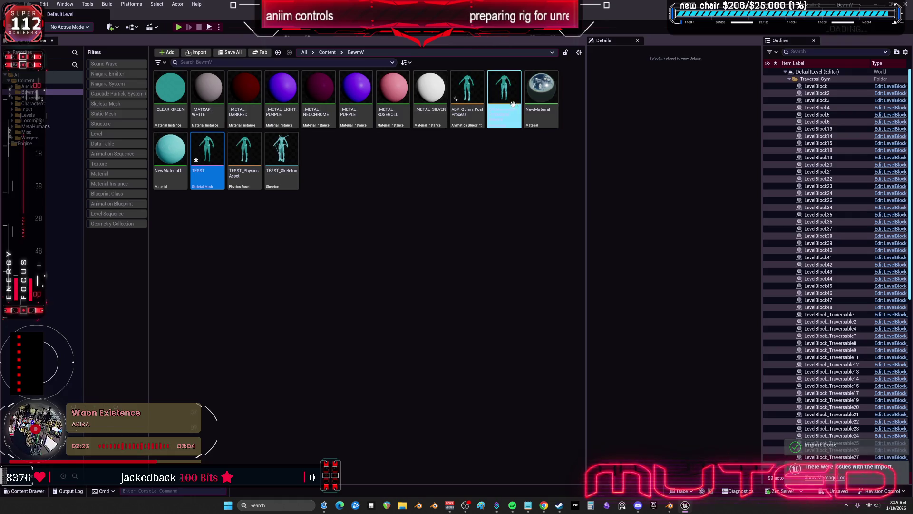
Open the TESST skeletal mesh and make its editor fill the screen.
double_click(212, 153)
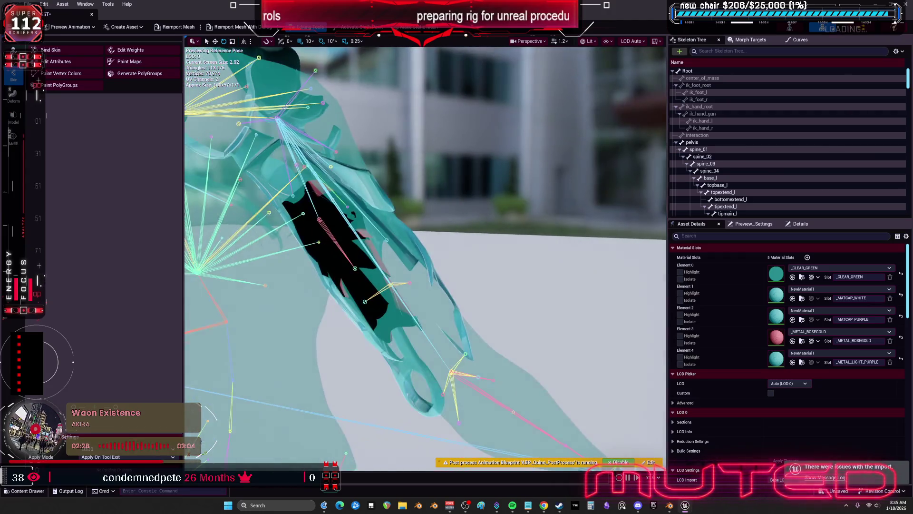
left_click_drag(450, 179, 449, 179)
left_click_drag(232, 4, 473, 197)
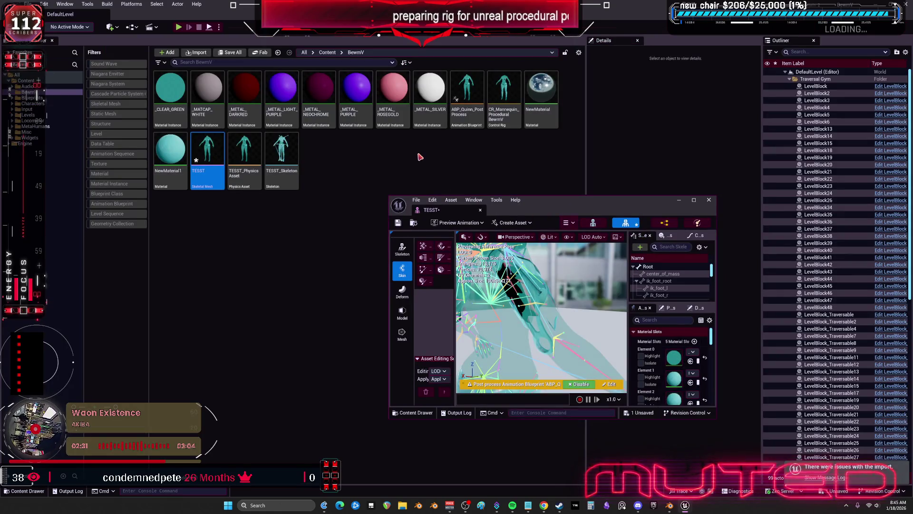
double_click(581, 201)
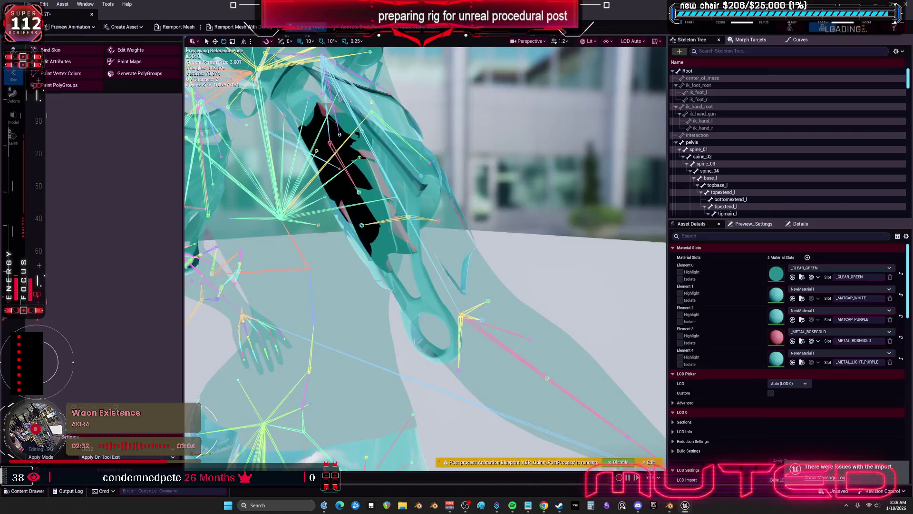
Assign the chrome NewMaterial to material Elements 1 through 4.
left_click(792, 298)
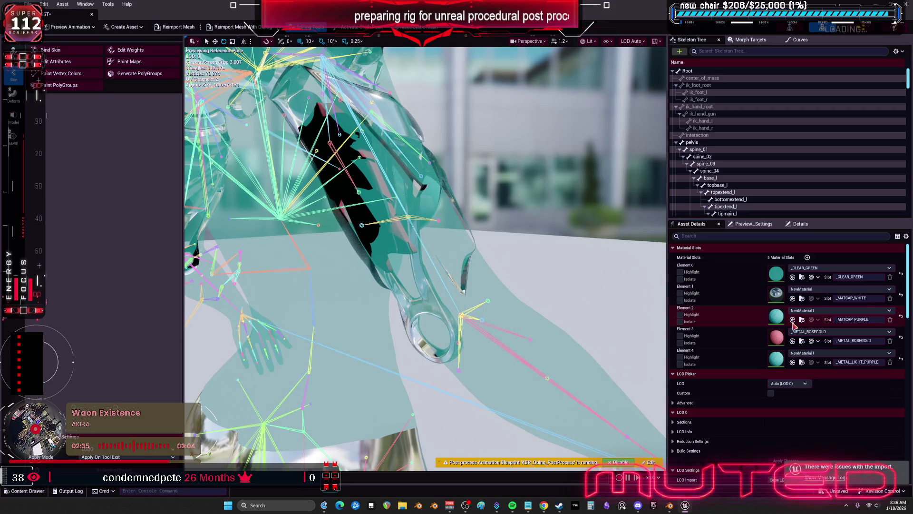
left_click(793, 342)
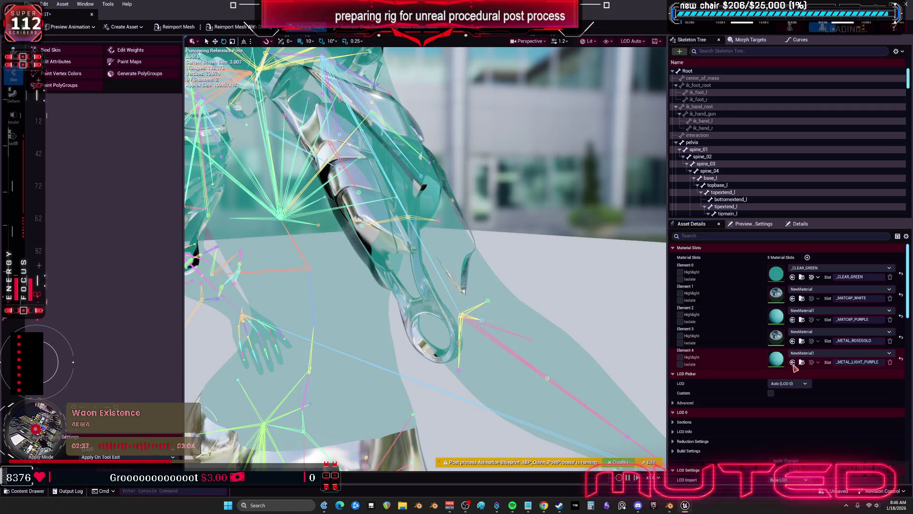
left_click(792, 319)
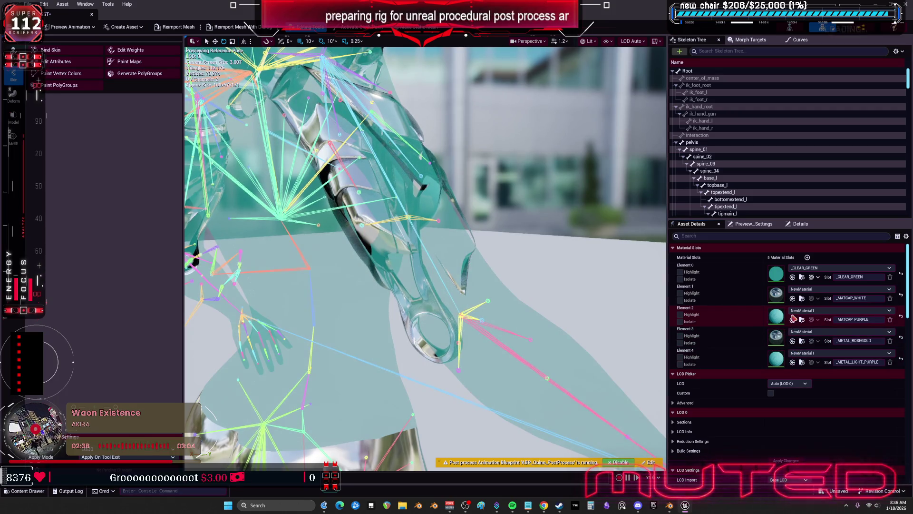
left_click(792, 362)
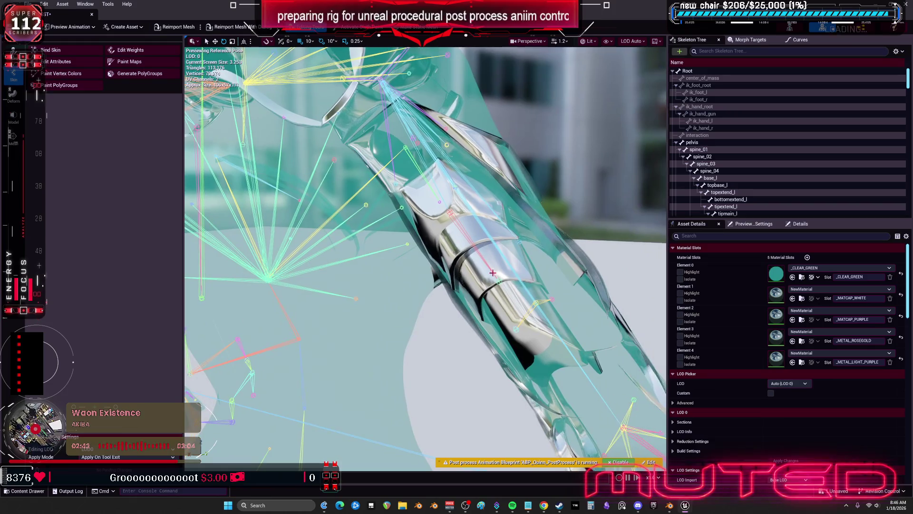
Inspect the bicepupper_r and biceplower_r bones, then close the mesh editor.
left_click(491, 272)
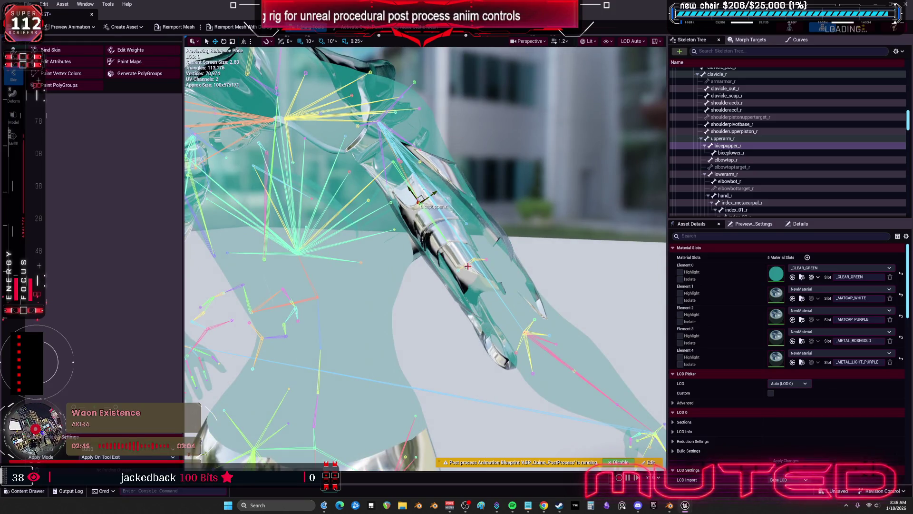
left_click(447, 244)
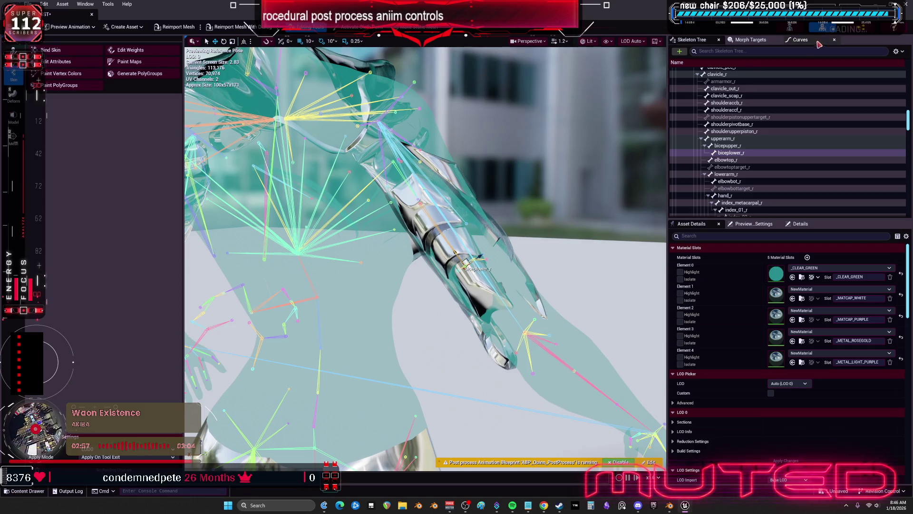
left_click(905, 5)
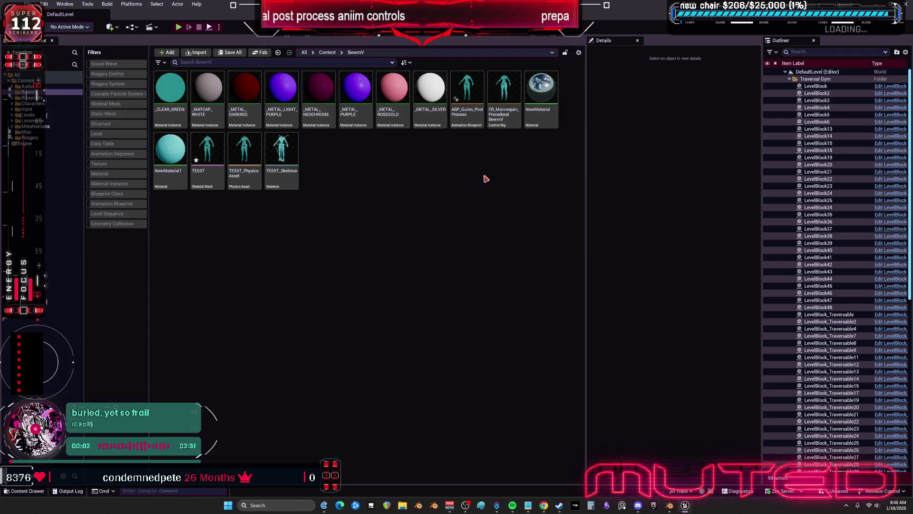
Open the CR_Mannequin_ProceduralBewmV control rig and pan the graph to show more nodes.
double_click(514, 120)
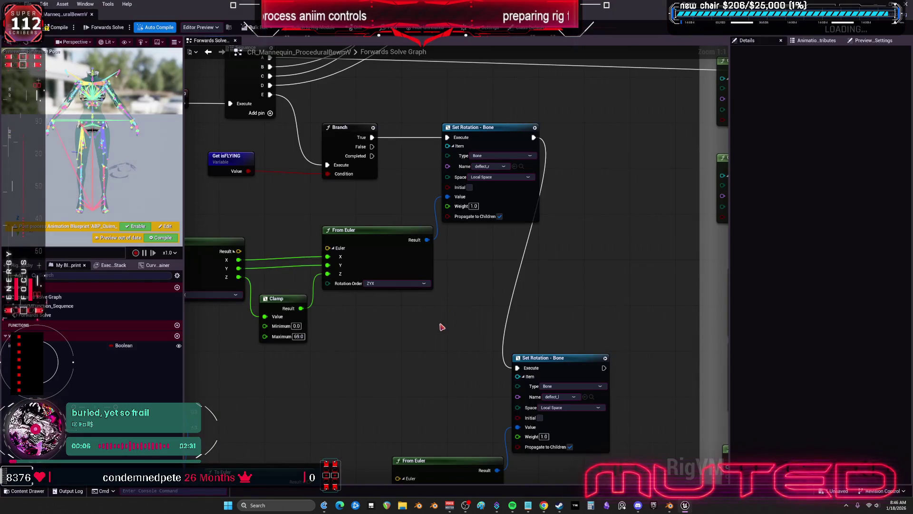
scroll(442, 327, "down", 4)
scroll(485, 216, "up", 2)
mouse_move(501, 273)
left_mouse_down()
mouse_move(497, 311)
mouse_move(472, 182)
mouse_move(503, 174)
mouse_move(548, 248)
left_mouse_up()
Move Forwards Solve and Sequence higher and bring Get isFLYING closer to the Branch.
mouse_move(354, 181)
left_mouse_down()
mouse_move(416, 273)
mouse_move(505, 283)
left_mouse_up()
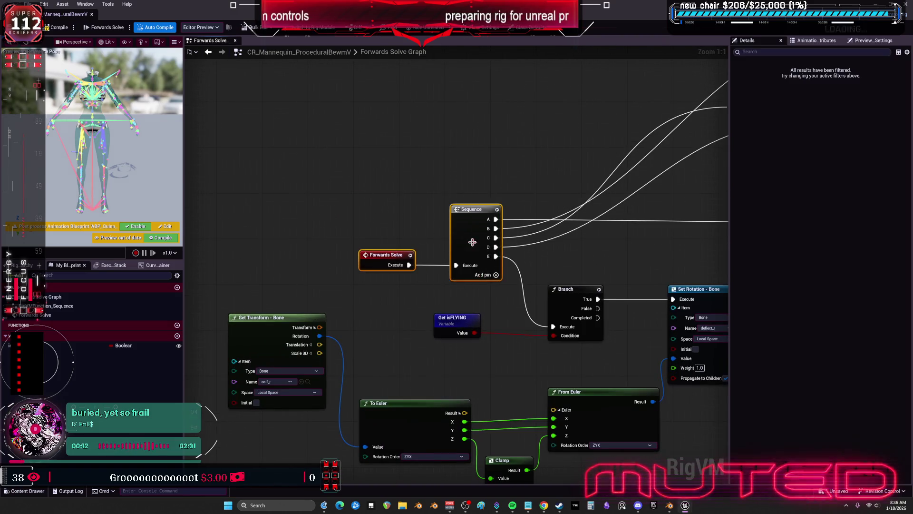
left_click_drag(468, 238, 456, 131)
scroll(422, 254, "up", 2)
left_click_drag(365, 265, 422, 265)
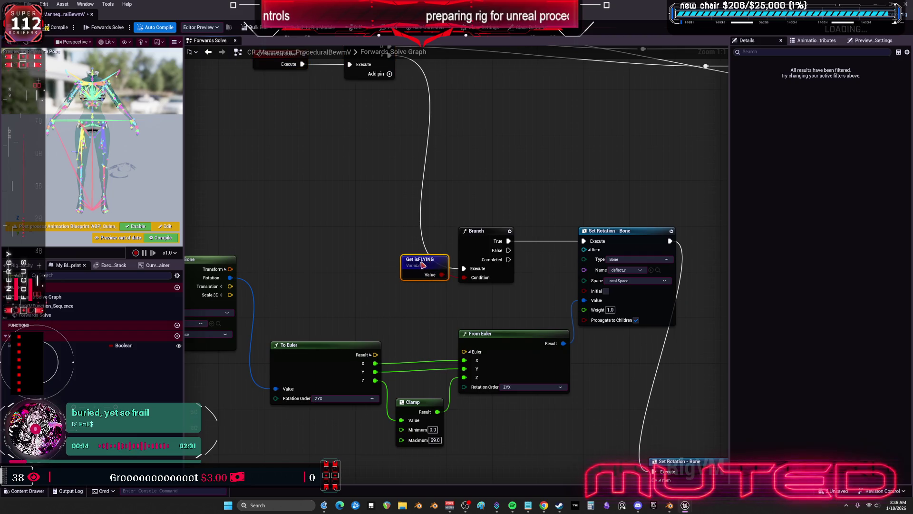
Line up the upper calf chain: Get Transform, To Euler, Clamp and From Euler.
left_click_drag(600, 246, 672, 189)
left_click_drag(307, 256, 348, 214)
left_click_drag(274, 171, 305, 259)
left_click_drag(528, 307, 467, 318)
left_click_drag(630, 253, 564, 259)
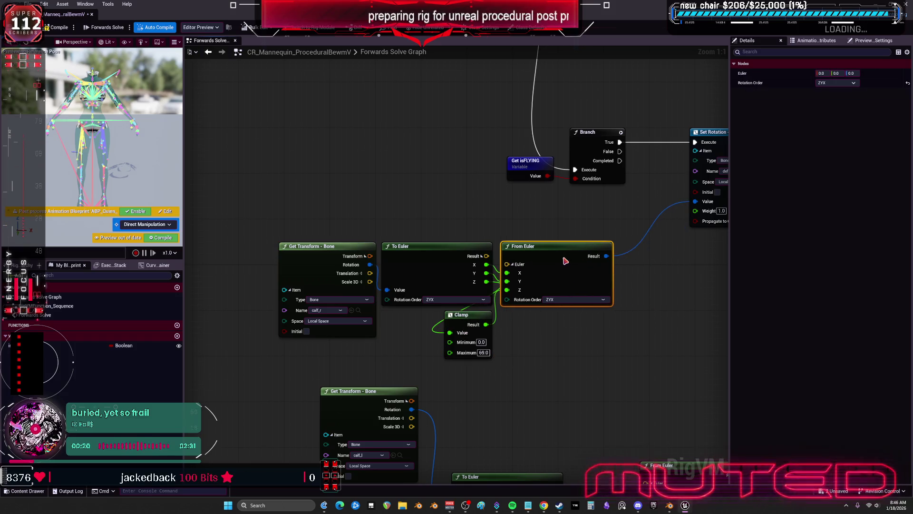
left_click_drag(399, 389, 426, 316)
Align the lower Get Transform, To Euler and Clamp under their upper counterparts.
left_click(426, 317)
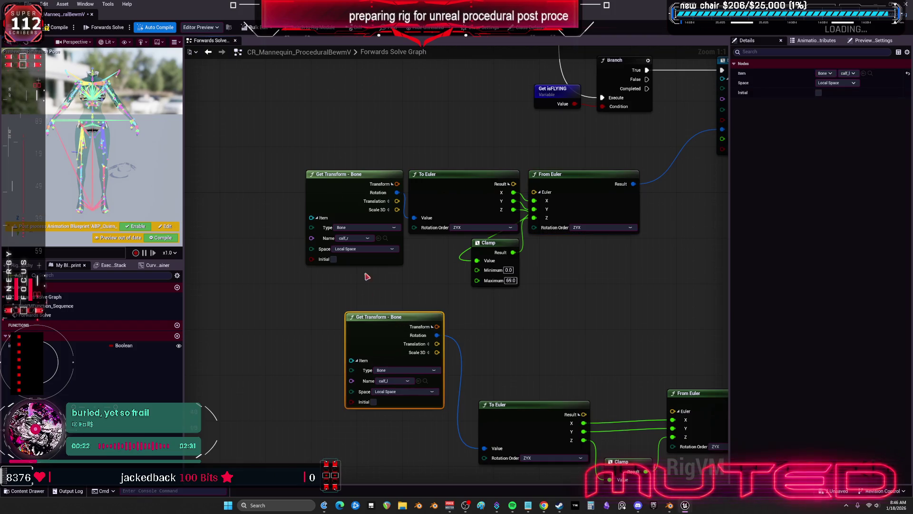
left_click_drag(369, 269, 373, 373)
key("shift+a")
mouse_move(526, 340)
left_mouse_down()
mouse_move(509, 412)
mouse_move(439, 412)
left_mouse_up()
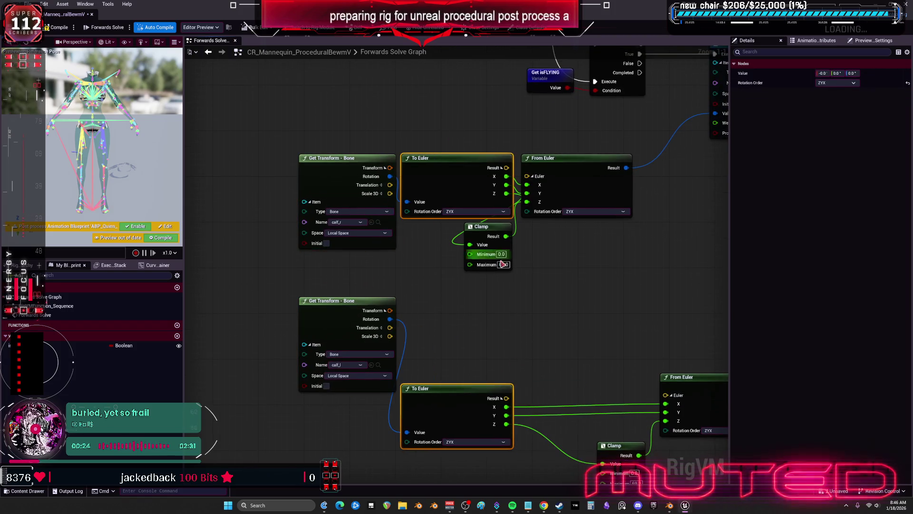
left_click_drag(593, 367, 583, 328)
left_click(483, 236)
key("shift+a")
Finish the lower row, placing To Euler, Clamp and From Euler under the upper chain.
left_click_drag(553, 301, 476, 404)
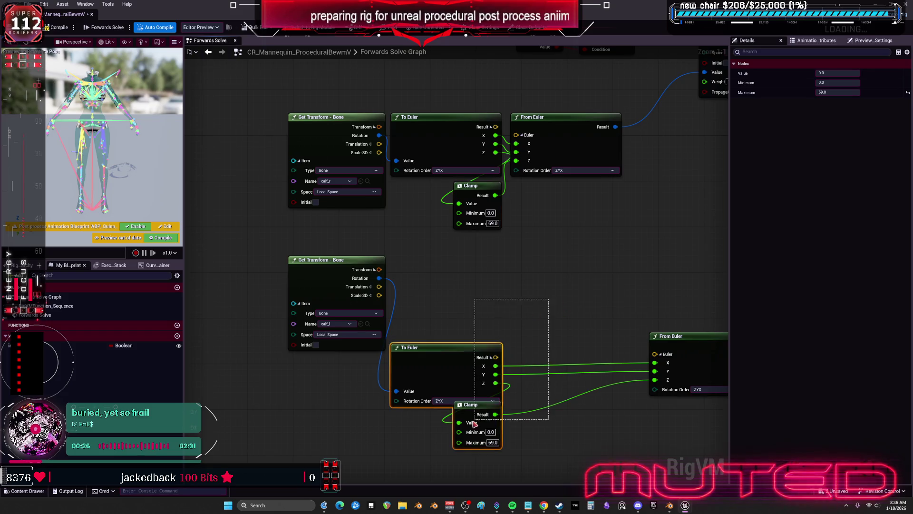
mouse_move(462, 357)
left_mouse_down()
mouse_move(464, 259)
mouse_move(447, 261)
left_mouse_up()
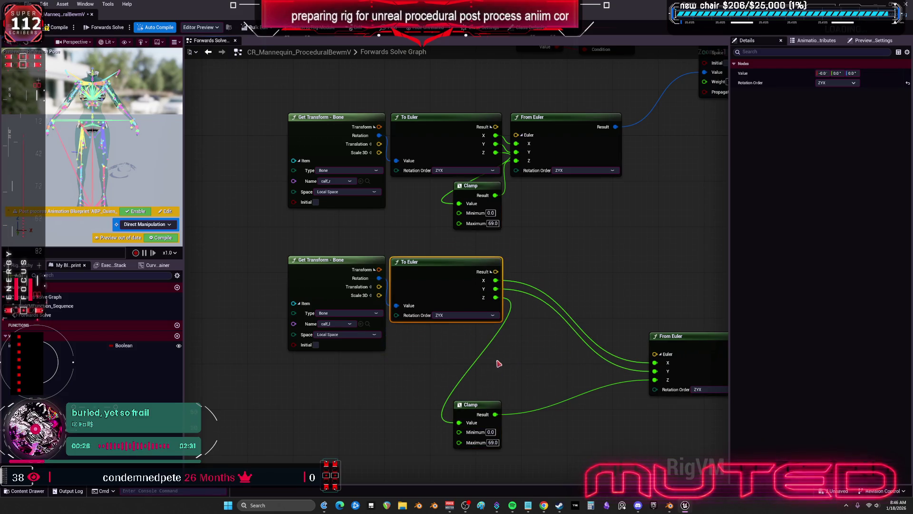
left_click_drag(475, 404, 476, 336)
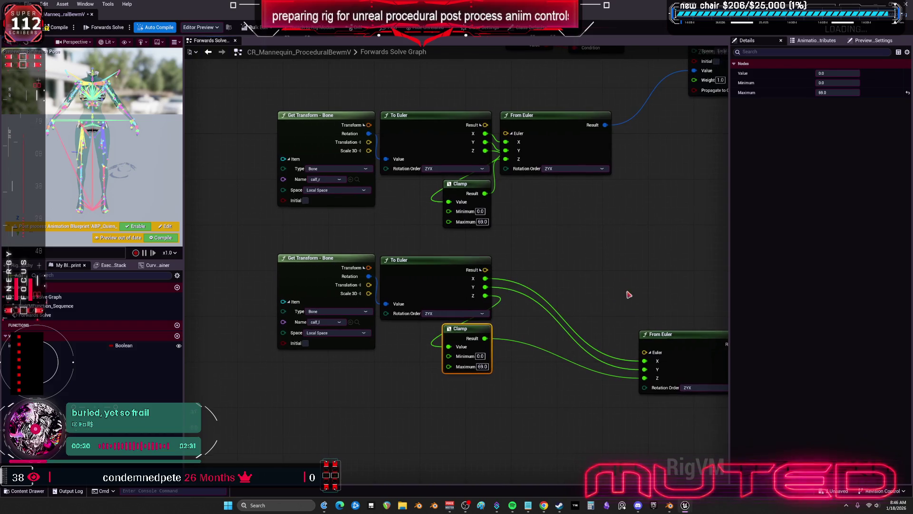
left_click_drag(665, 335, 531, 269)
left_click_drag(542, 88, 552, 326)
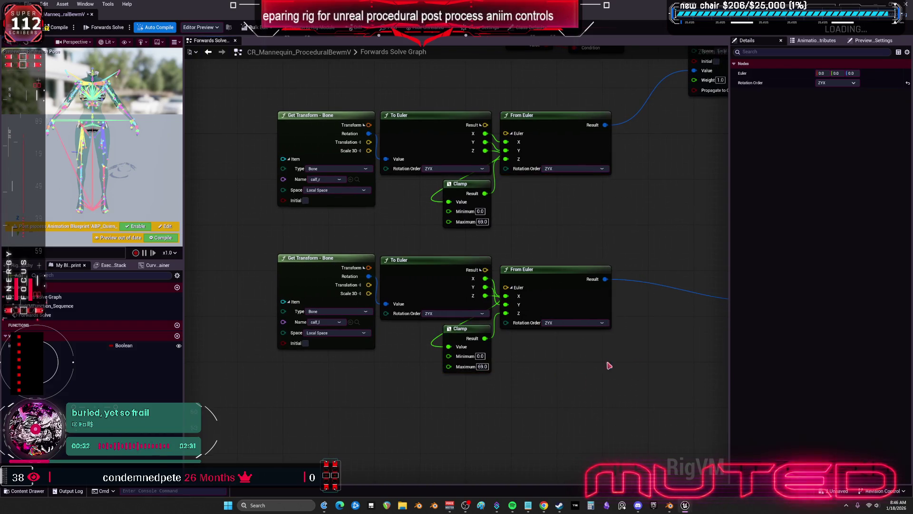
left_click_drag(662, 259, 476, 287)
scroll(509, 259, "down", 1)
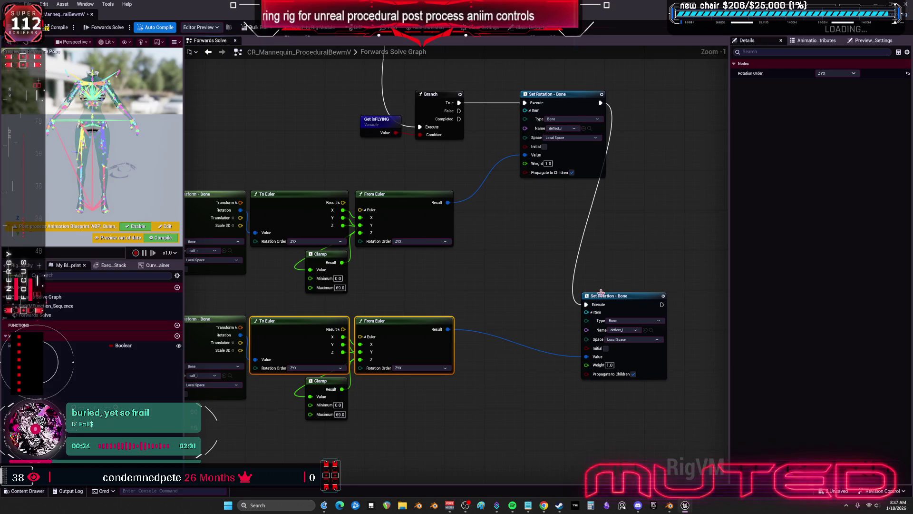
Align the lower Set Rotation and shift all eight calf nodes up and right.
mouse_move(609, 298)
left_mouse_down()
mouse_move(575, 293)
mouse_move(530, 232)
mouse_move(550, 194)
left_mouse_up()
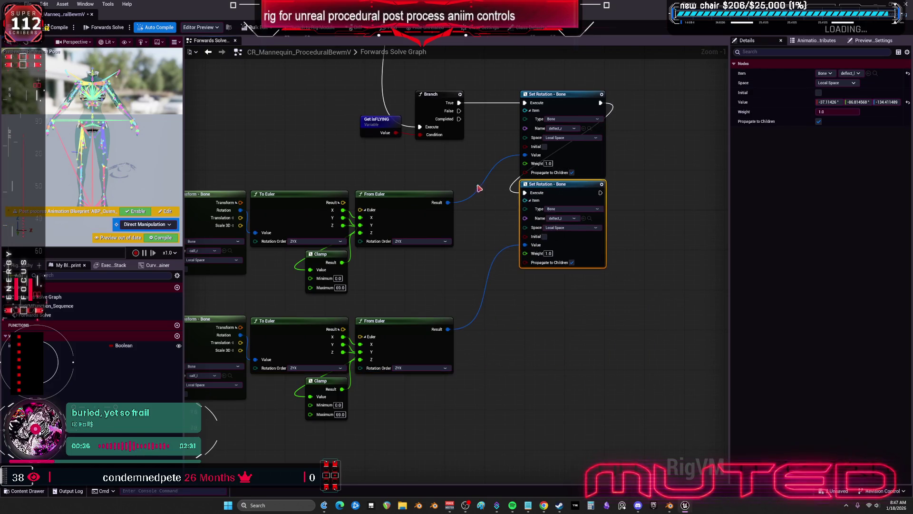
mouse_move(479, 188)
left_mouse_down()
mouse_move(530, 306)
mouse_move(526, 279)
mouse_move(299, 210)
left_mouse_up()
left_click_drag(554, 424, 343, 229)
mouse_move(512, 320)
left_mouse_down()
mouse_move(547, 277)
mouse_move(504, 198)
mouse_move(421, 187)
left_mouse_up()
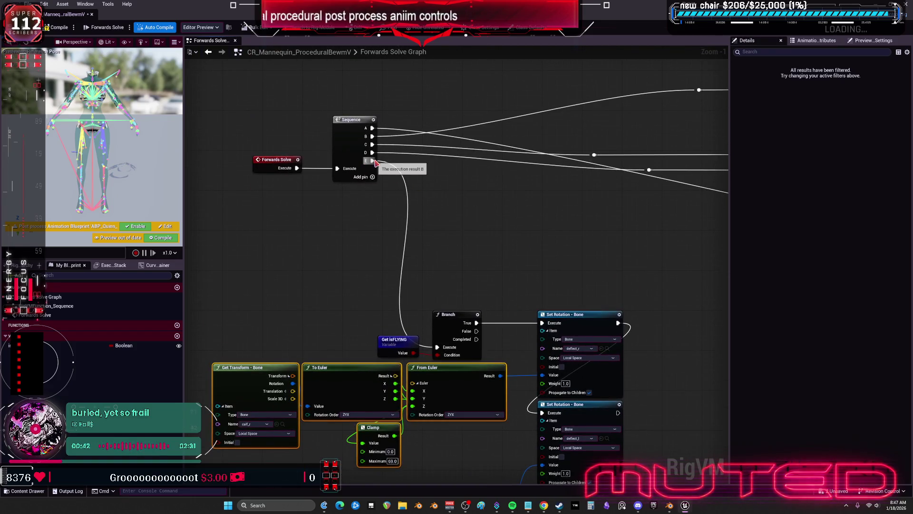
Add output F to the Sequence node and wire it to the Branch.
left_click(372, 177)
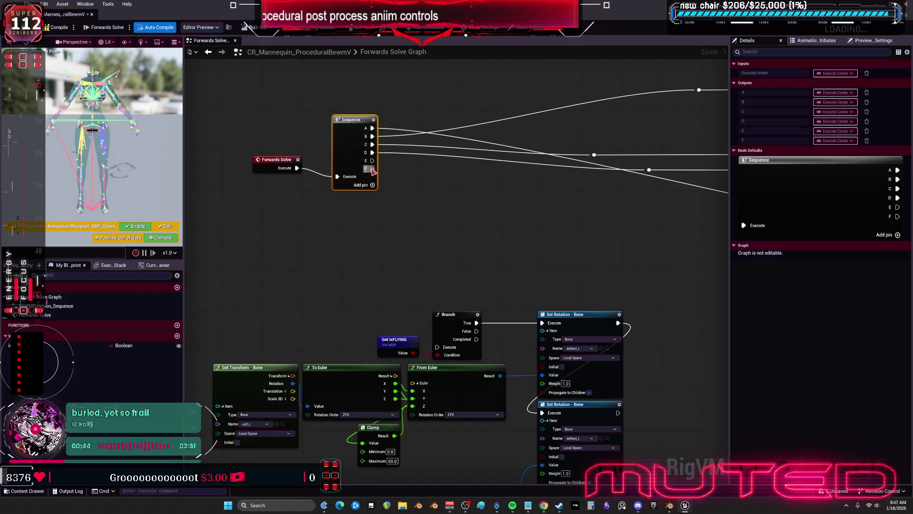
left_click_drag(372, 169, 438, 346)
scroll(542, 250, "down", 4)
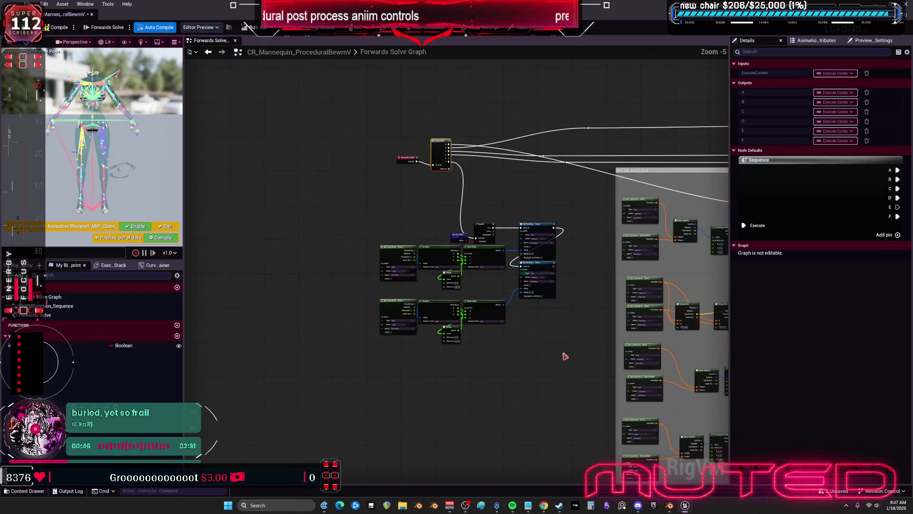
Wrap the leg deflect node group in a comment titled 'leg deflect'.
left_click_drag(572, 381, 391, 218)
left_click_drag(476, 285, 476, 205)
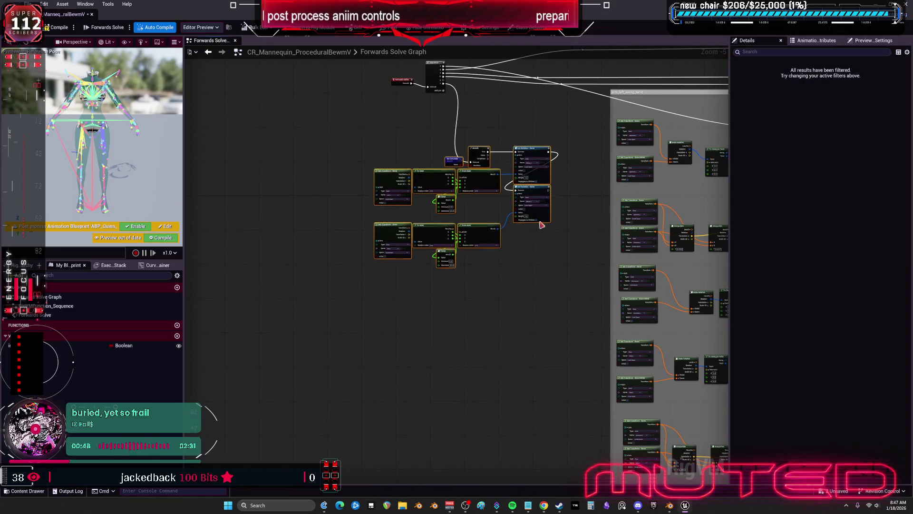
scroll(537, 362, "up", 2)
left_click_drag(367, 306, 580, 489)
scroll(520, 291, "up", 3)
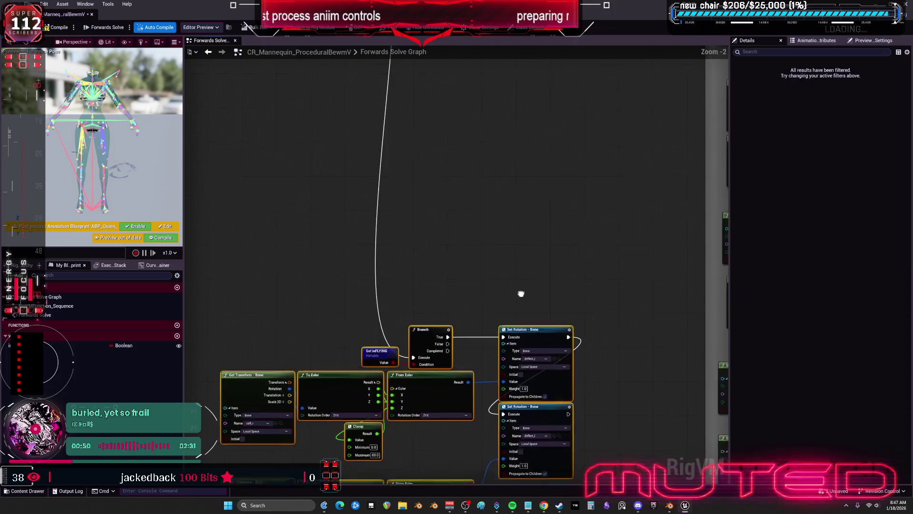
key("c")
type("leg deflect")
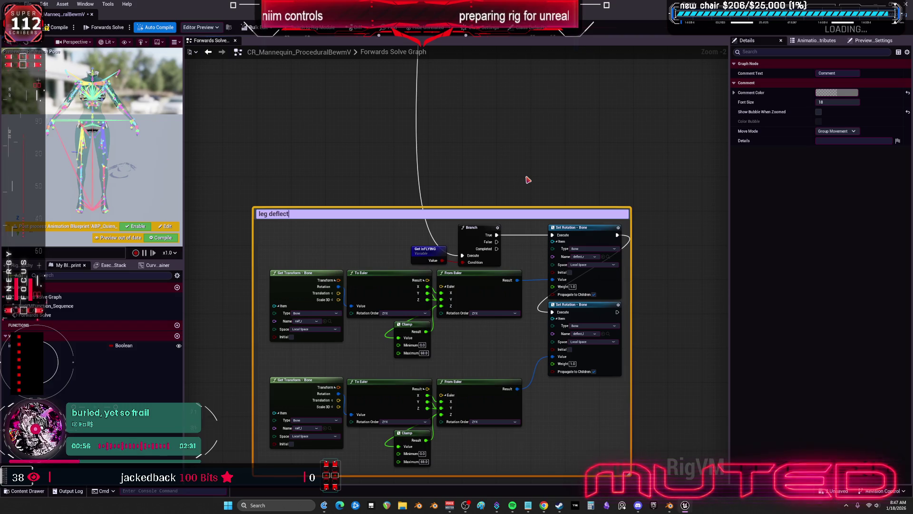
key("Return")
Add a Set Translation - Bone node for biceplower_r from the rig hierarchy.
scroll(440, 306, "up", 2)
scroll(423, 178, "up", 1)
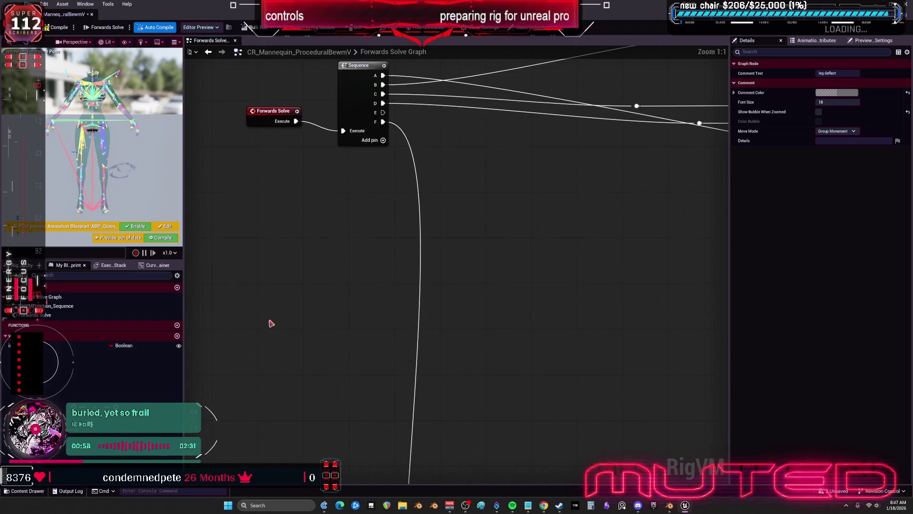
left_click(29, 266)
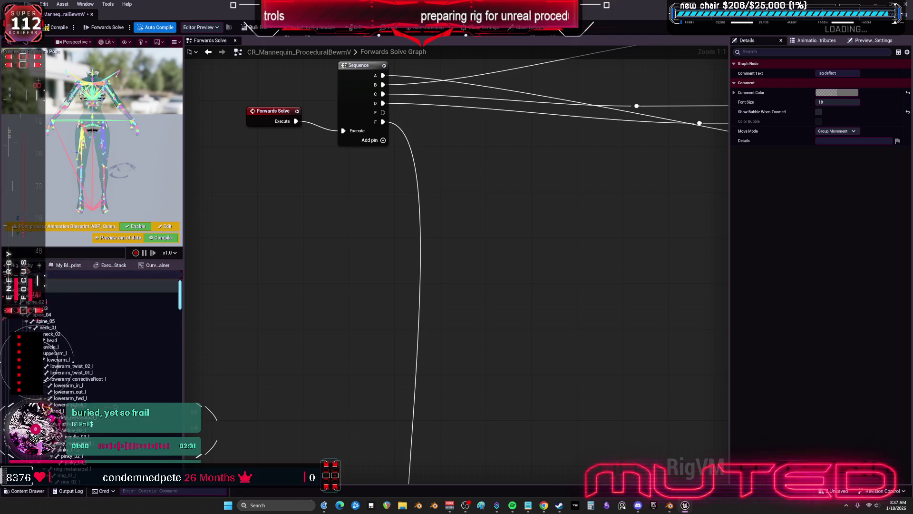
scroll(123, 396, "down", 10)
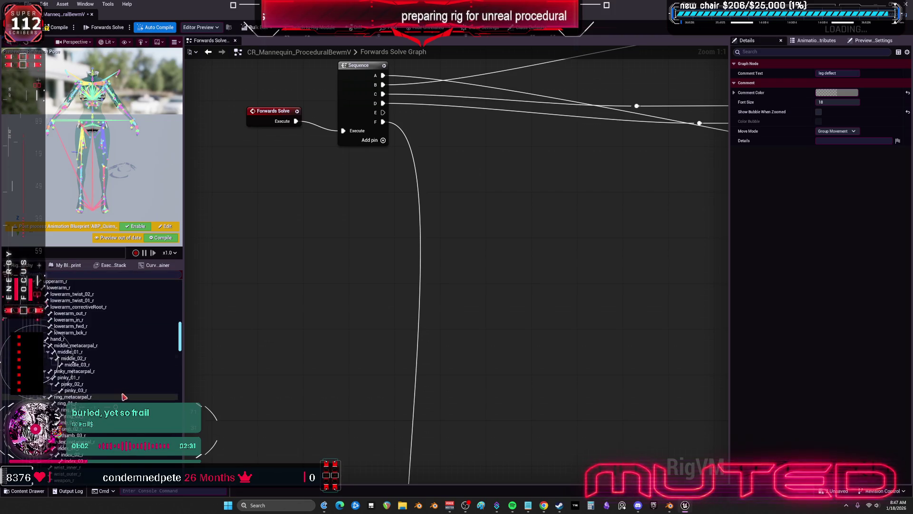
scroll(123, 396, "down", 10)
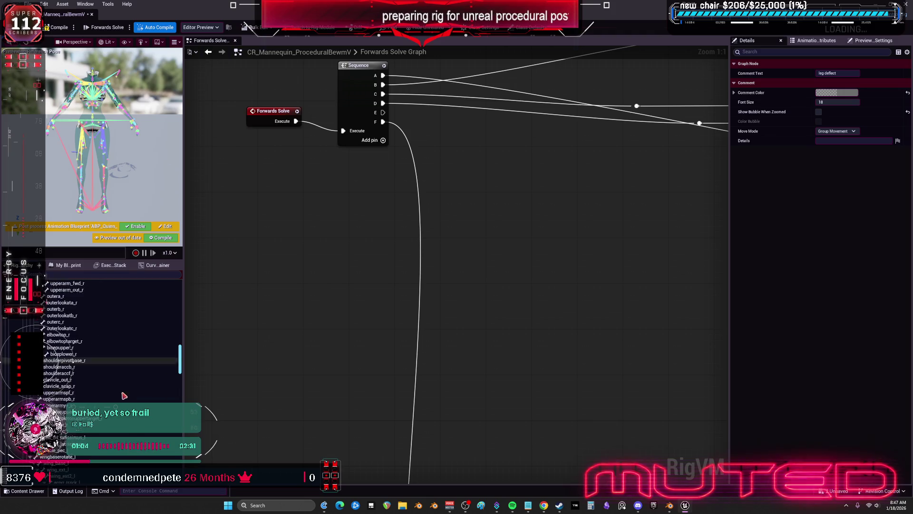
scroll(123, 396, "down", 1)
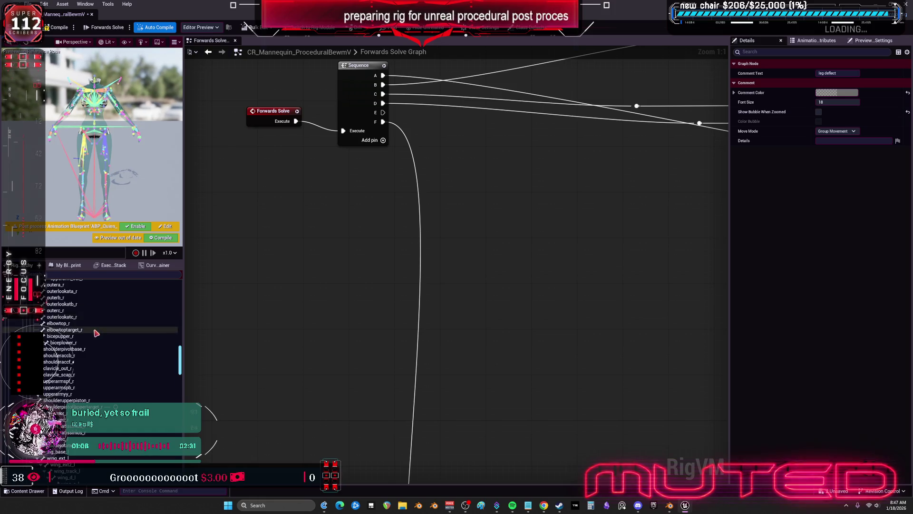
scroll(98, 341, "down", 7)
scroll(98, 341, "down", 10)
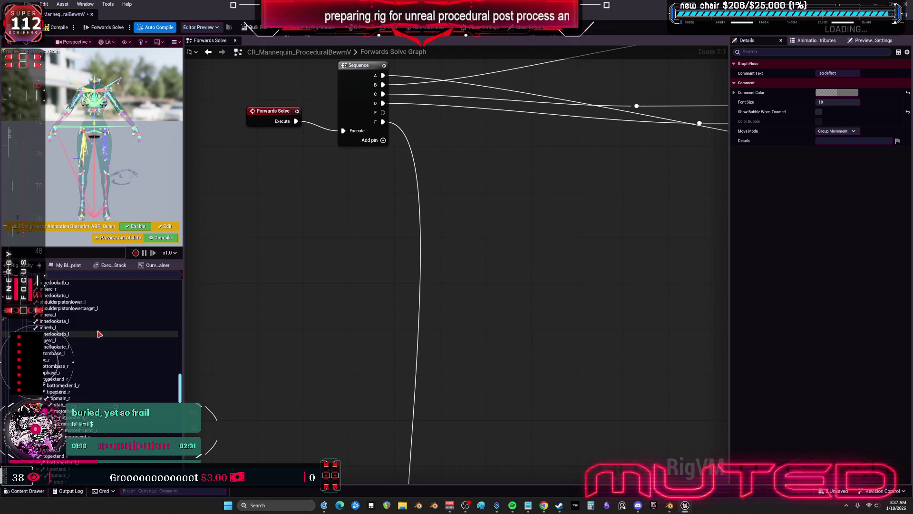
scroll(98, 333, "up", 10)
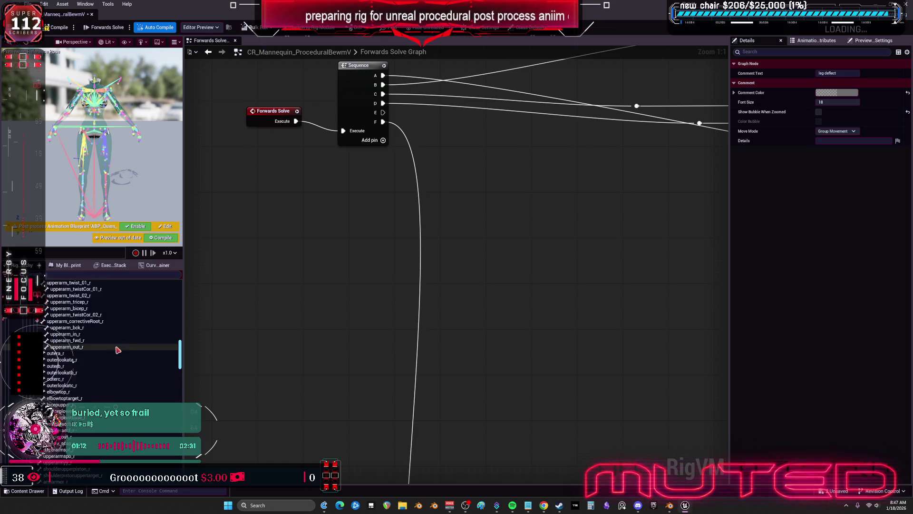
left_click(67, 388)
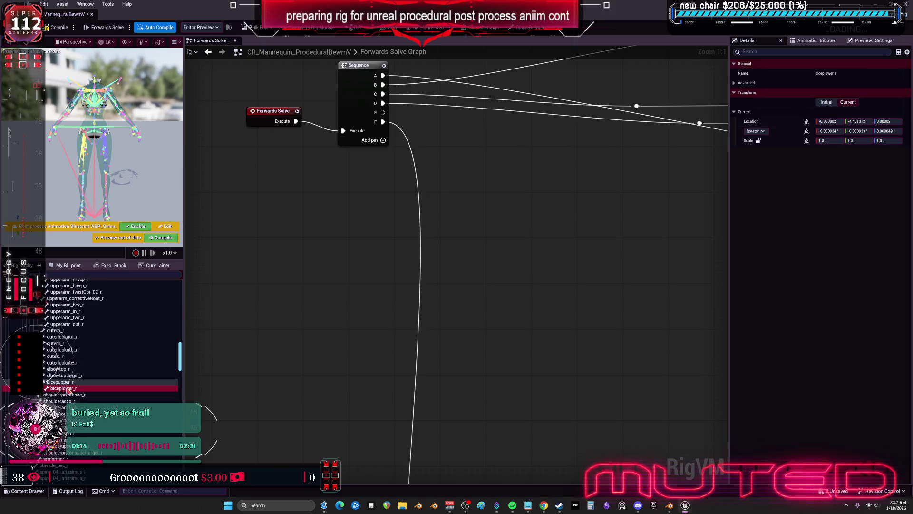
left_click_drag(461, 193, 462, 186)
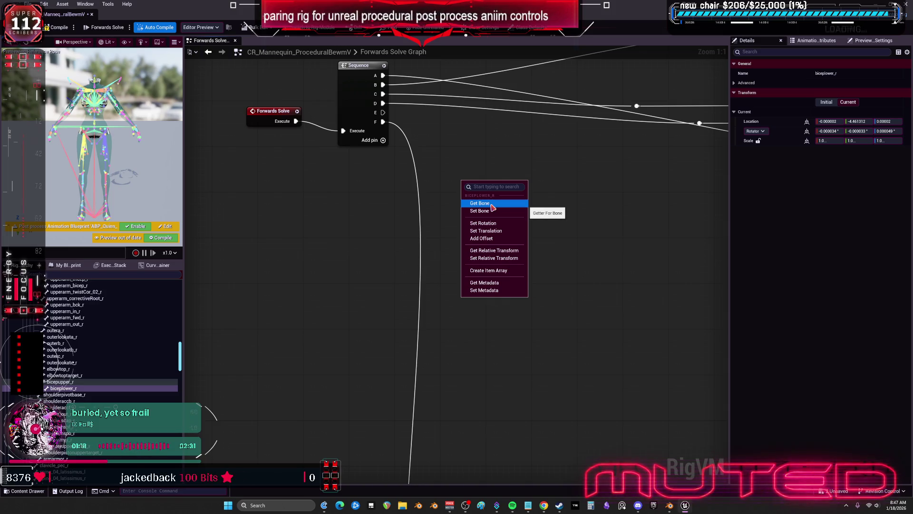
left_click(494, 231)
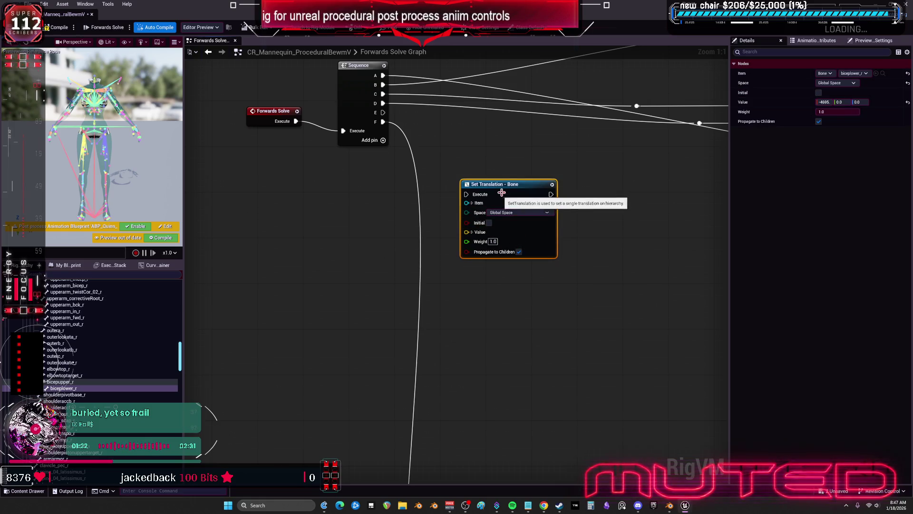
Duplicate the node, retarget the copy to biceplower_l, and place it below.
key("ctrl+d")
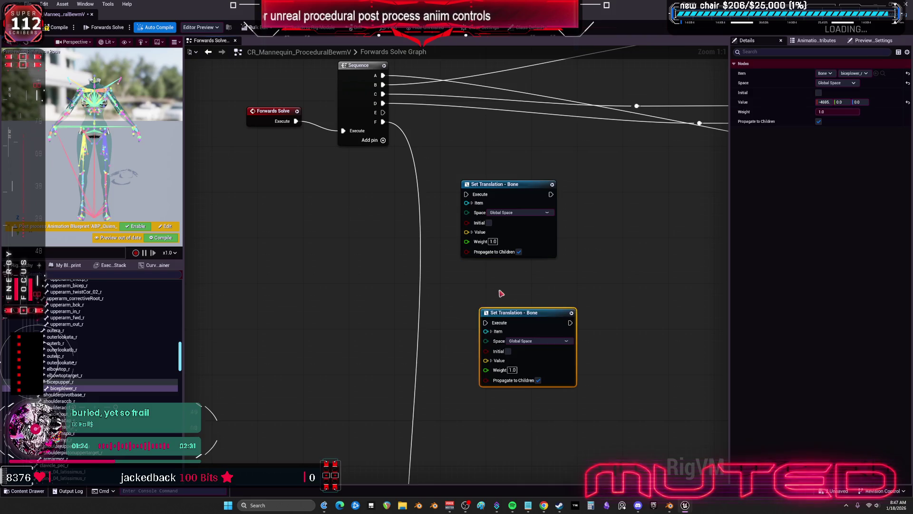
left_click(491, 332)
left_click(472, 203)
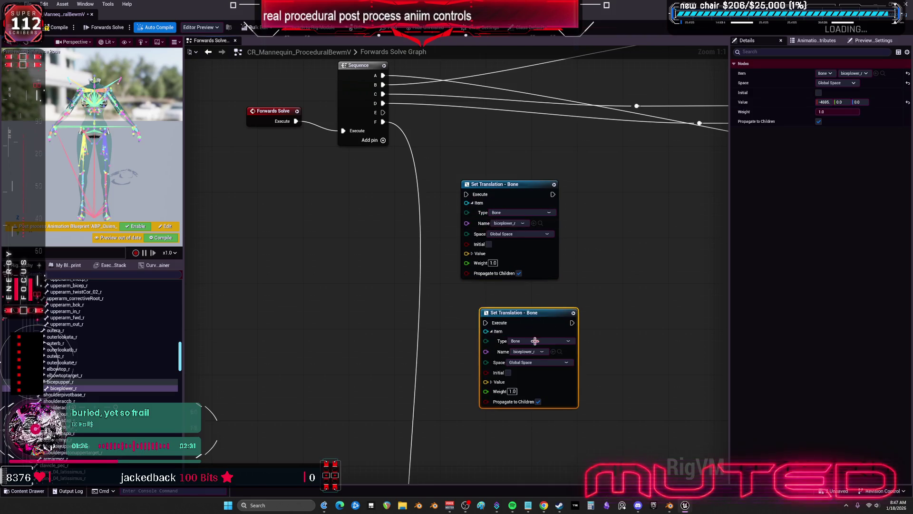
left_click(525, 351)
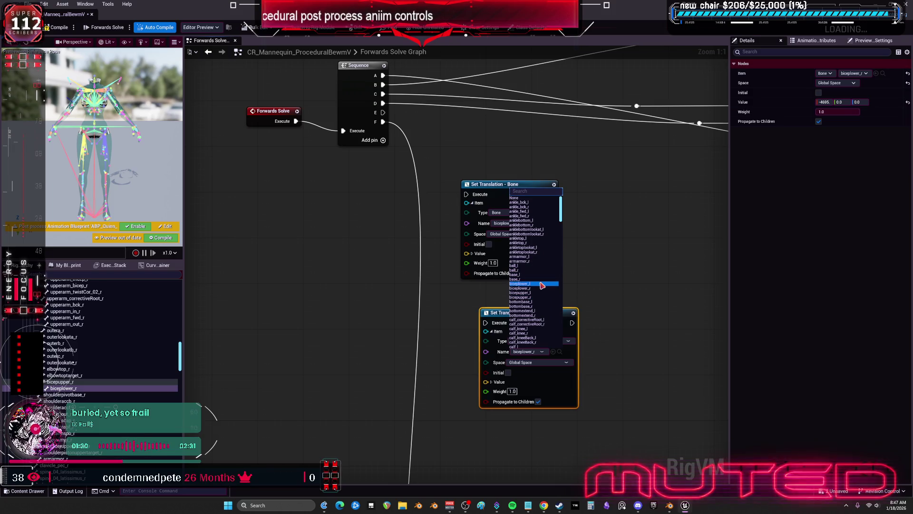
left_click(541, 284)
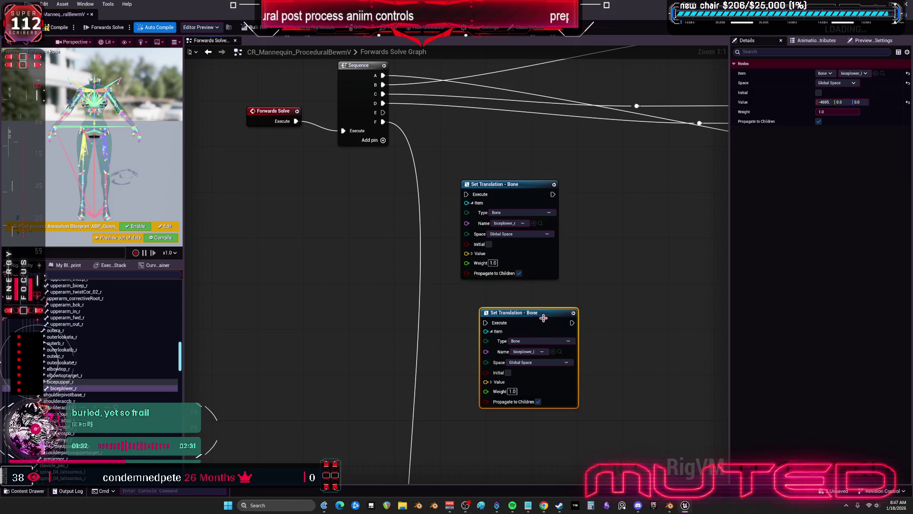
left_click_drag(543, 318, 526, 293)
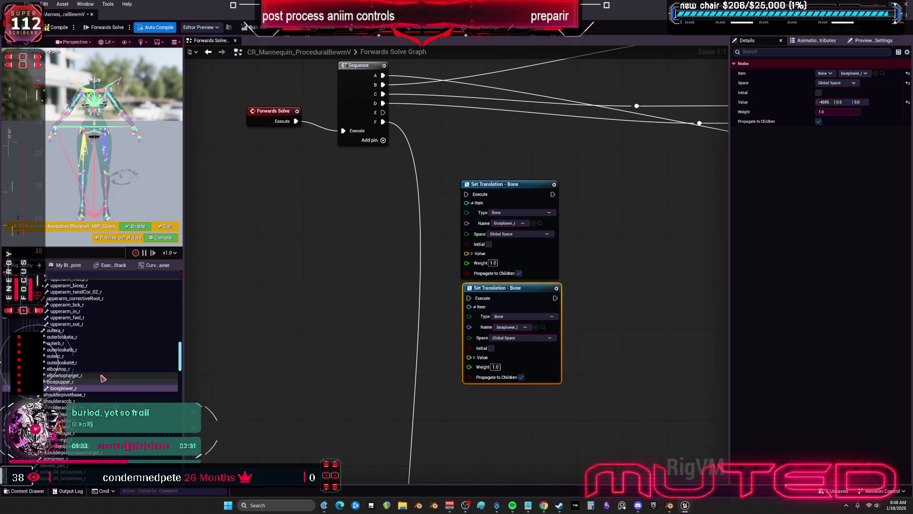
Find the lowerarm_l bone in the hierarchy and drag it into the graph.
scroll(112, 371, "up", 3)
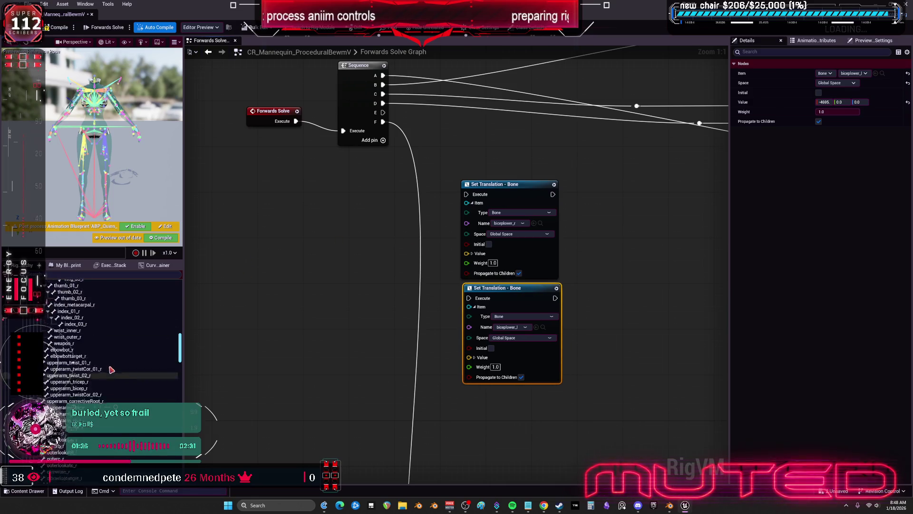
scroll(79, 375, "up", 1)
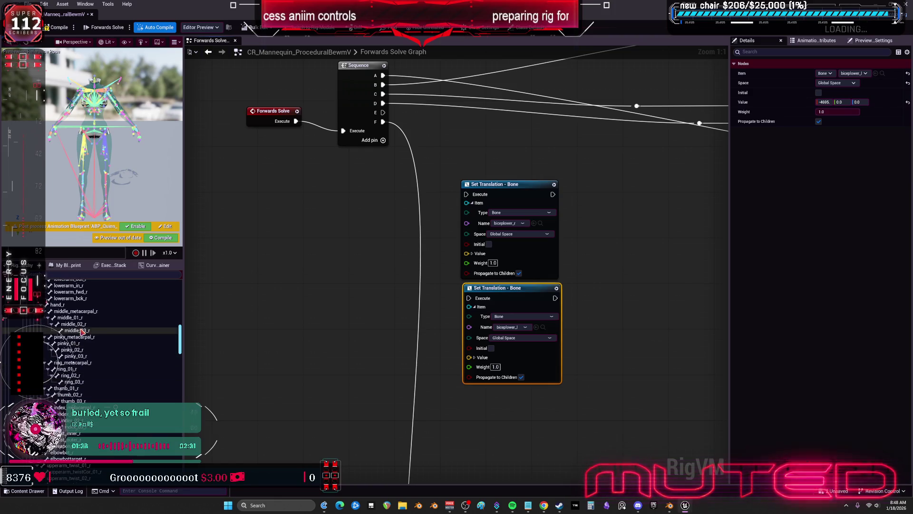
scroll(79, 379, "down", 3)
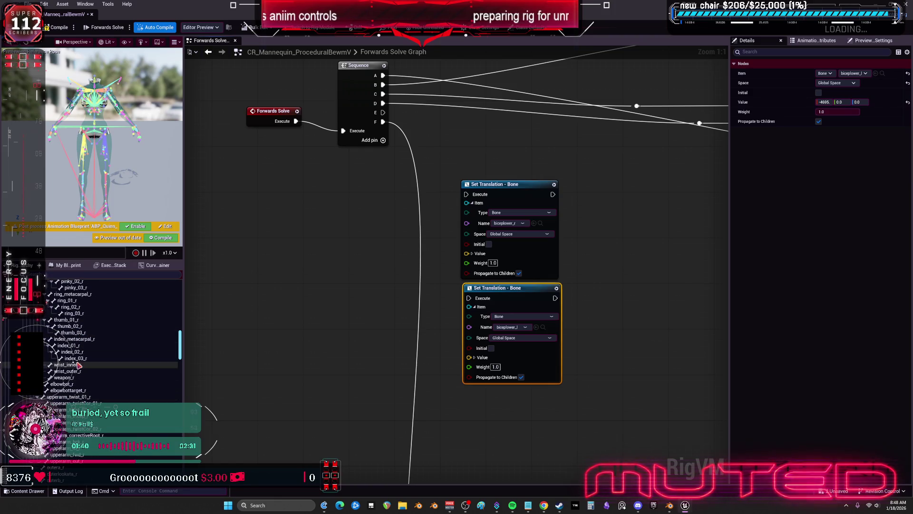
scroll(79, 400, "down", 3)
scroll(79, 401, "down", 5)
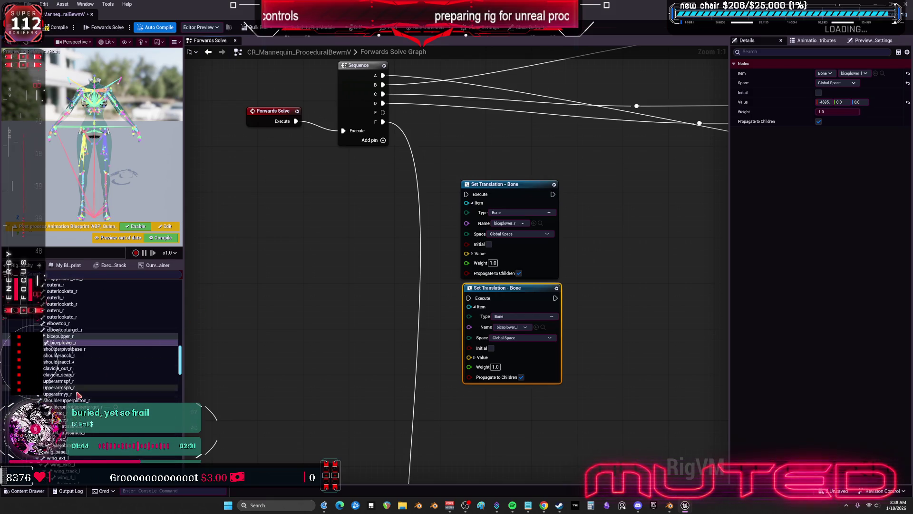
scroll(73, 383, "down", 10)
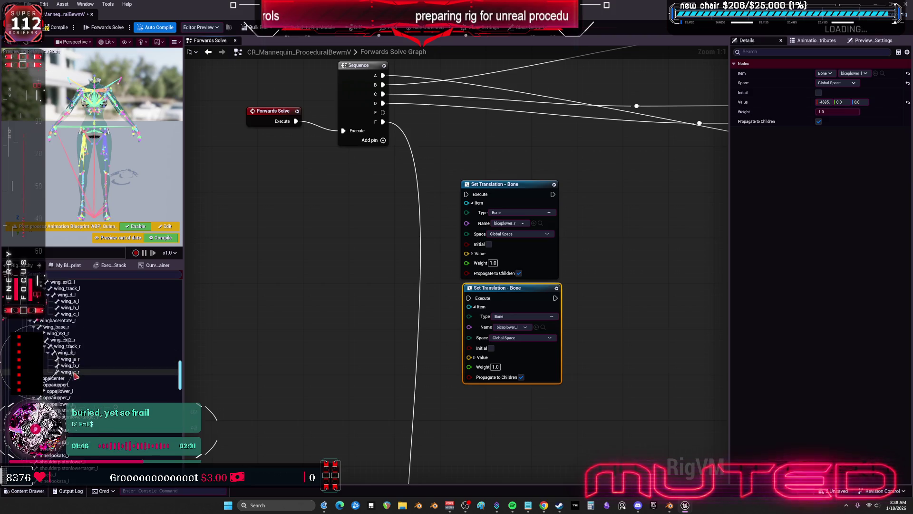
scroll(76, 371, "down", 10)
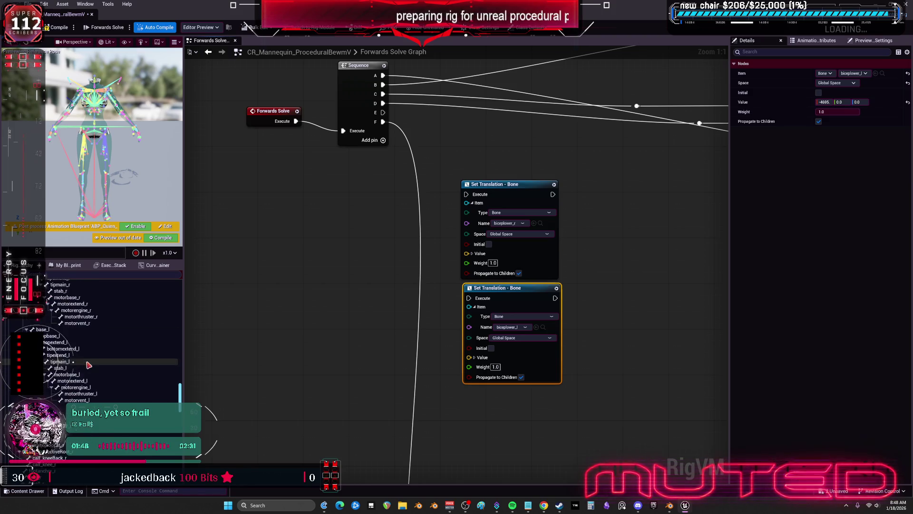
scroll(88, 365, "down", 10)
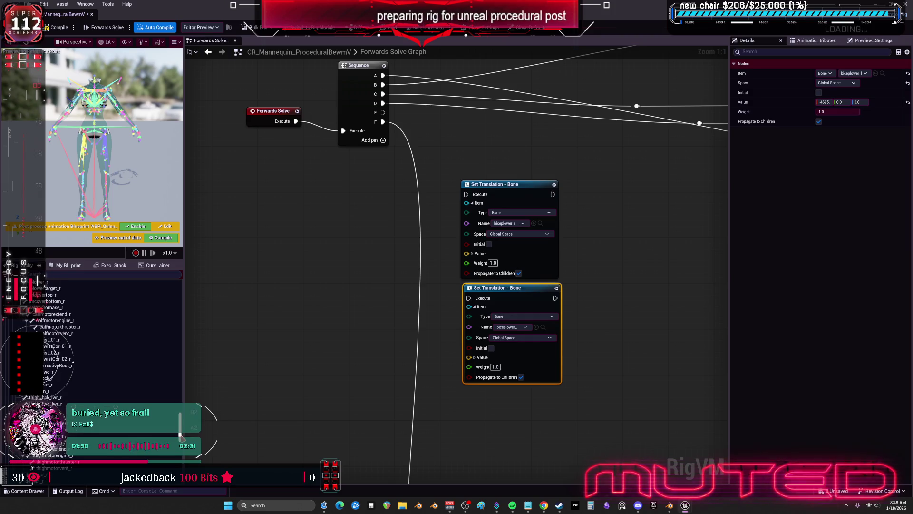
mouse_move(181, 459)
left_mouse_down()
mouse_move(181, 316)
mouse_move(185, 326)
left_mouse_up()
scroll(76, 376, "up", 10)
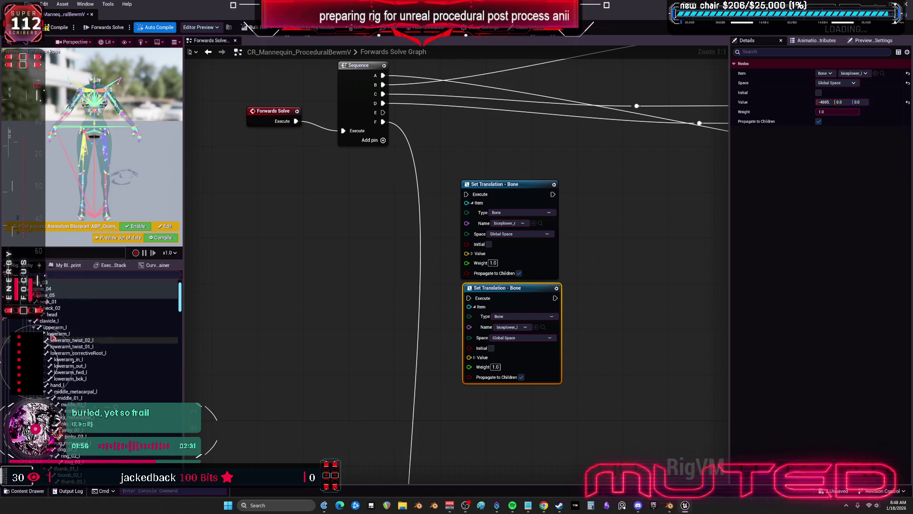
left_click(56, 334)
left_click_drag(56, 335, 262, 234)
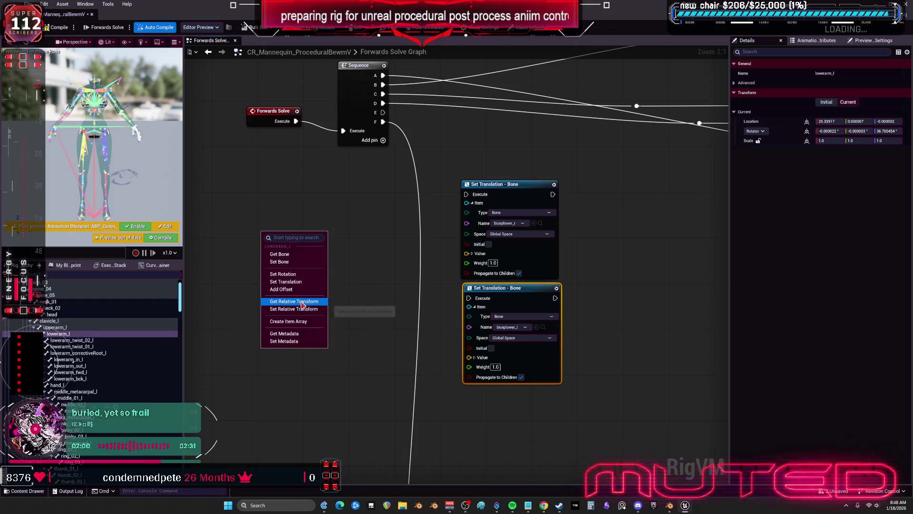
Create Get Transform - Bone nodes for lowerarm_l and lowerarm_r, stacked together.
left_click(304, 256)
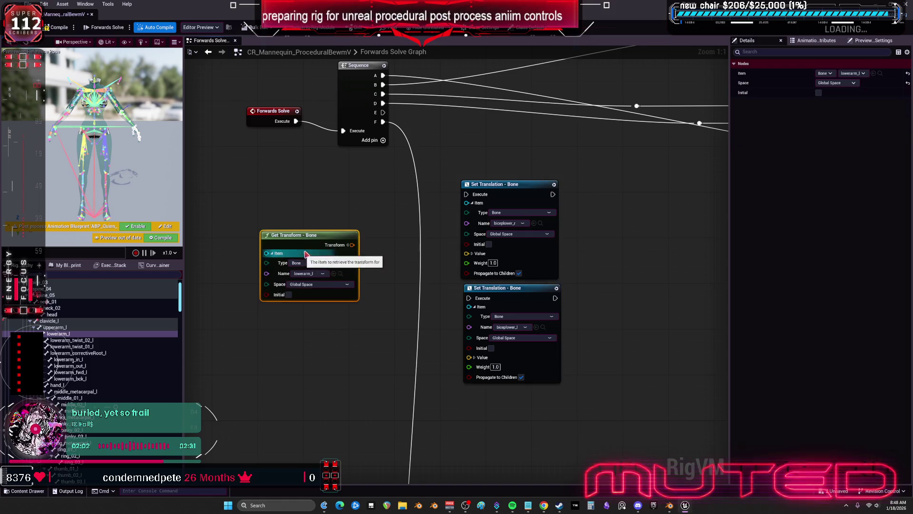
left_click_drag(310, 229, 321, 178)
key("ctrl+d")
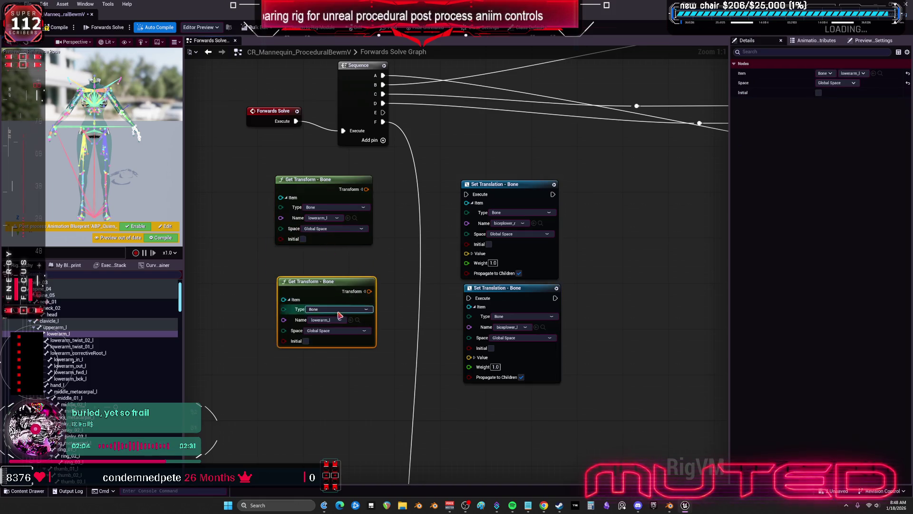
left_click(333, 320)
type("LOWERAR")
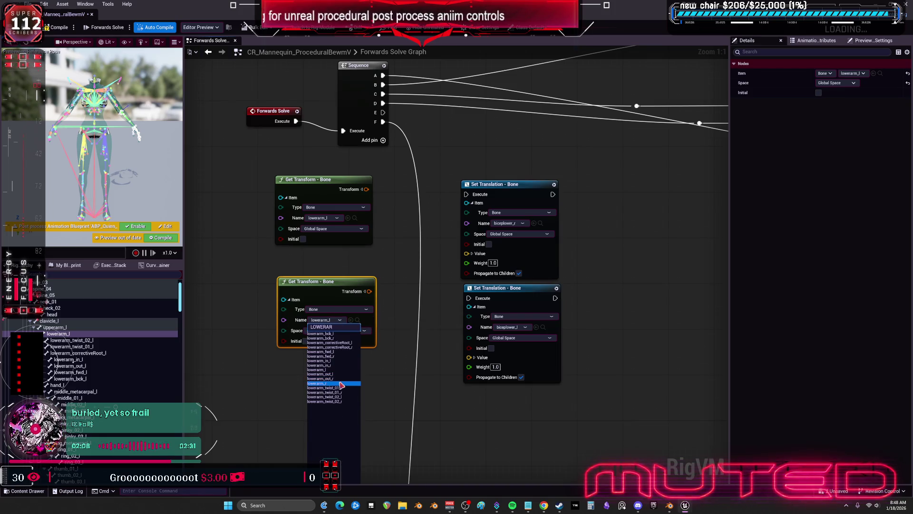
left_click(341, 383)
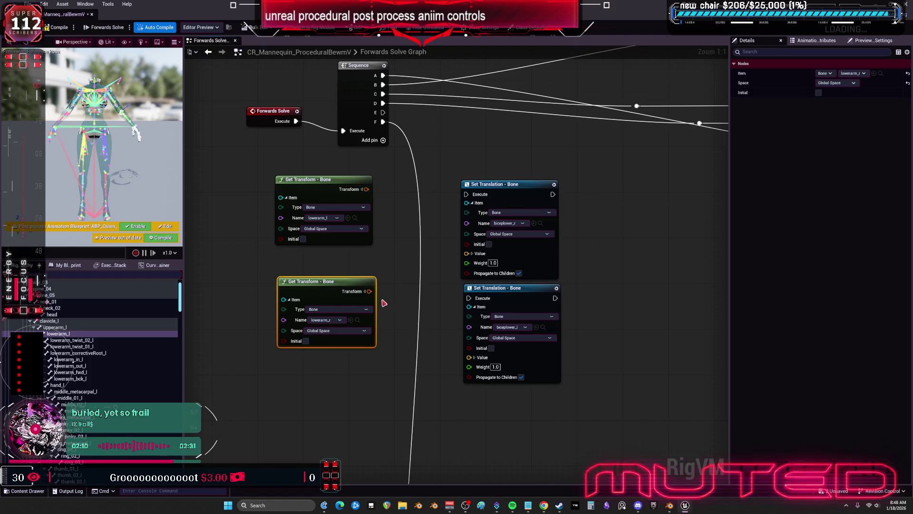
left_click_drag(333, 281, 330, 253)
left_click(394, 264)
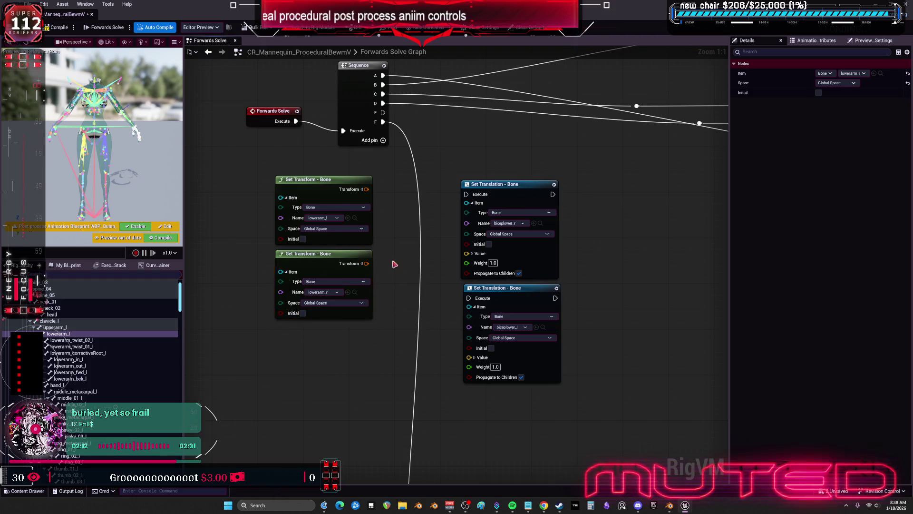
mouse_move(394, 264)
left_mouse_down()
mouse_move(362, 177)
mouse_move(332, 175)
left_mouse_up()
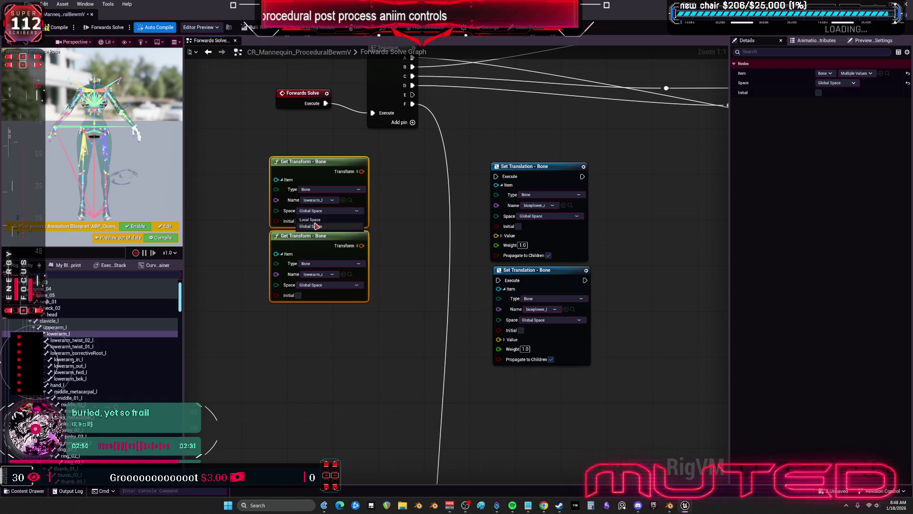
Set the lower-arm transforms and both bicep translation nodes to Local Space.
left_click(310, 219)
left_click(318, 285)
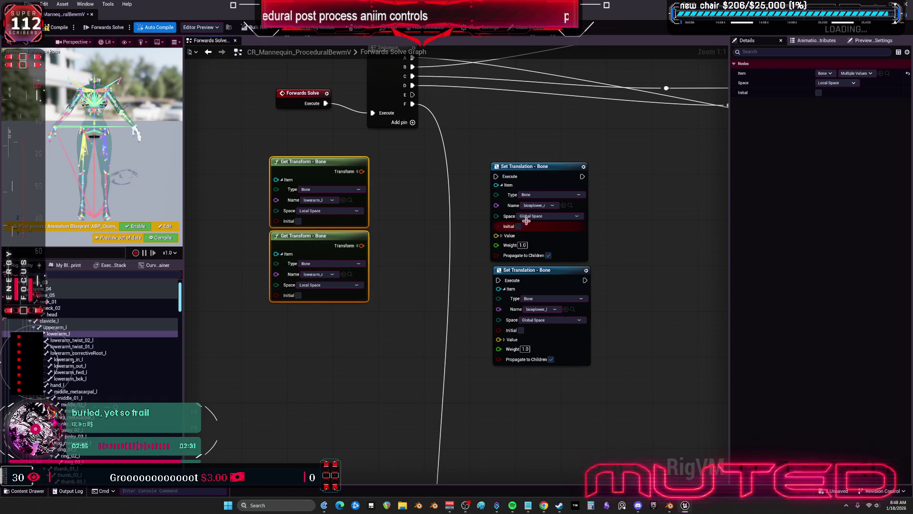
left_click(547, 216)
left_click(528, 231)
left_click(538, 320)
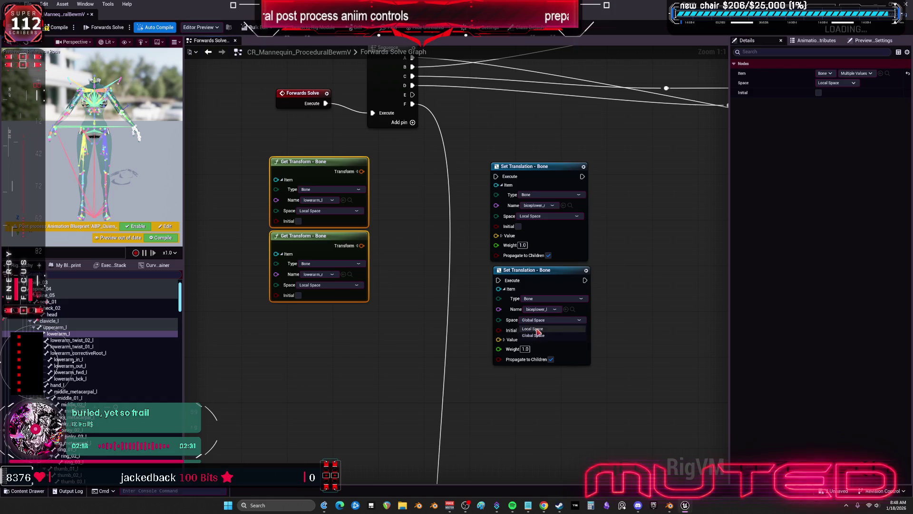
left_click(465, 318)
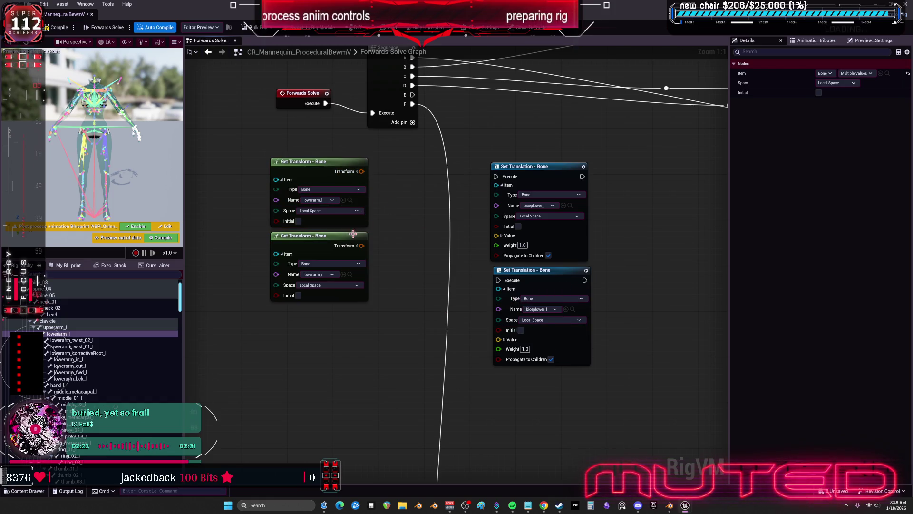
left_click_drag(353, 234, 353, 302)
Split the lowerarm transform and feed its Rotation into a To Euler node.
left_click(357, 171)
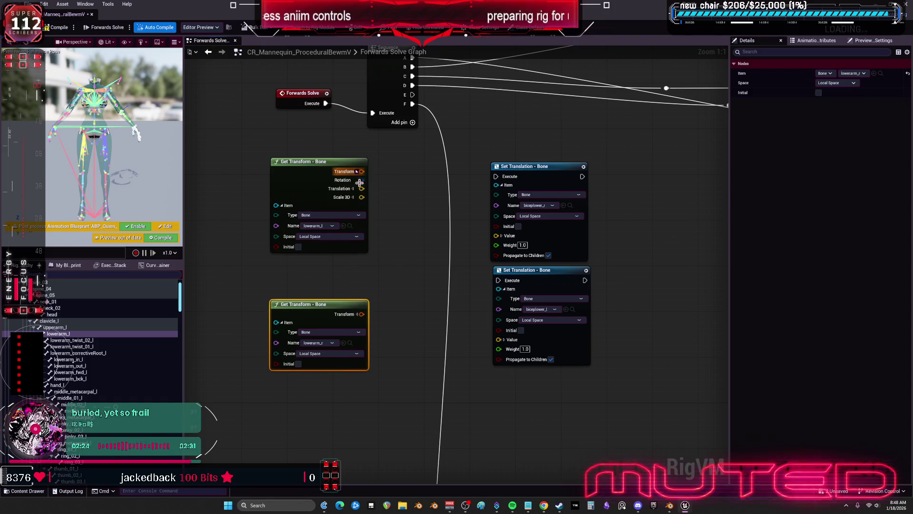
left_click_drag(362, 180, 396, 203)
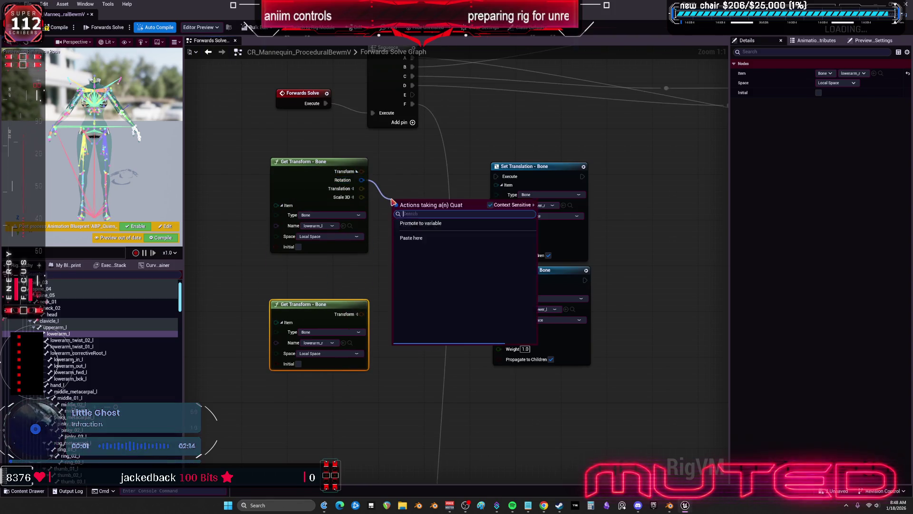
type("EU")
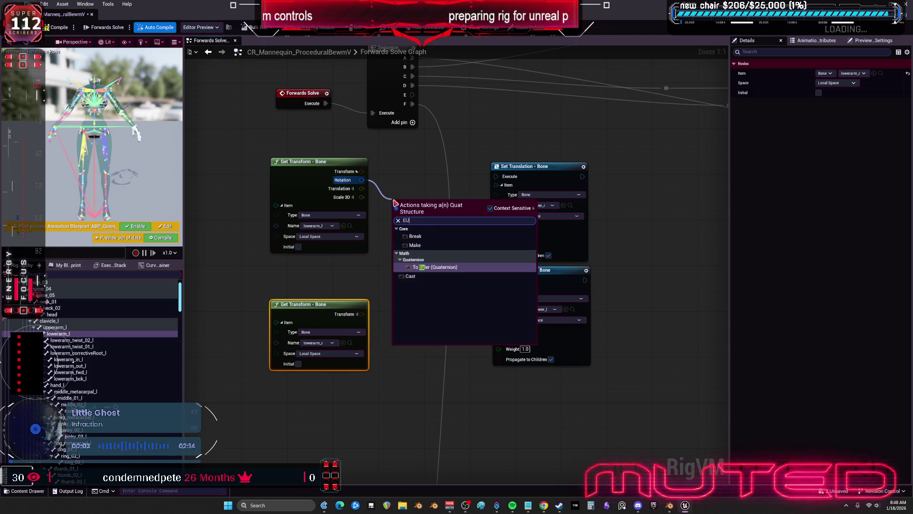
left_click(428, 267)
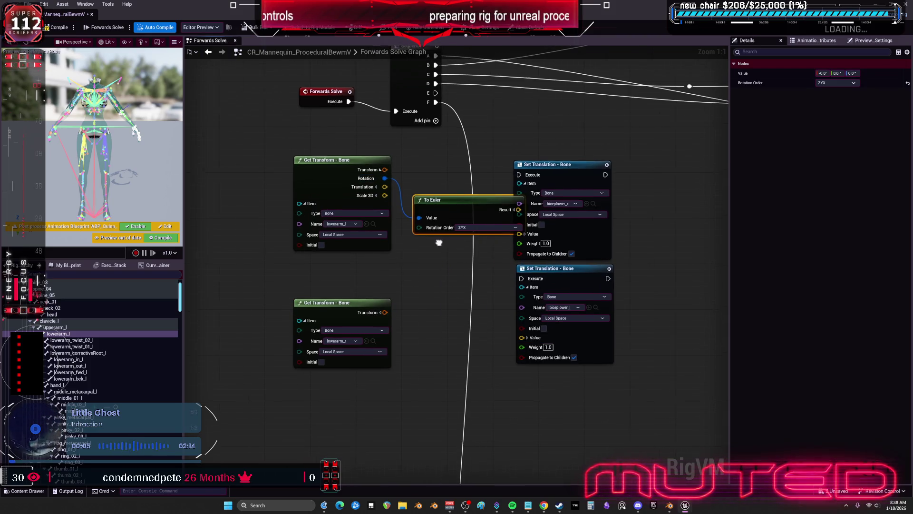
left_click(292, 191)
left_click_drag(292, 191, 286, 191)
left_click_drag(440, 230, 389, 203)
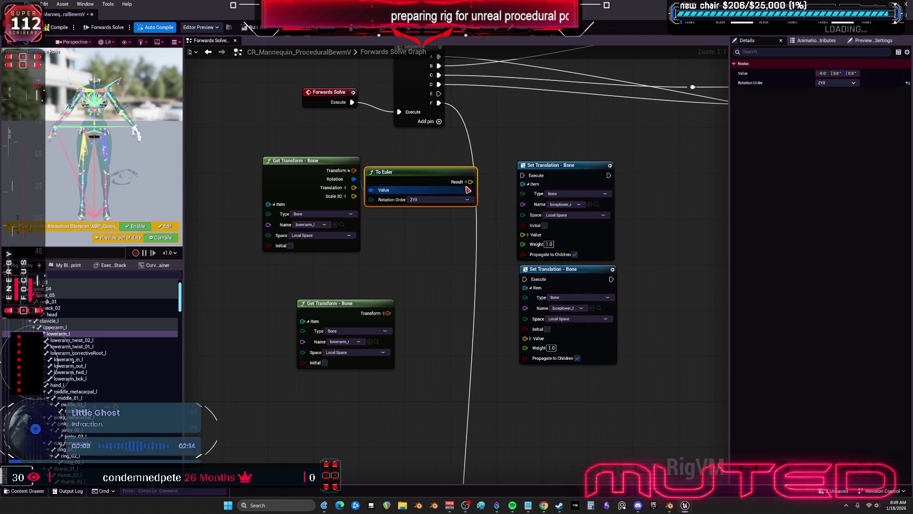
left_click_drag(257, 142, 473, 346)
mouse_move(488, 150)
left_mouse_down()
mouse_move(357, 190)
mouse_move(398, 204)
left_mouse_up()
Split the Euler result and add a Remap from Z with source range -180 to 180.
left_click(349, 199)
left_click_drag(355, 224, 403, 215)
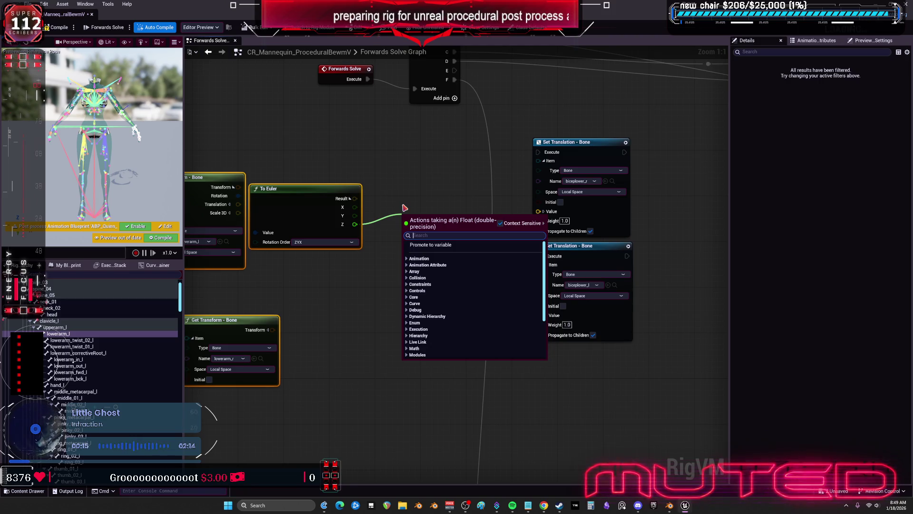
type("MAP")
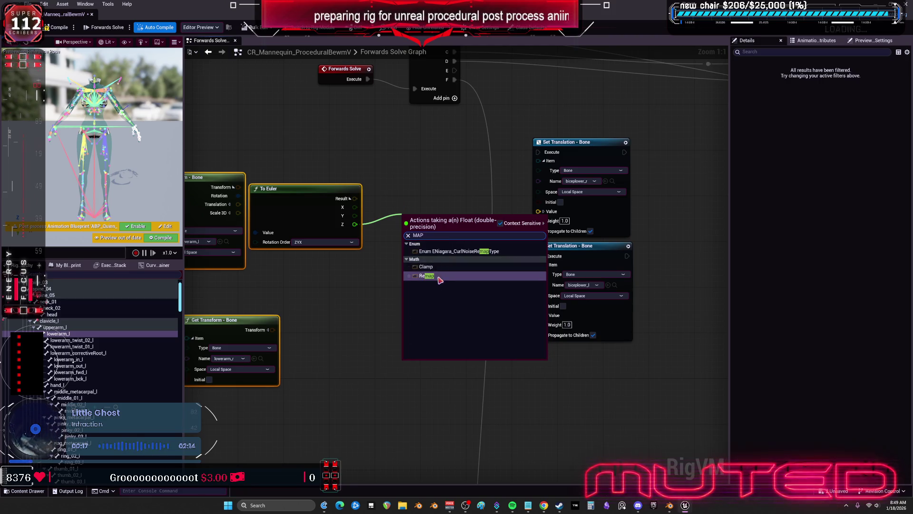
left_click(430, 275)
left_click_drag(426, 240, 426, 217)
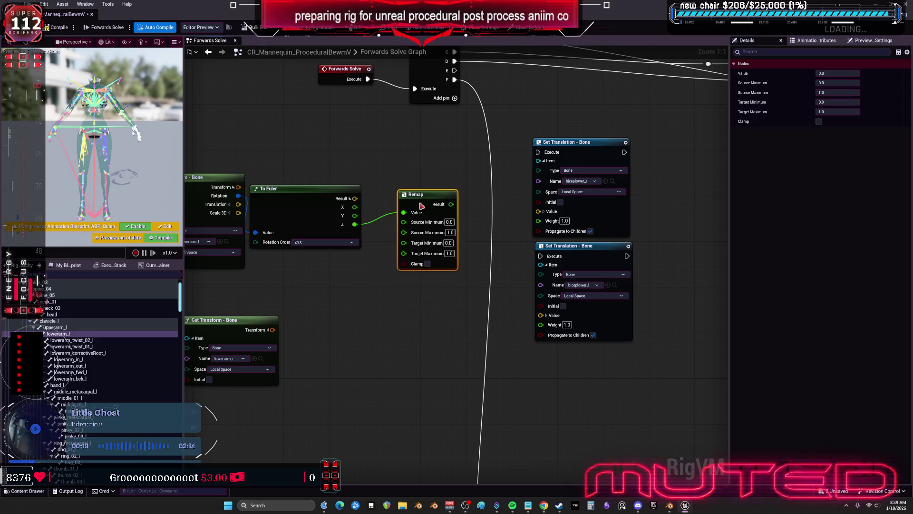
left_click(449, 222)
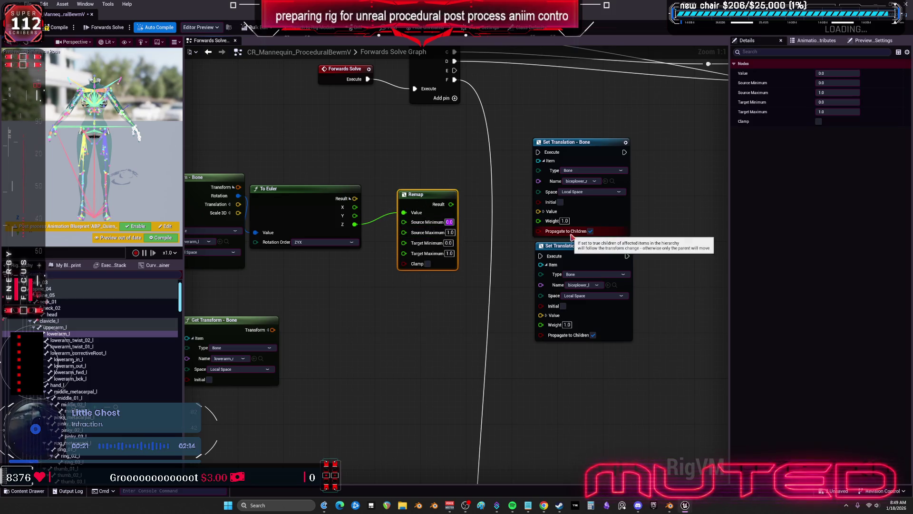
type("-180")
key("Tab")
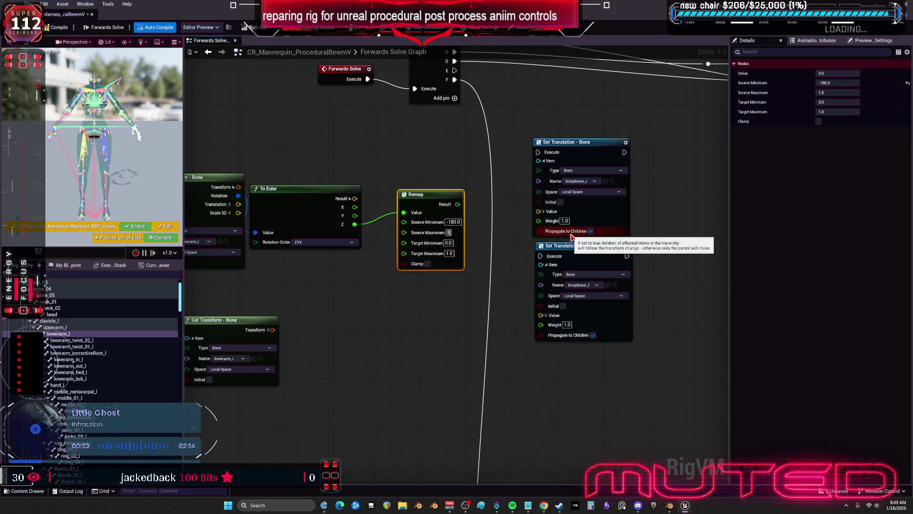
left_click(444, 291)
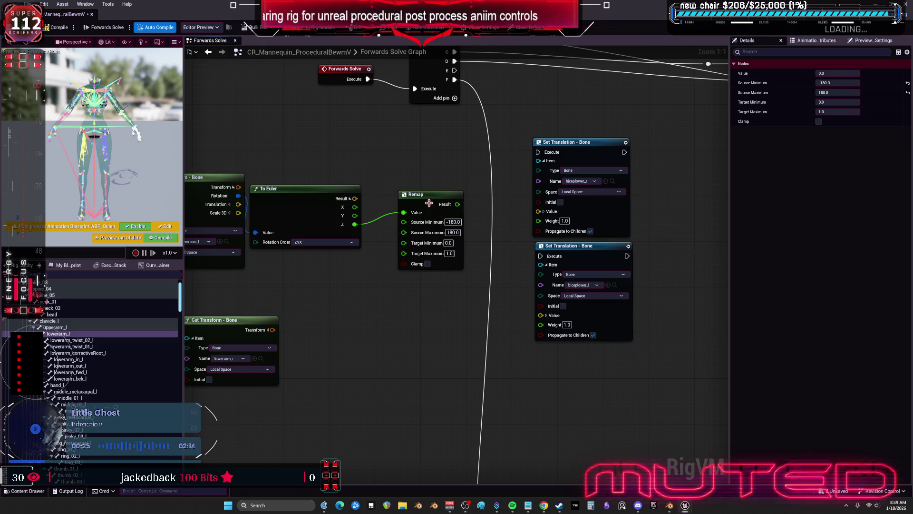
left_click_drag(428, 205, 410, 215)
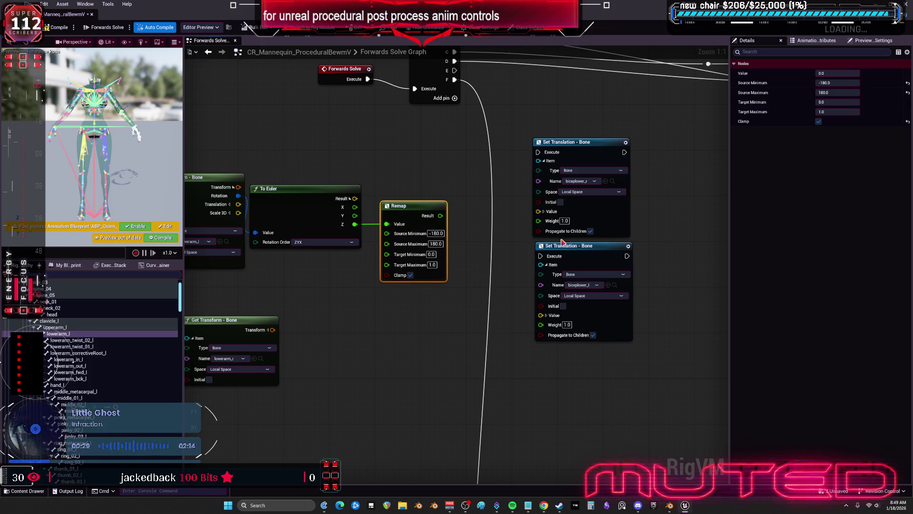
Expand both bicep translation values and set their X translation to 0.
left_click_drag(565, 246, 575, 327)
left_click(543, 211)
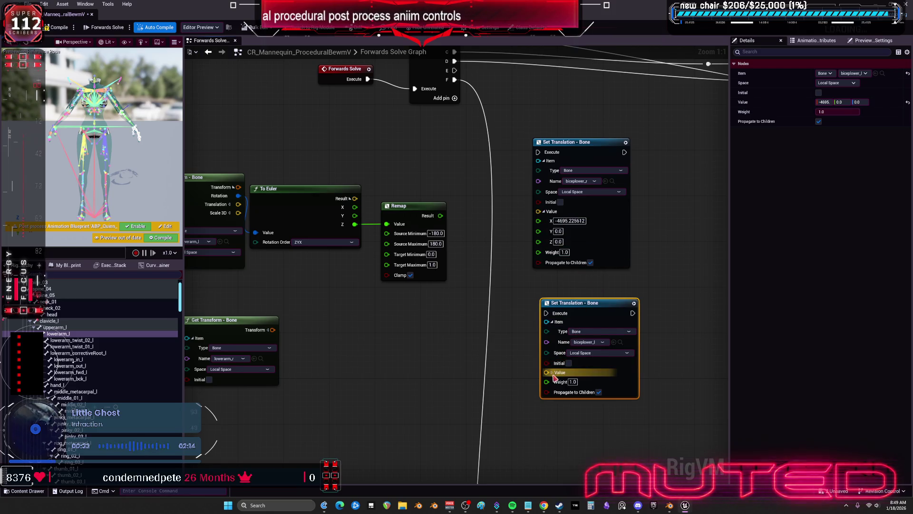
left_click(552, 373)
left_click(565, 221)
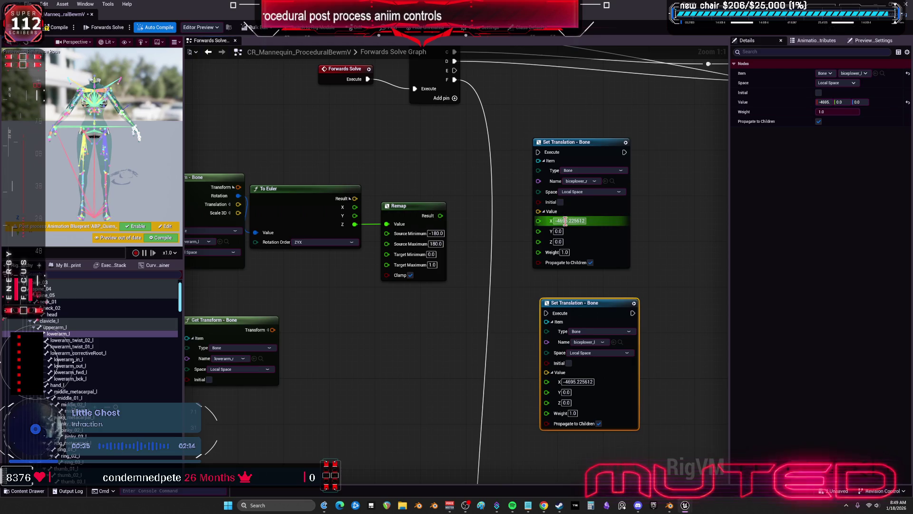
type("0")
key("Return")
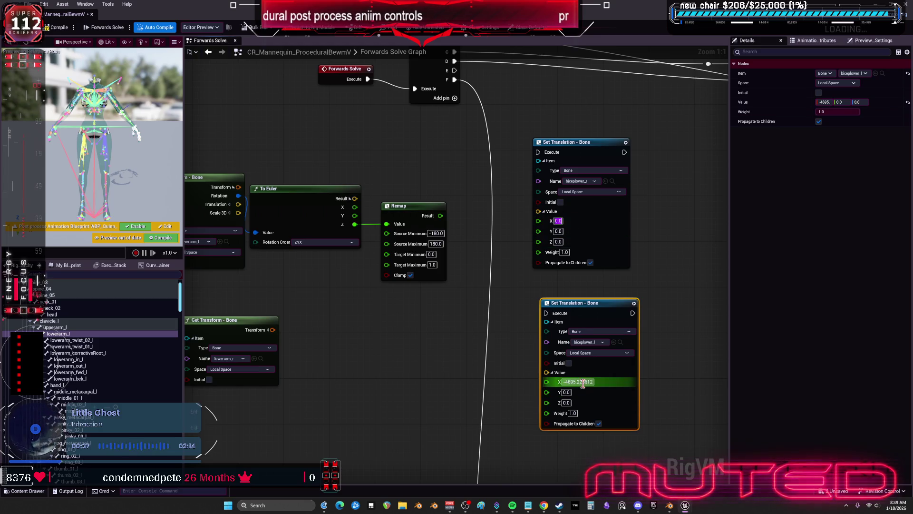
type("0")
left_click(443, 356)
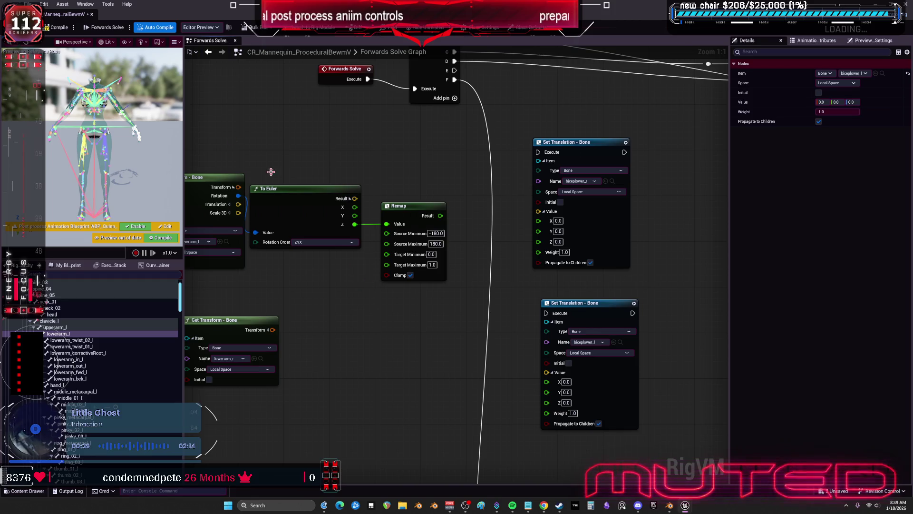
Set the Remap target range to -2 through 20.
left_click(433, 265)
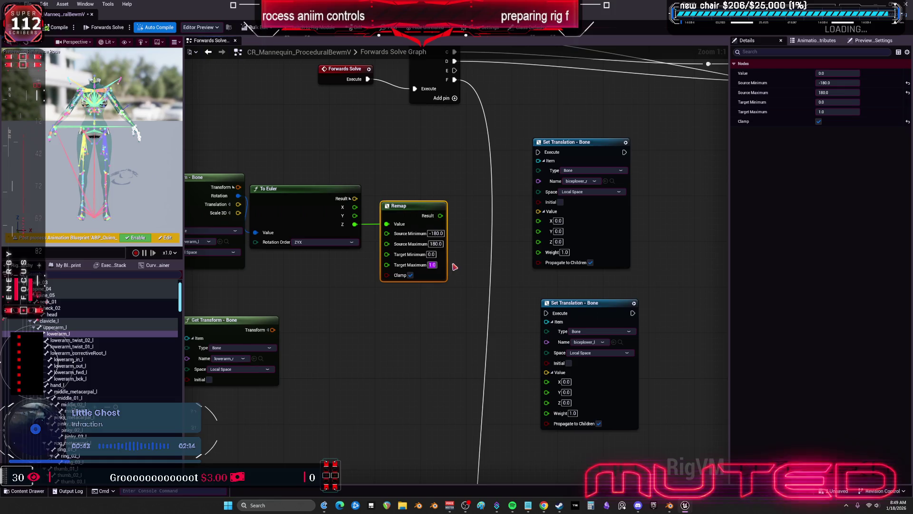
left_click(433, 254)
type("-2")
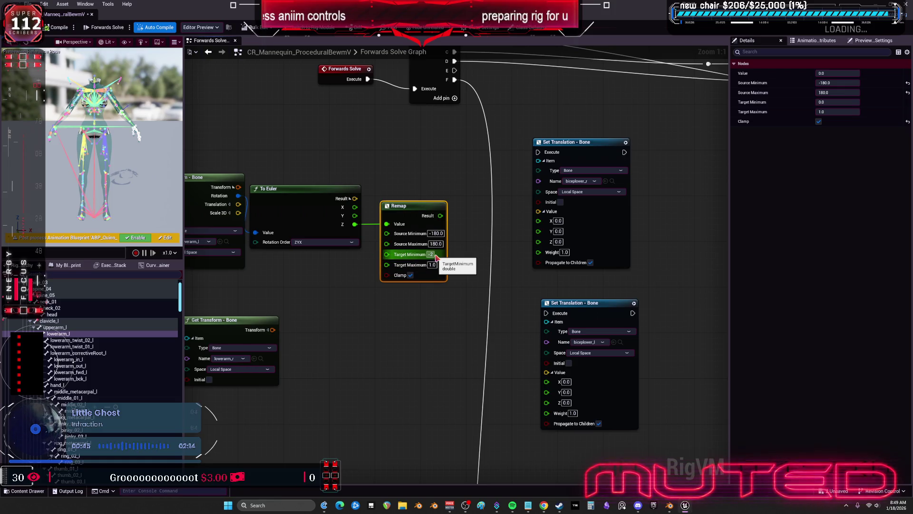
key("Tab")
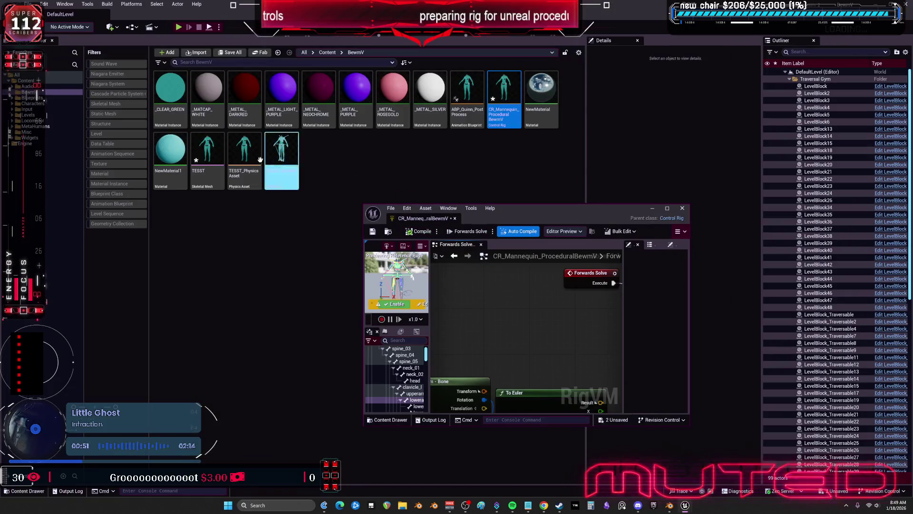
Open the TESST mesh full-screen and zoom in on the arm.
double_click(207, 153)
left_click_drag(543, 210, 540, 2)
mouse_move(425, 257)
left_mouse_down()
mouse_move(380, 209)
mouse_move(410, 189)
left_mouse_up()
Move the upperarm_tricep_r bone and check how the arm mesh deforms.
left_click_drag(501, 195, 503, 199)
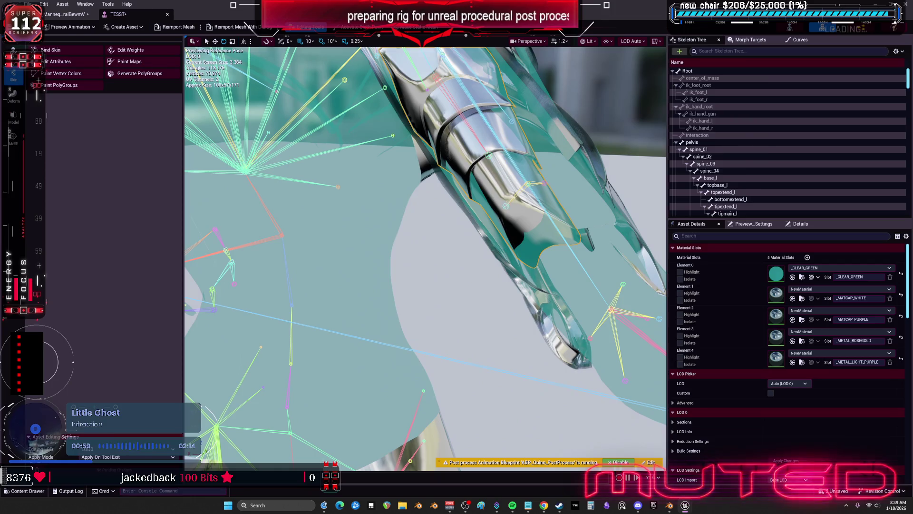
left_click(526, 207)
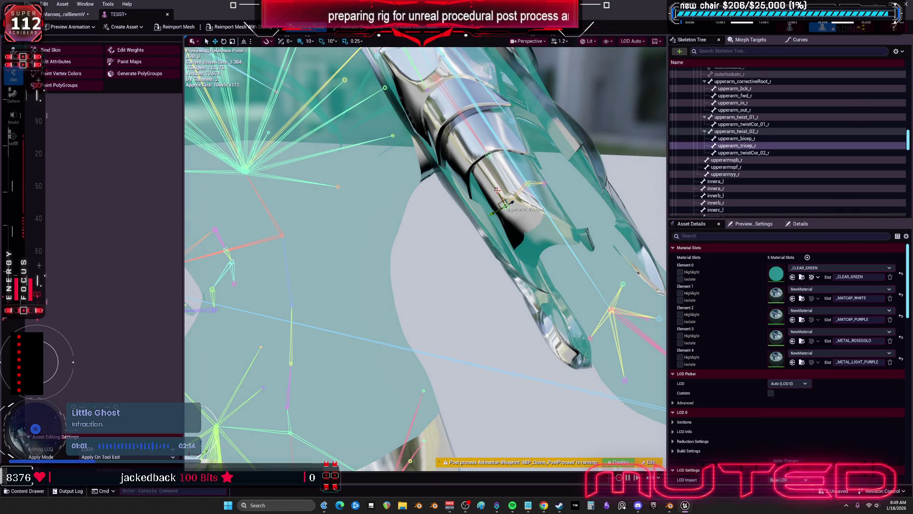
left_click_drag(497, 191, 505, 201)
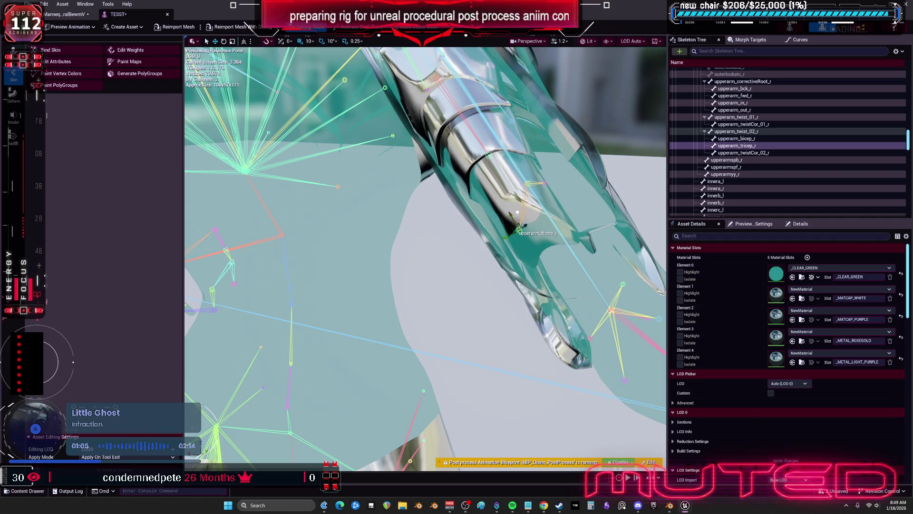
left_click(797, 224)
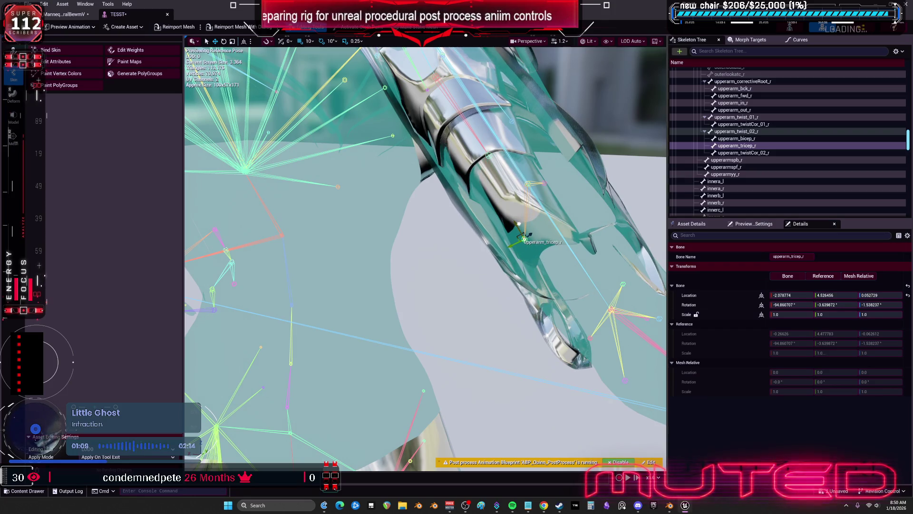
left_click_drag(508, 210, 520, 230)
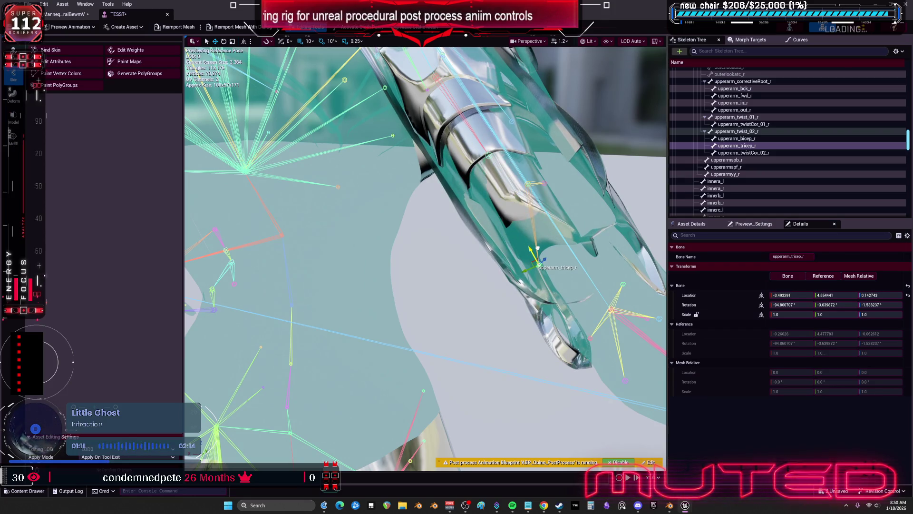
Move biceplower_r to test its weighting, then go back to the Remap node in the Control Rig graph.
left_click(495, 151)
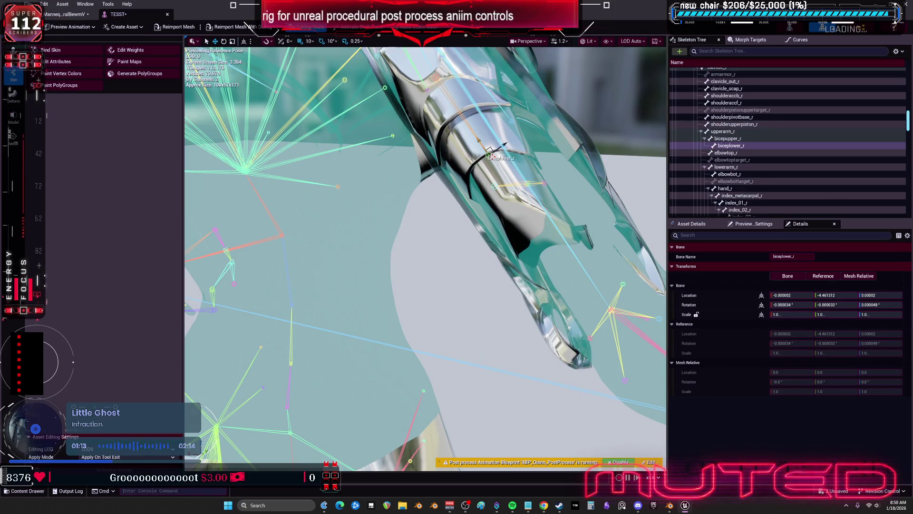
mouse_move(478, 138)
left_mouse_down()
mouse_move(507, 219)
mouse_move(510, 190)
mouse_move(550, 285)
left_mouse_up()
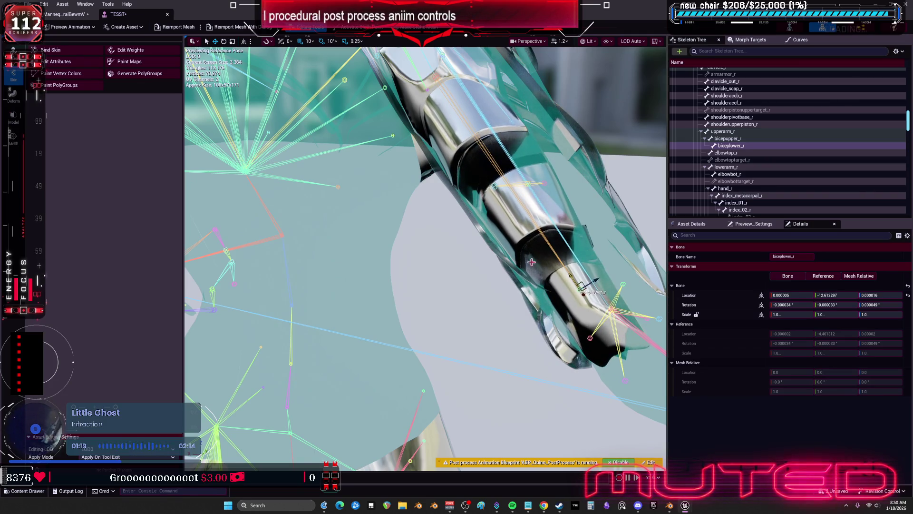
left_click(51, 21)
double_click(433, 254)
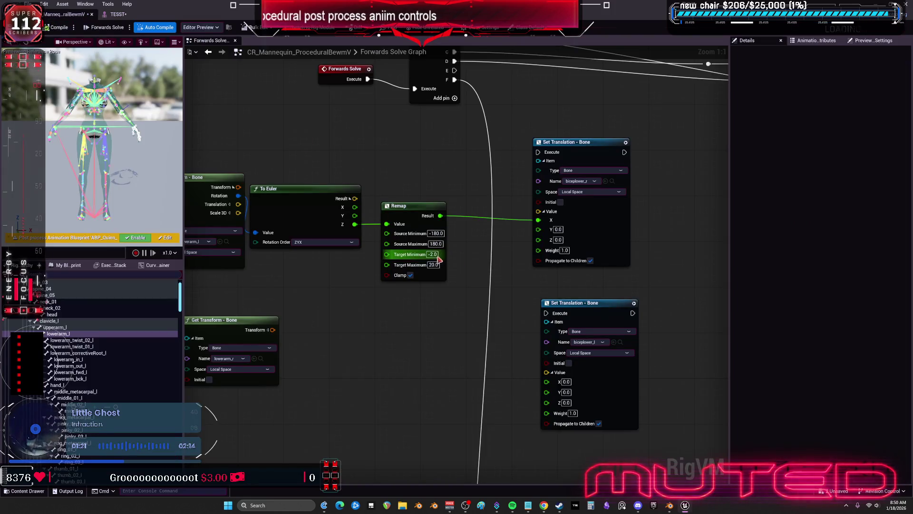
Set the Remap target to 2 and −8, feed it to Y translation, and chain Set Translation onto Sequence.
type("2")
key("Tab")
type("-")
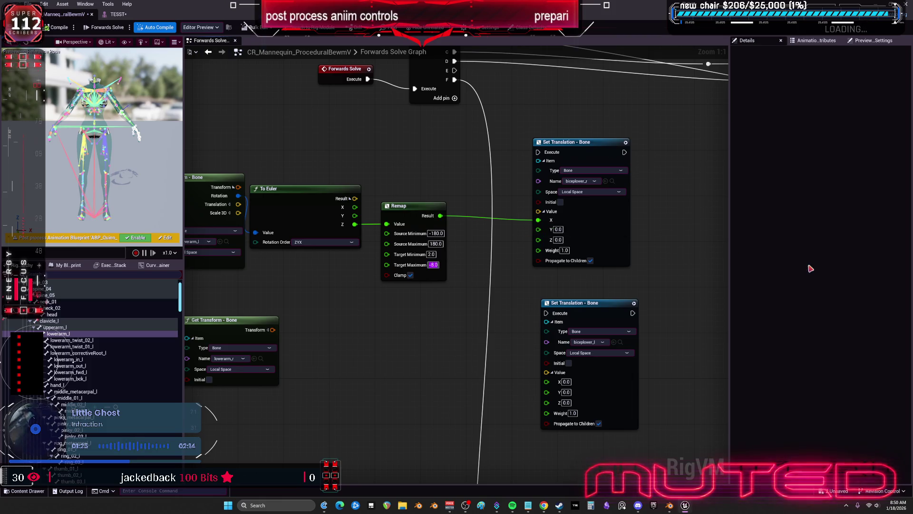
left_click_drag(538, 220, 537, 229)
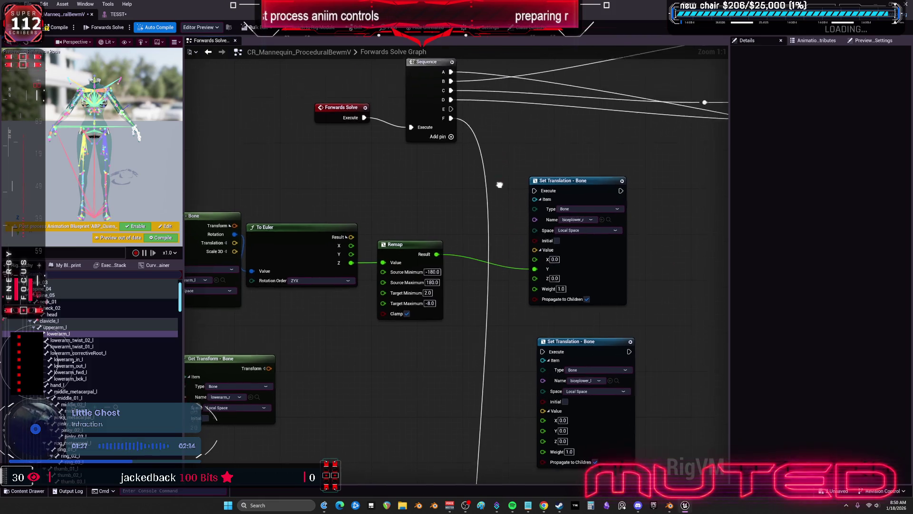
mouse_move(449, 124)
left_mouse_down()
mouse_move(534, 204)
mouse_move(527, 196)
left_mouse_up()
Split the lowerarm_r Get Transform pin, wire its Rotation into To Euler's Value, and tidy the nodes.
mouse_move(336, 189)
left_mouse_down()
mouse_move(447, 177)
mouse_move(426, 166)
left_mouse_up()
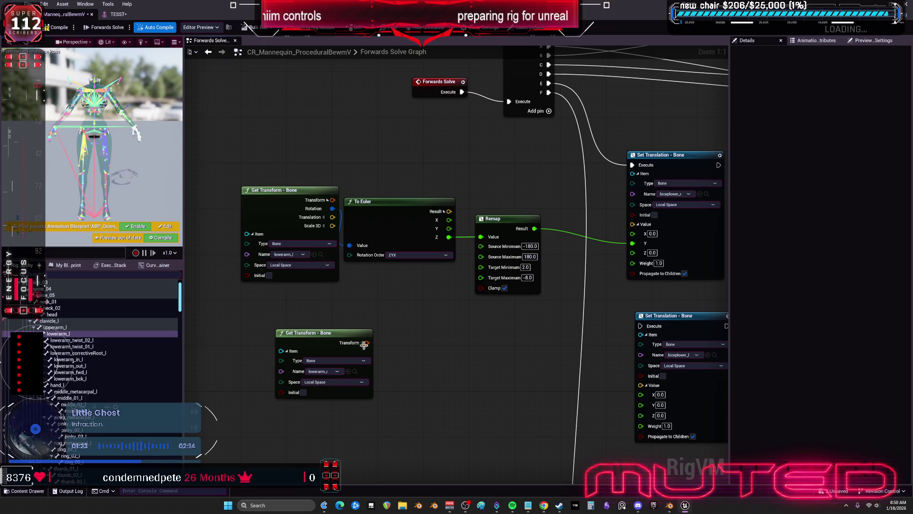
left_click(362, 343)
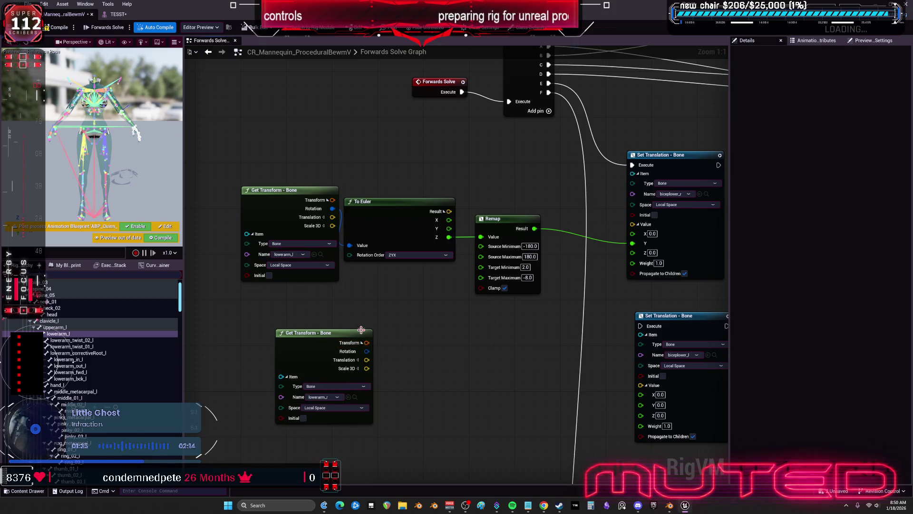
left_click_drag(361, 333, 380, 284)
left_click_drag(368, 198, 385, 302)
left_click(295, 141)
left_click_drag(294, 140, 335, 409)
mouse_move(335, 284)
left_mouse_down()
mouse_move(295, 238)
mouse_move(283, 131)
left_mouse_up()
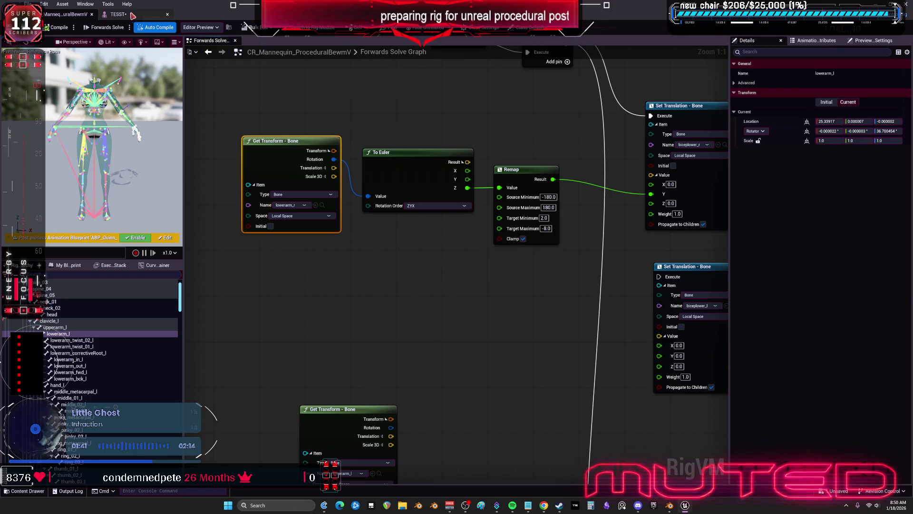
left_click(134, 16)
scroll(541, 217, "down", 3)
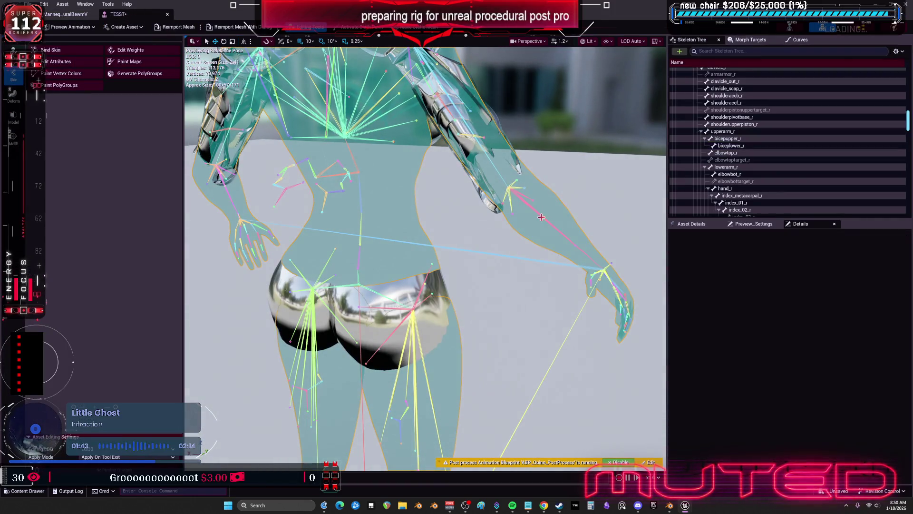
Bend lowerarm_r on the TESST mesh to check the bicep helper, then return to the Forwards Solve graph.
left_click(541, 217)
mouse_move(456, 226)
left_mouse_down()
mouse_move(449, 203)
mouse_move(450, 216)
left_mouse_up()
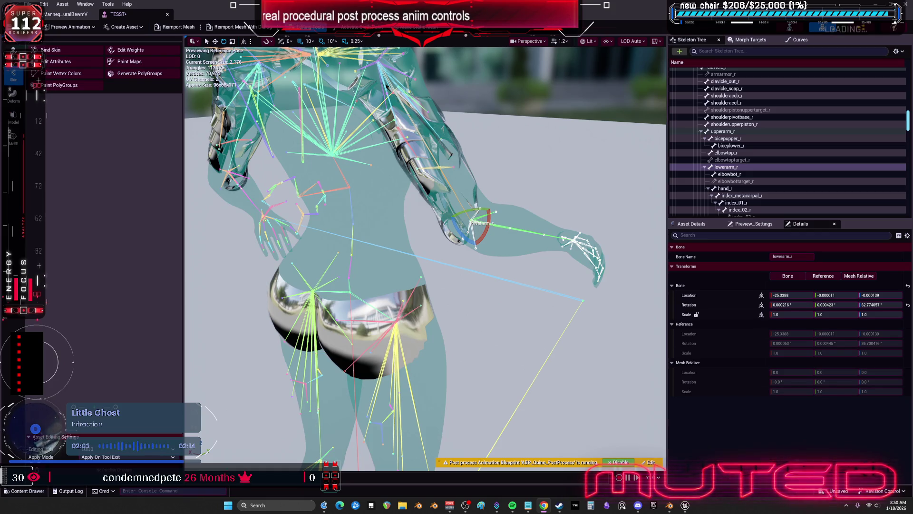
left_click_drag(566, 273, 558, 257)
left_click_drag(495, 297, 495, 298)
mouse_move(485, 252)
left_mouse_down()
mouse_move(468, 220)
mouse_move(504, 267)
mouse_move(498, 229)
left_mouse_up()
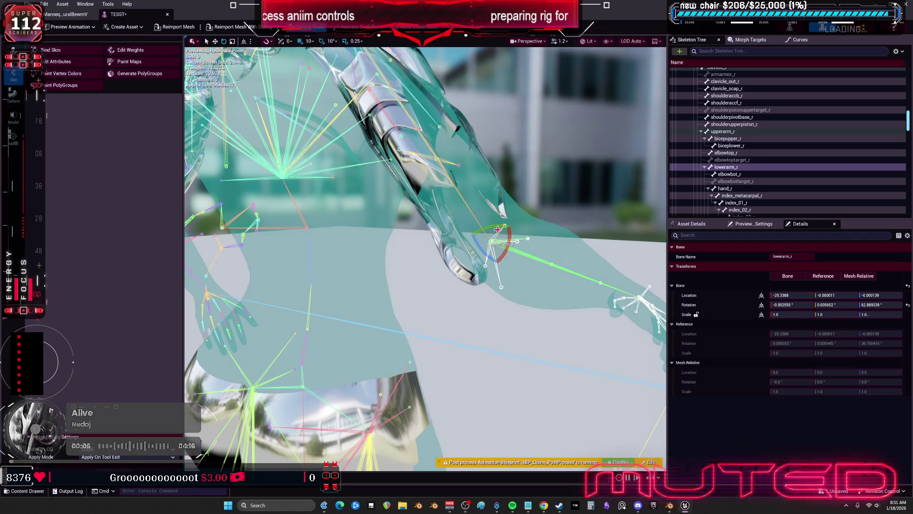
left_click(70, 17)
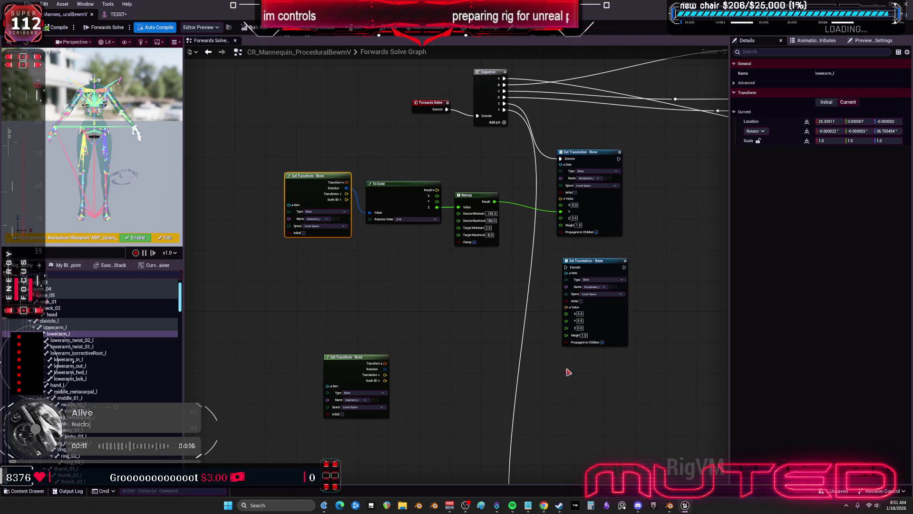
Duplicate the To Euler and Remap node pair with copy and paste.
left_click_drag(337, 356, 290, 278)
left_click_drag(363, 152, 459, 233)
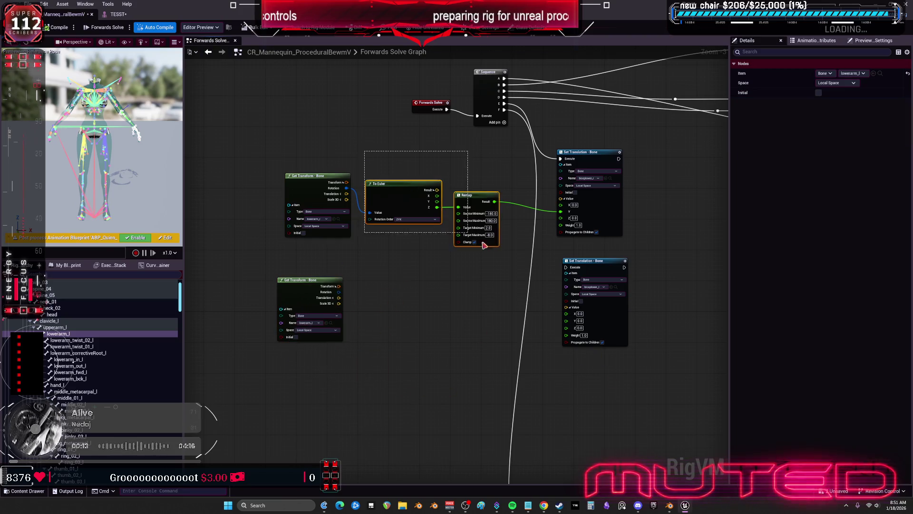
key("ctrl+c")
key("ctrl+v")
Wire the lower bone's rotation through the new pair into biceplower_l's Y translation, chain its exec, and compile.
scroll(384, 284, "up", 2)
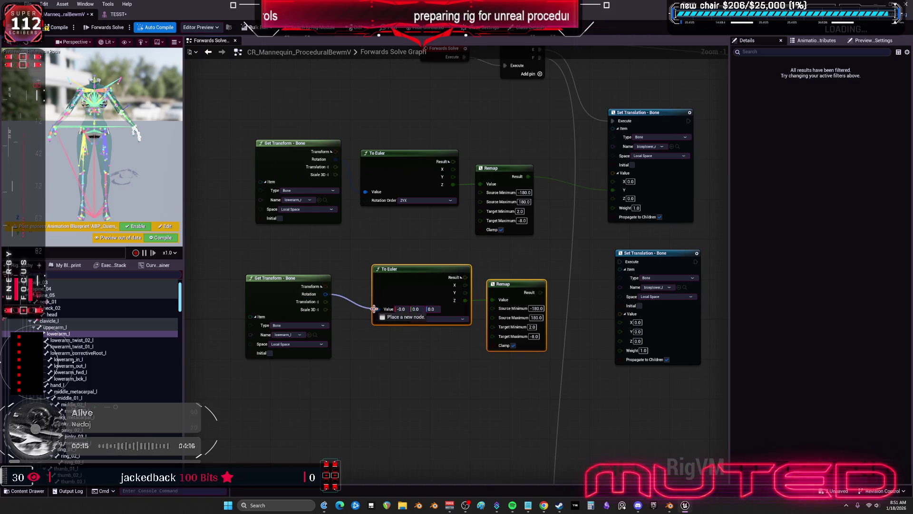
left_click_drag(326, 294, 378, 310)
mouse_move(471, 279)
left_mouse_down()
mouse_move(539, 301)
mouse_move(540, 333)
mouse_move(550, 317)
left_mouse_up()
mouse_move(620, 157)
left_mouse_down()
mouse_move(581, 286)
mouse_move(553, 299)
left_mouse_up()
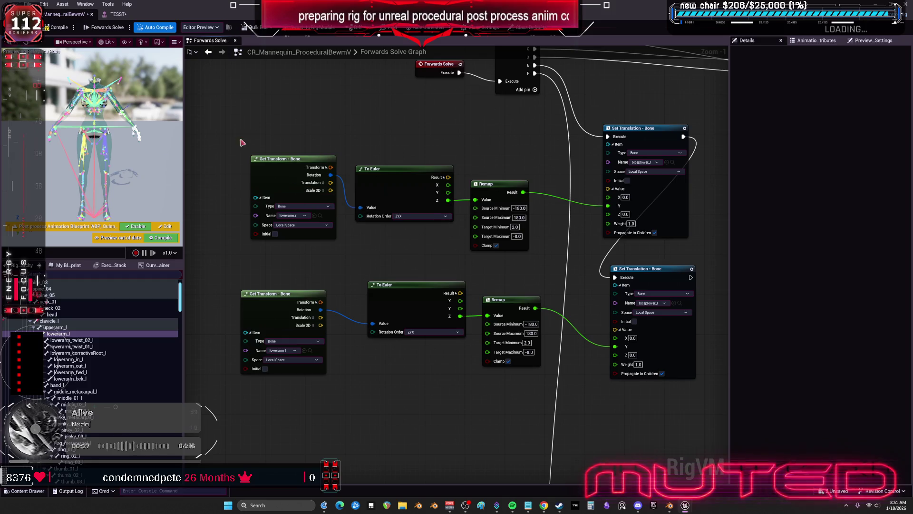
left_click(56, 25)
left_click(118, 15)
left_click_drag(364, 224, 364, 224)
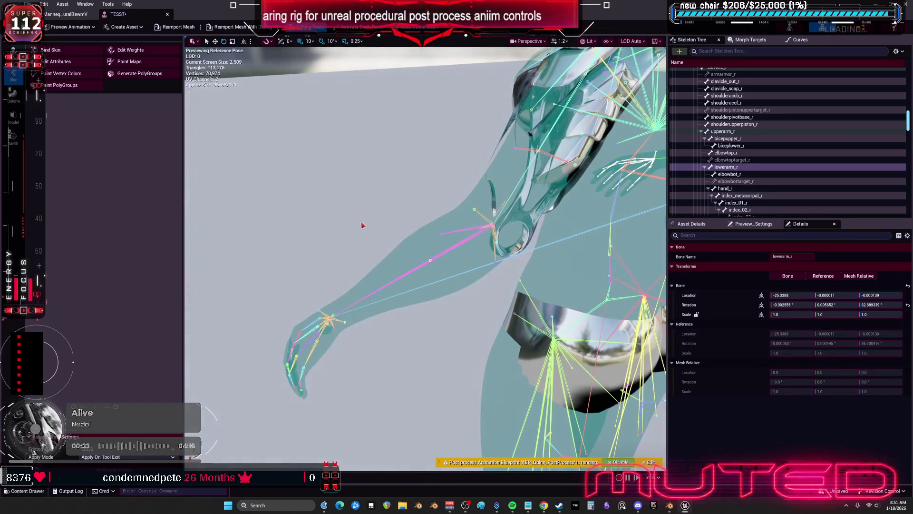
Select lowerarm_l in the TESST preview and save the asset.
left_click(462, 245)
mouse_move(462, 246)
left_mouse_down()
mouse_move(409, 253)
mouse_move(333, 286)
mouse_move(328, 273)
left_mouse_up()
key("ctrl+s")
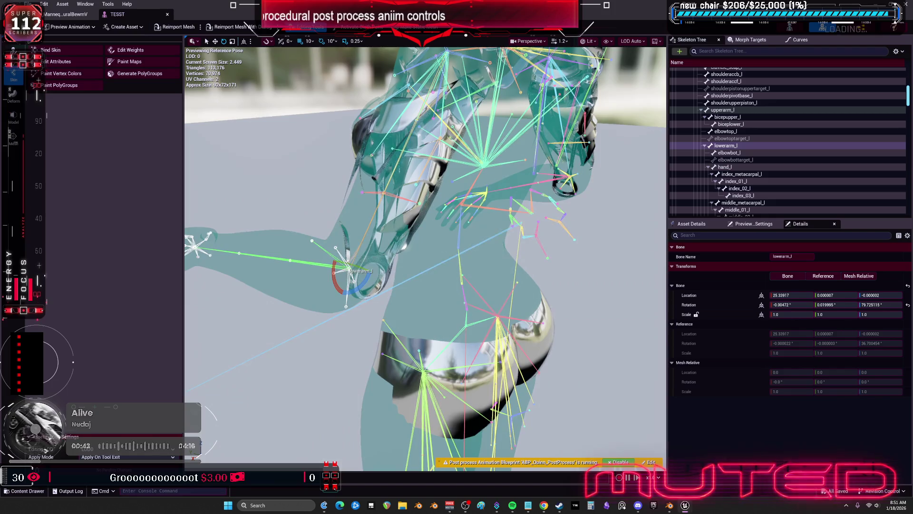
left_click(80, 19)
Enter 3 in a Remap target field, compile the rig, and bend lowerarm_l in TESST to test.
left_click(516, 236)
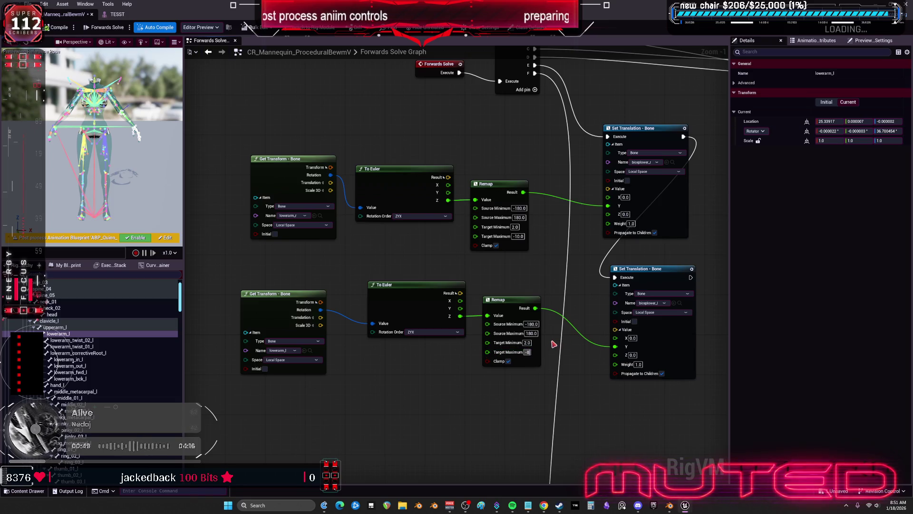
type("3")
left_click(526, 342)
type("3")
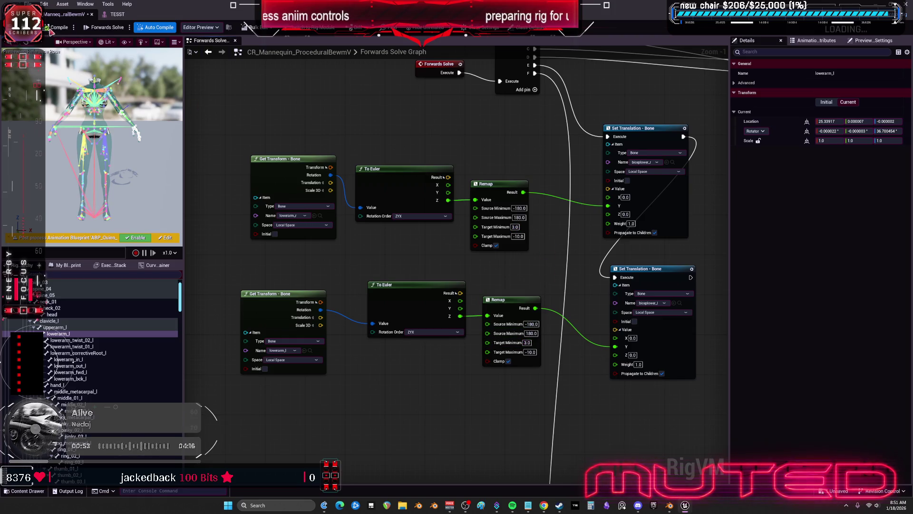
left_click(53, 30)
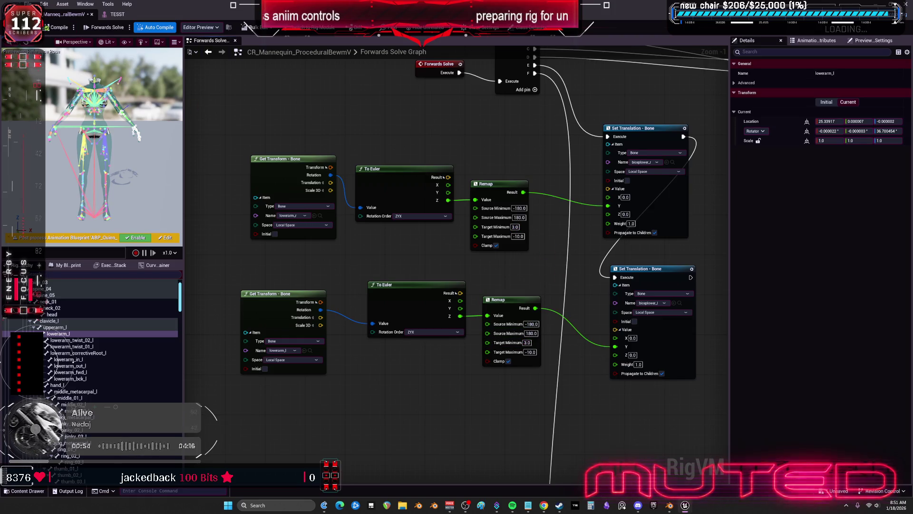
left_click(117, 16)
mouse_move(346, 290)
left_mouse_down()
mouse_move(331, 292)
mouse_move(328, 265)
mouse_move(353, 242)
mouse_move(327, 293)
left_mouse_up()
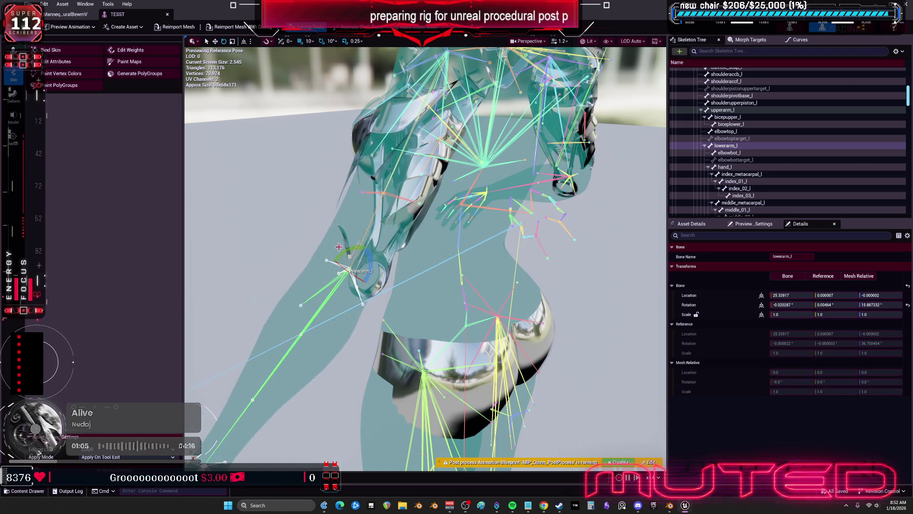
left_click(75, 20)
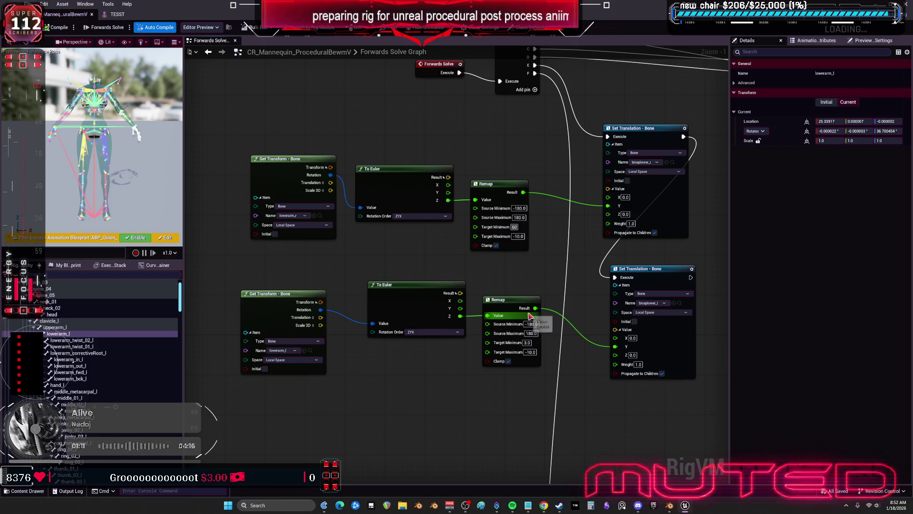
Set the lower Remap's Target Minimum to 6.0 and recheck the left forearm bend.
key("Return")
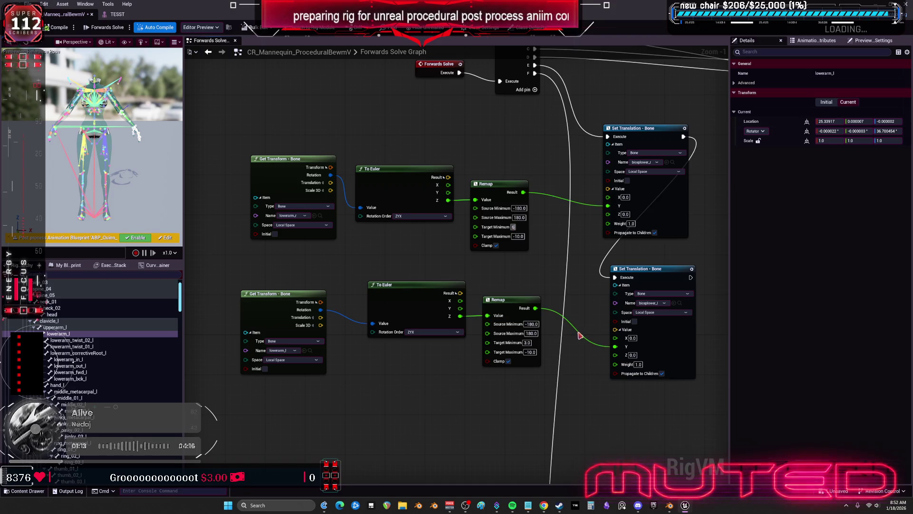
type("6")
key("Return")
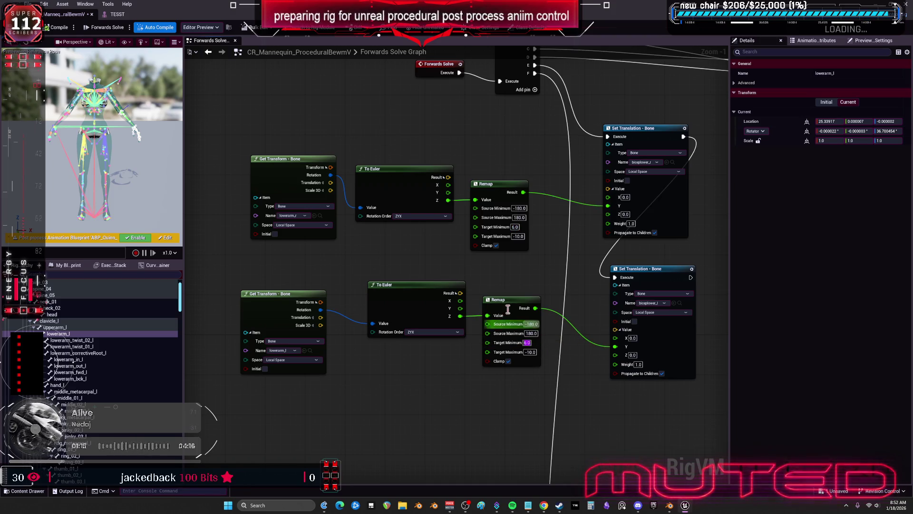
left_click(114, 15)
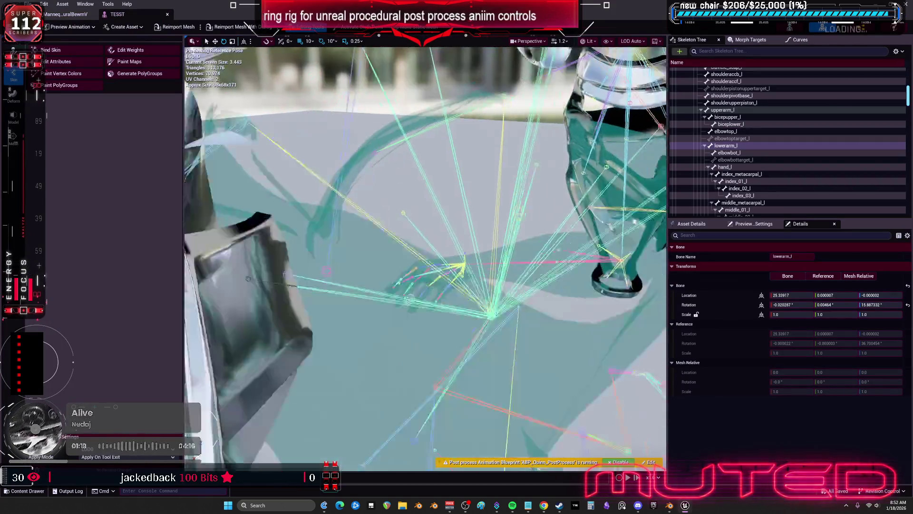
mouse_move(342, 221)
left_mouse_down()
mouse_move(329, 257)
mouse_move(321, 244)
mouse_move(334, 261)
left_mouse_up()
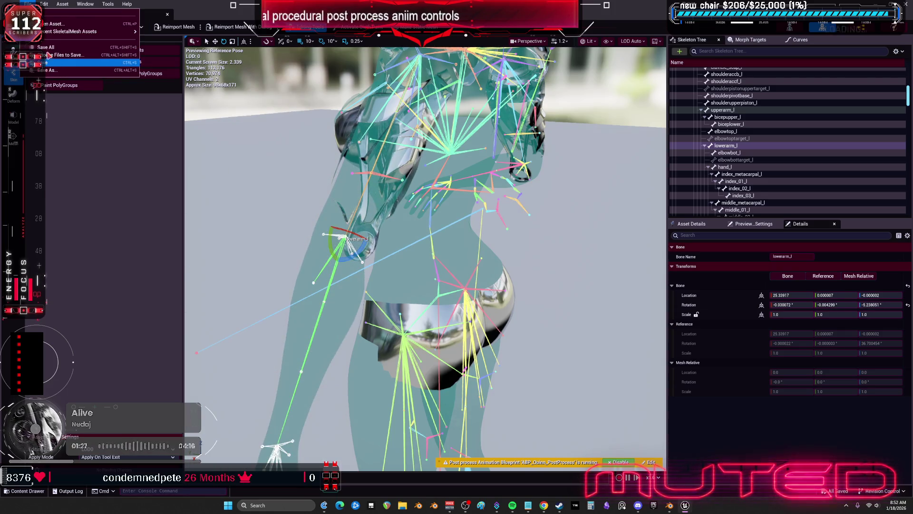
In Blender, show bone overlays, put the rig in Pose mode, and select the upperarmyy.r helper bone.
key("alt+Tab")
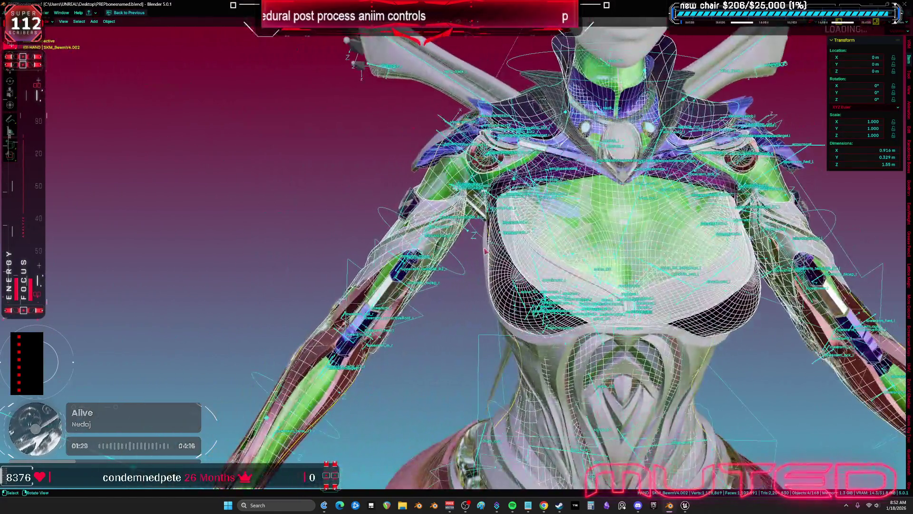
mouse_move(485, 251)
left_mouse_down()
mouse_move(474, 290)
mouse_move(557, 214)
mouse_move(527, 273)
mouse_move(568, 282)
mouse_move(538, 305)
left_mouse_up()
key("shift+alt+z")
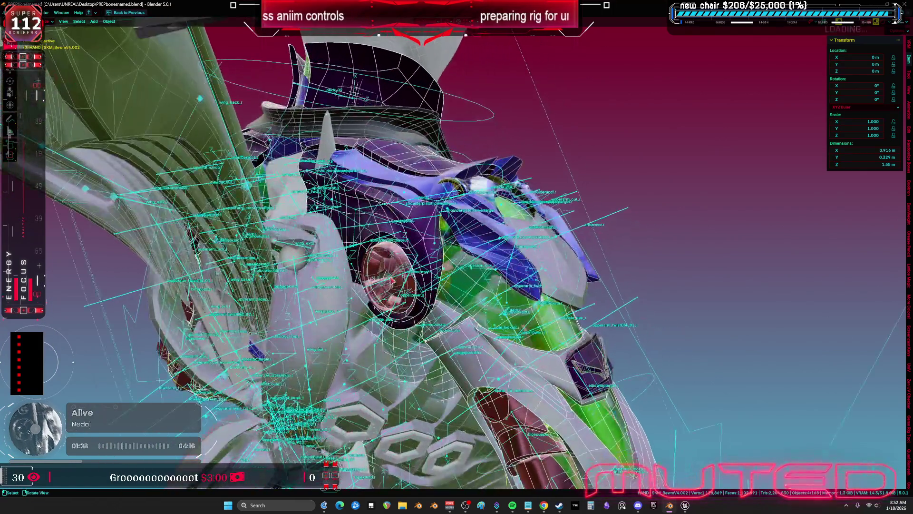
left_click(392, 280)
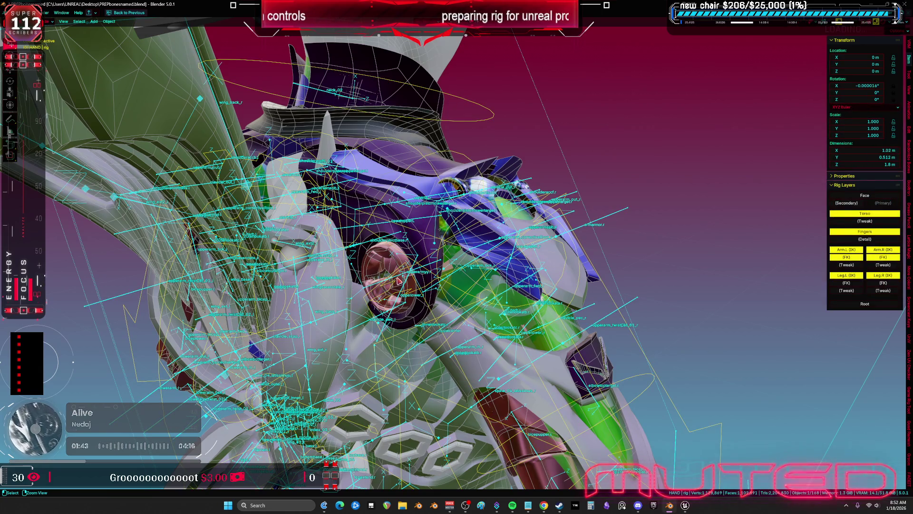
key("ctrl+Tab")
left_click(395, 280)
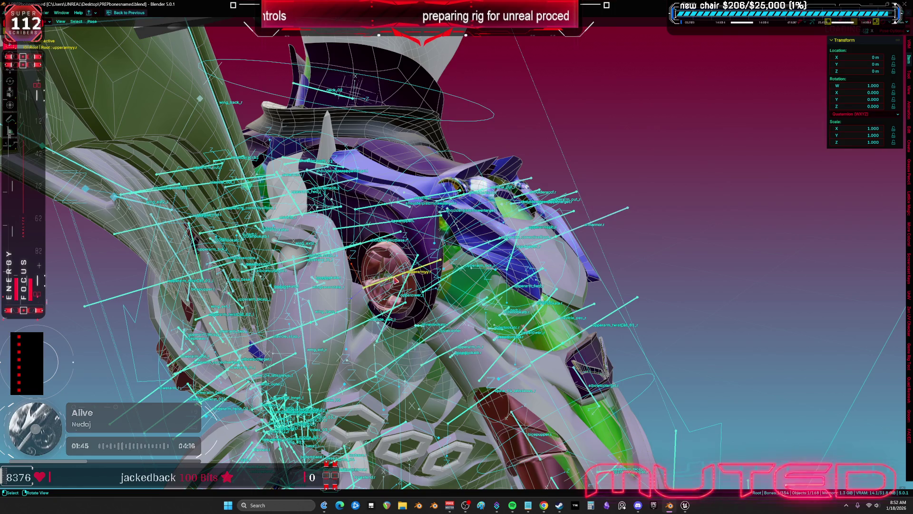
key("ctrl+space")
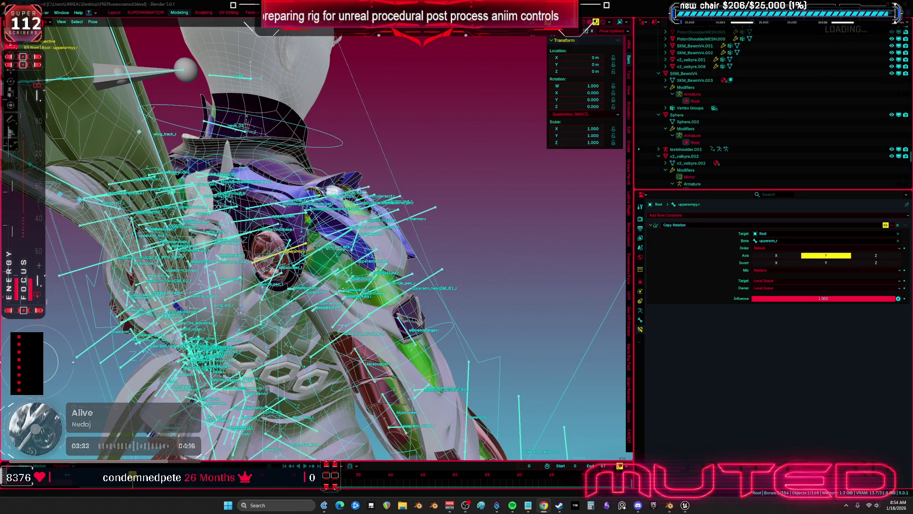
mouse_move(314, 238)
left_mouse_down()
mouse_move(352, 218)
mouse_move(332, 252)
left_mouse_up()
key("KP_1")
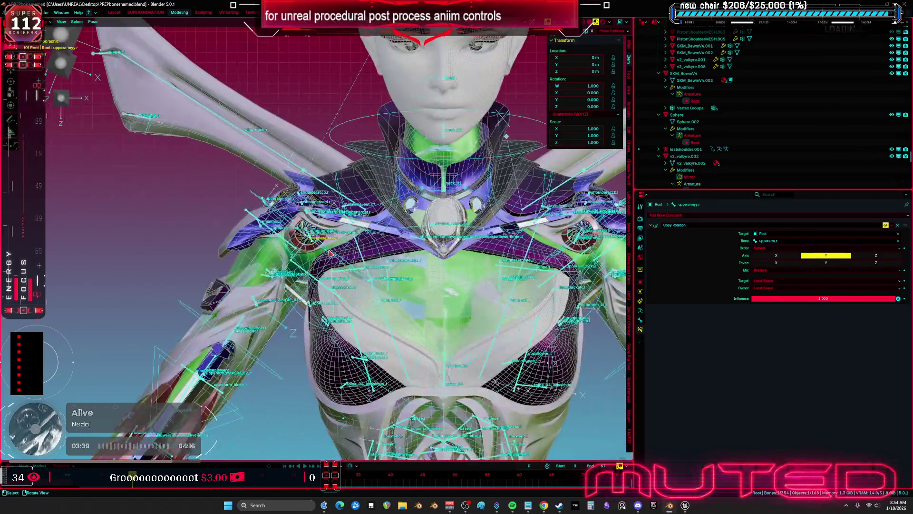
key("ctrl+Tab")
scroll(288, 232, "up", 2)
mouse_move(287, 232)
left_mouse_down()
mouse_move(298, 221)
mouse_move(358, 222)
mouse_move(293, 248)
mouse_move(341, 244)
mouse_move(360, 231)
left_mouse_up()
left_click(298, 221)
left_click(284, 260)
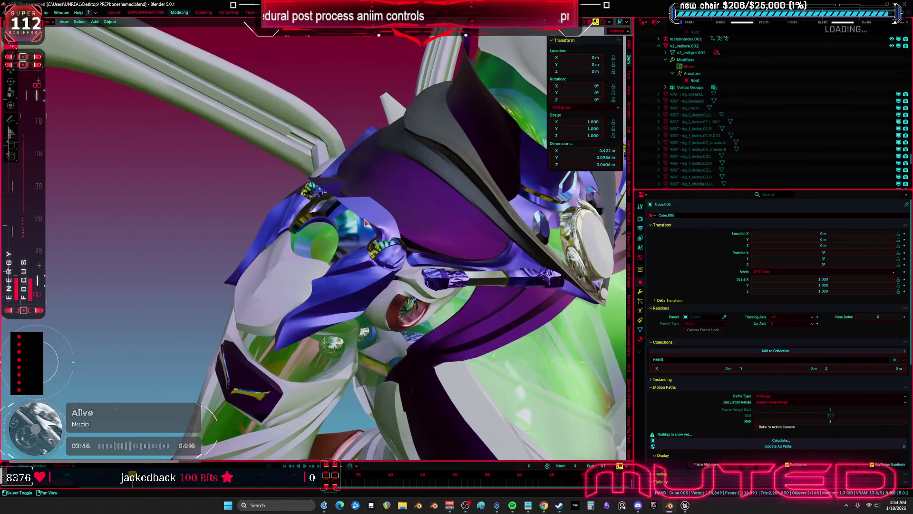
left_click(354, 227)
left_click_drag(355, 228, 337, 225)
left_click(414, 256)
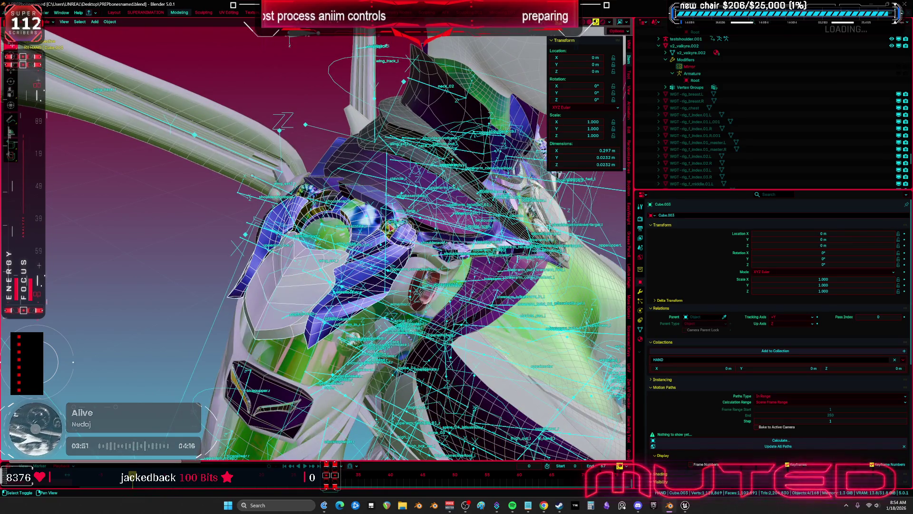
key("g")
key("Escape")
left_click_drag(415, 255, 202, 214)
left_click(236, 244, "shift")
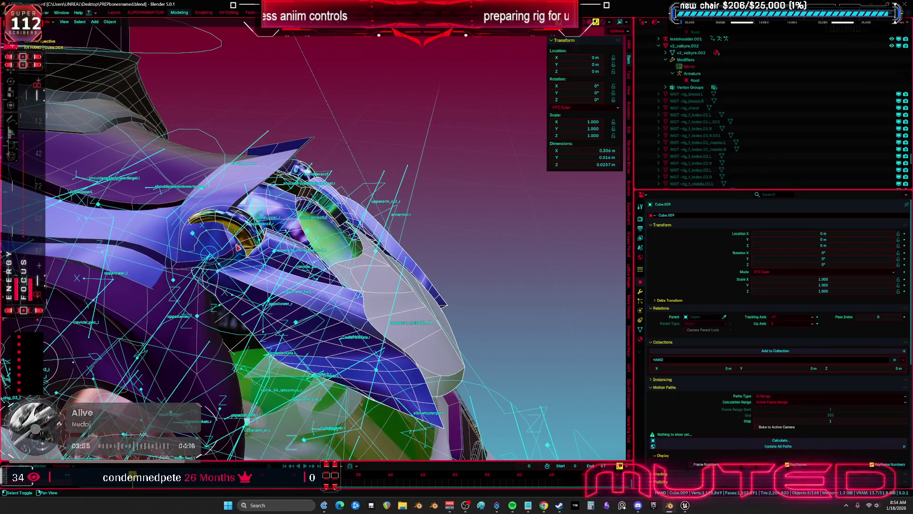
left_click(242, 256, "shift")
mouse_move(241, 256)
left_mouse_down()
mouse_move(279, 247)
mouse_move(208, 161)
mouse_move(343, 226)
mouse_move(384, 265)
left_mouse_up()
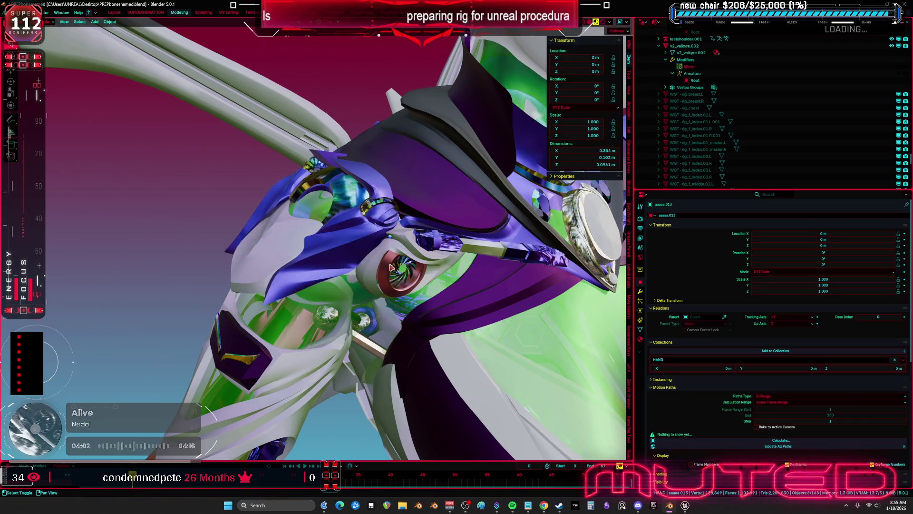
left_click(383, 265)
key("g")
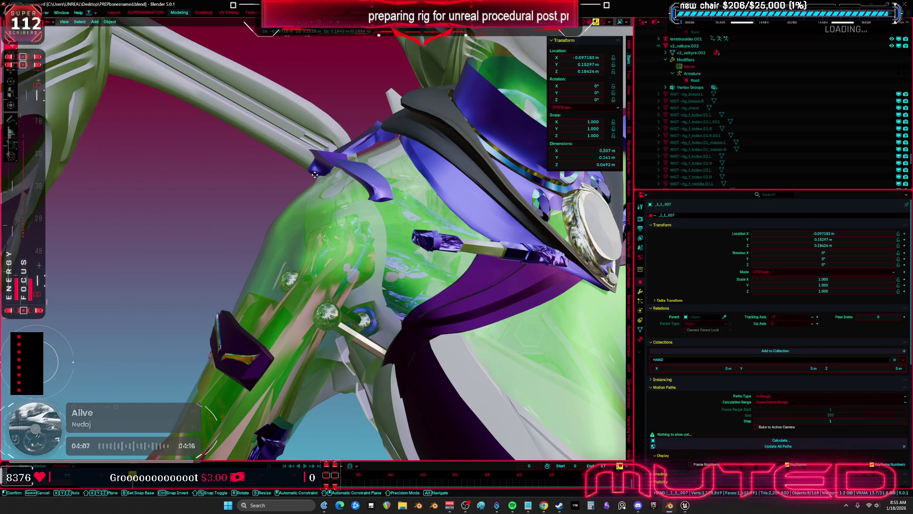
key("Escape")
mouse_move(326, 239)
left_mouse_down()
mouse_move(308, 216)
mouse_move(308, 269)
left_mouse_up()
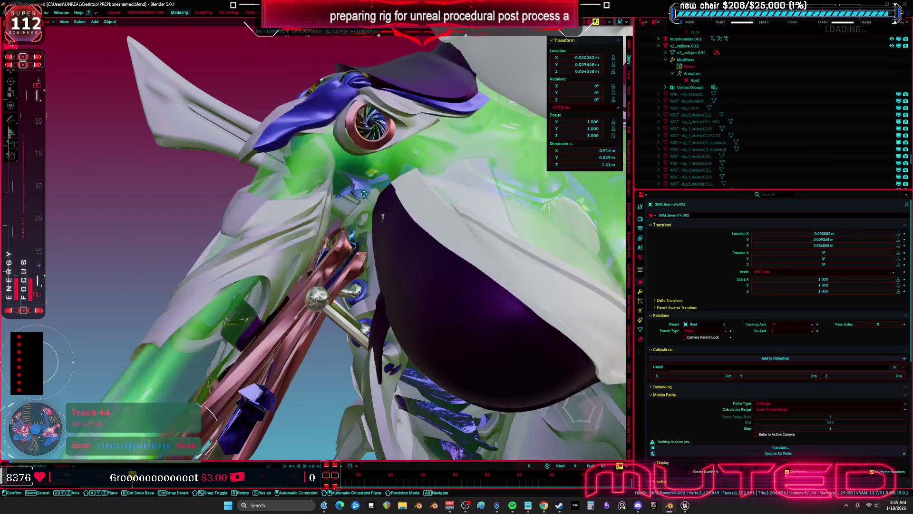
left_click(309, 273)
key("g")
key("Escape")
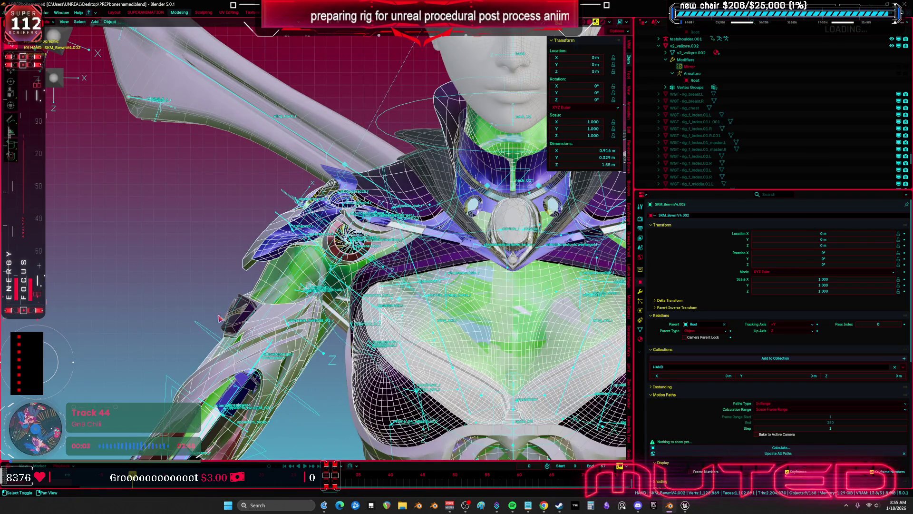
Export the character and rig from Blender as an FBX file.
left_click(278, 215)
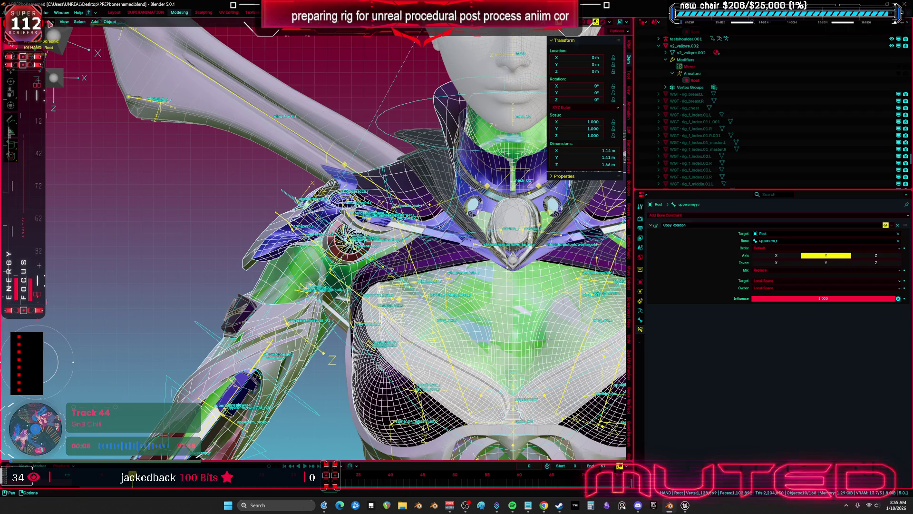
left_click(14, 12)
mouse_move(39, 117)
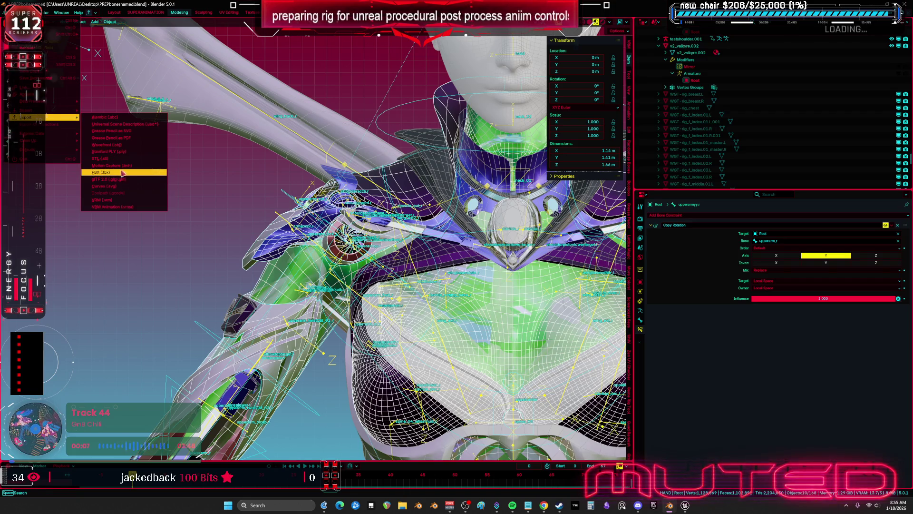
left_click(123, 171)
left_click(507, 346)
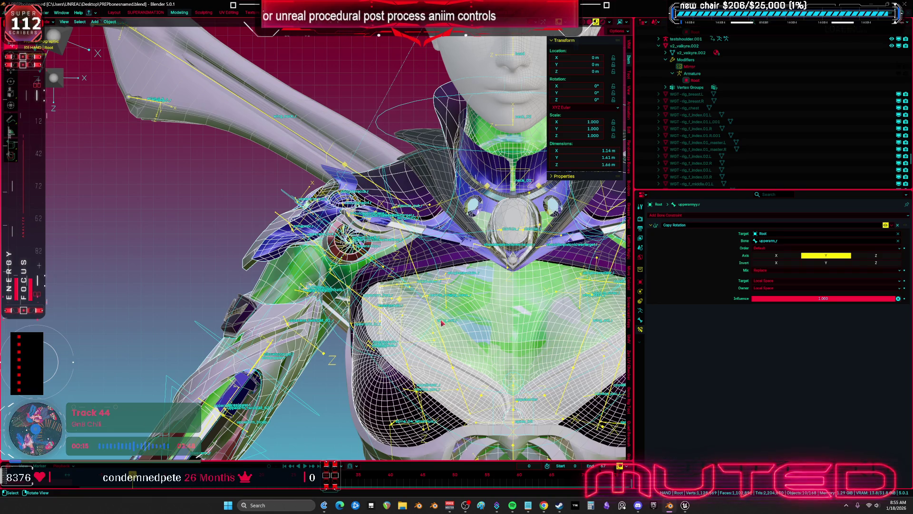
Save PREPbonesnamed.blend and bring the Unreal Editor to the front.
key("KP_1")
key("ctrl+s")
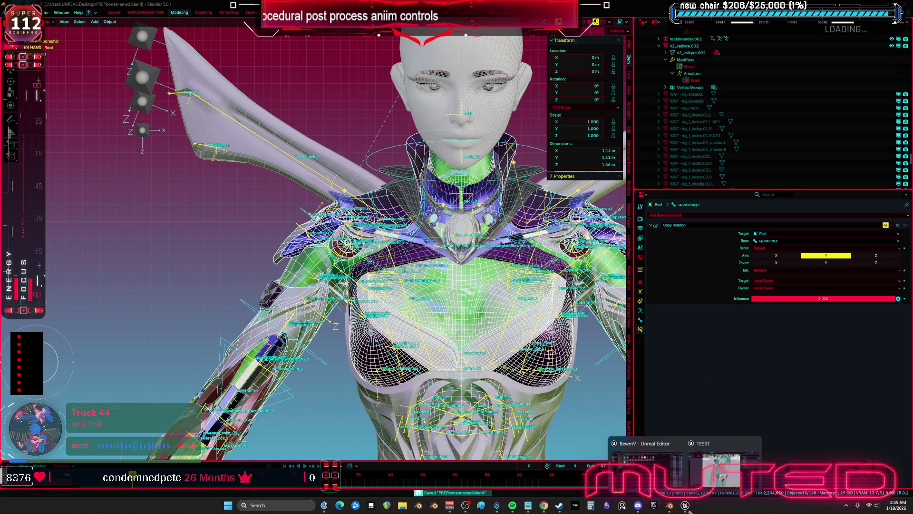
left_click(723, 468)
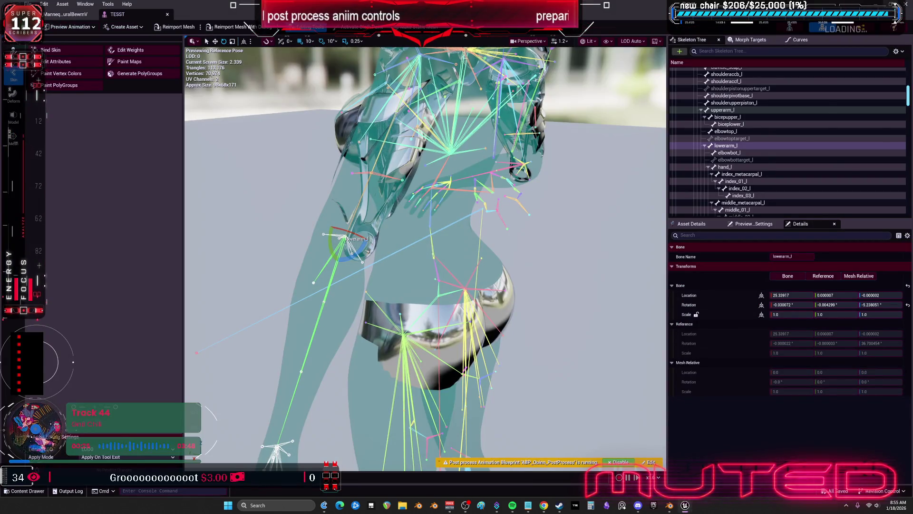
Run Reimport on the TESST asset in the BewmV Content Browser folder.
key("alt+Tab")
left_click(45, 5)
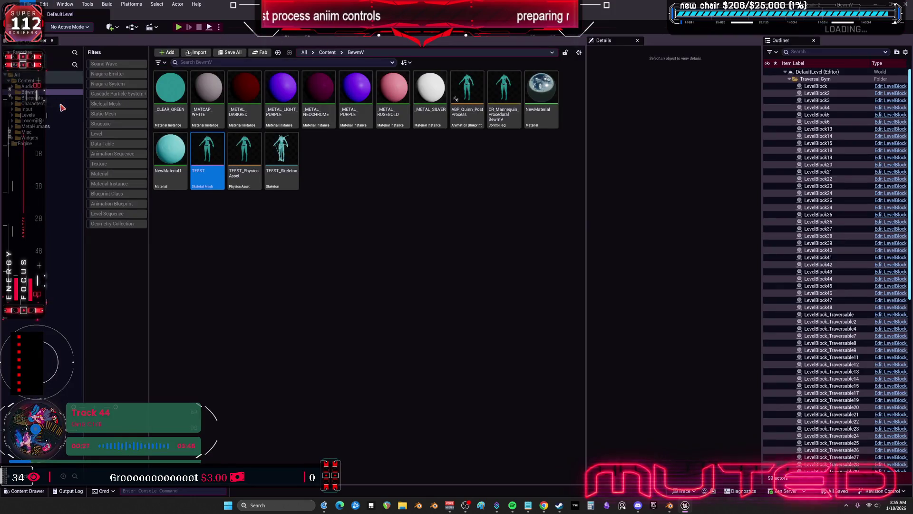
right_click(202, 151)
mouse_move(252, 205)
left_click(263, 227)
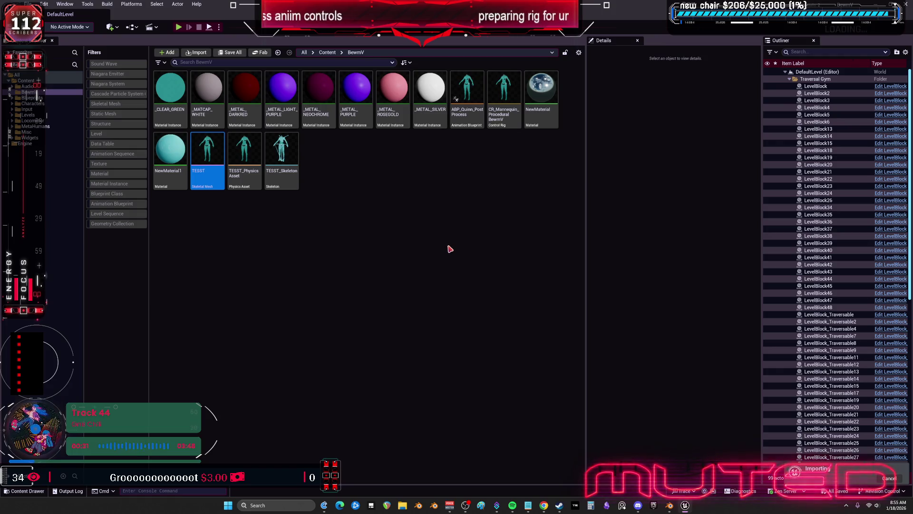
left_click(423, 249)
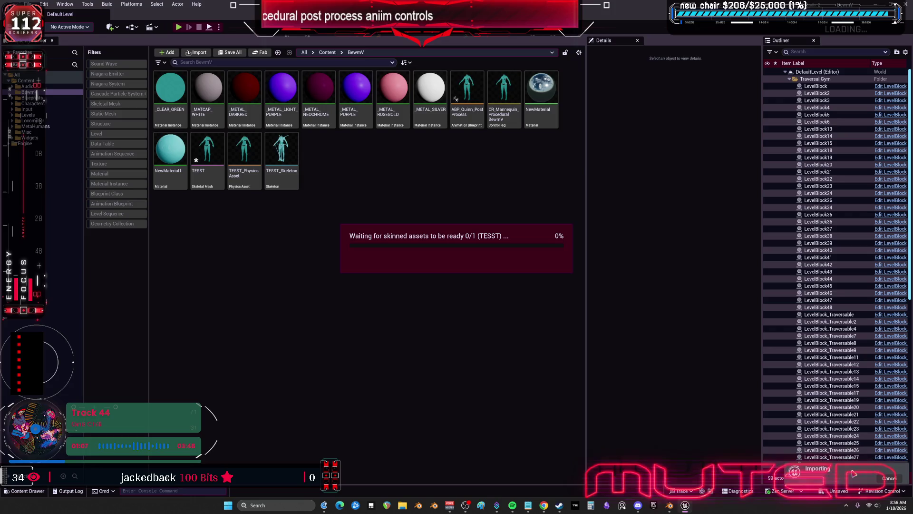
Open TESST and assign NewMaterial to material Elements 0, 6, 7 and 8.
double_click(208, 151)
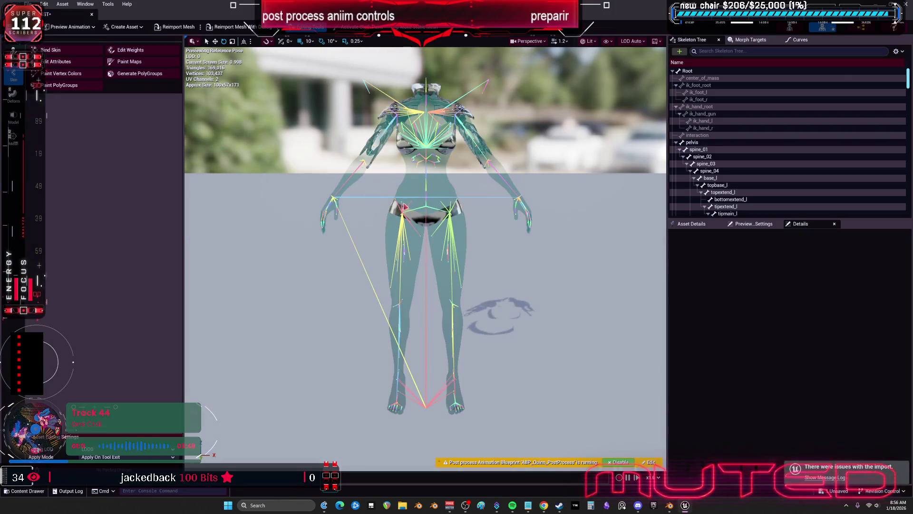
mouse_move(405, 203)
left_mouse_down()
mouse_move(405, 238)
mouse_move(381, 209)
mouse_move(474, 190)
left_mouse_up()
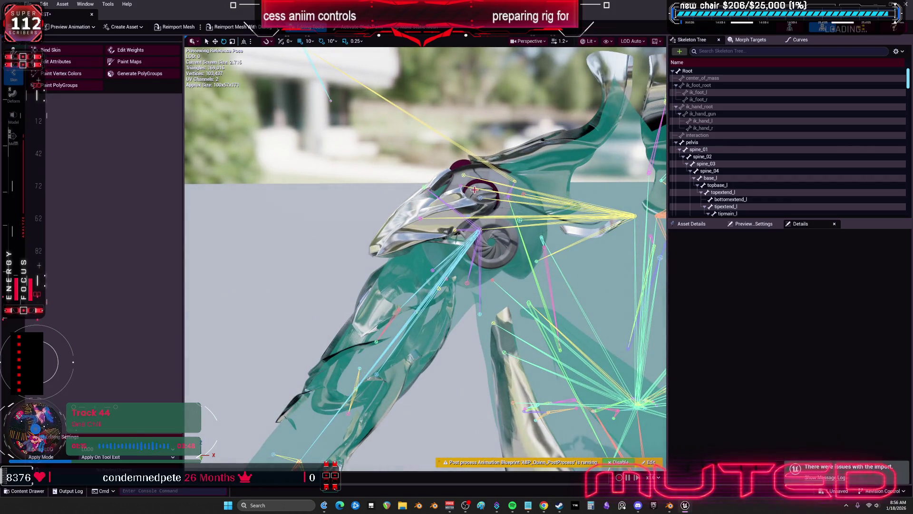
left_click(691, 224)
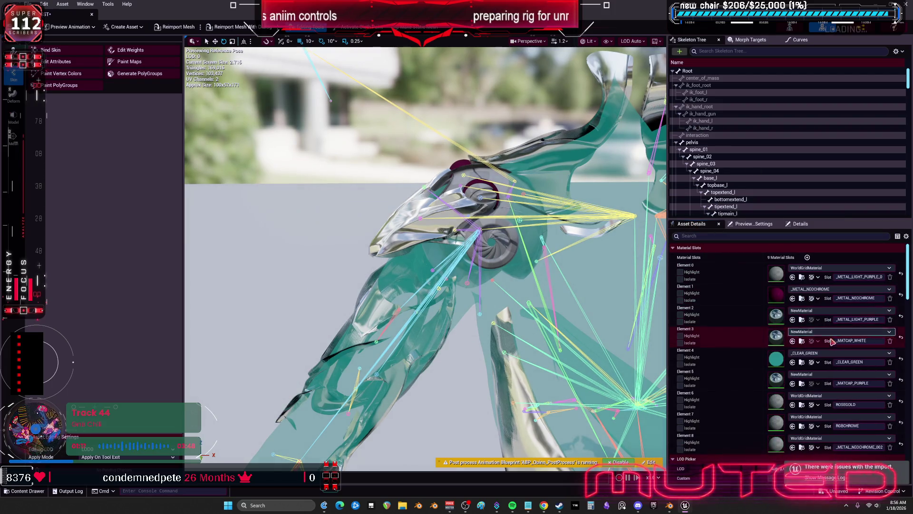
left_click(792, 404)
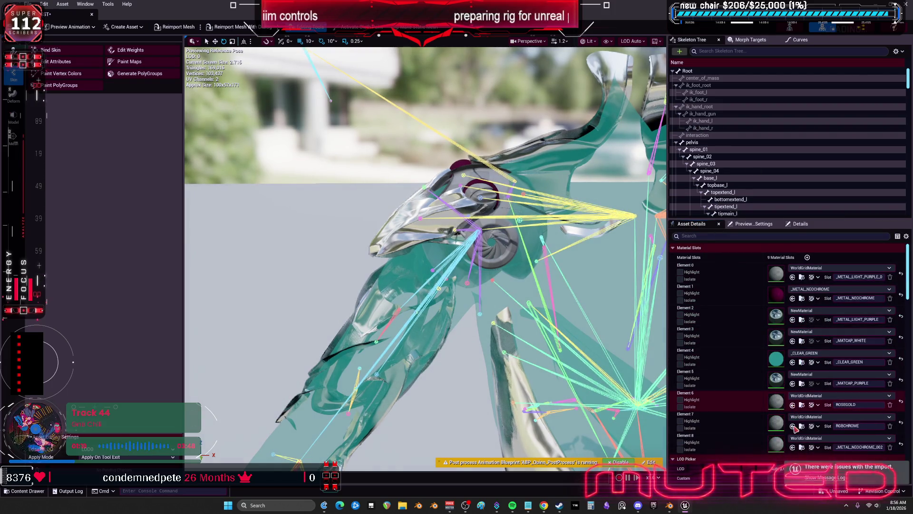
left_click(792, 447)
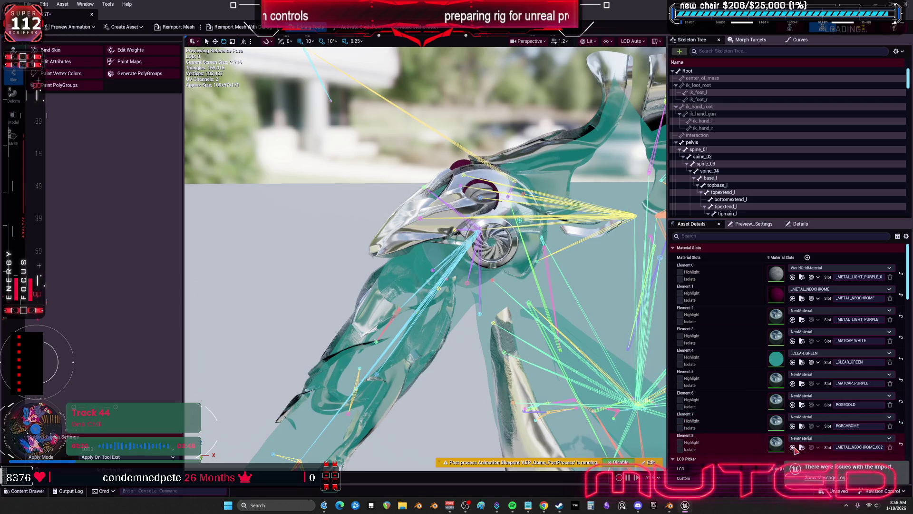
left_click(793, 276)
Inspect the shoulder mesh up close and save the TESST mesh.
mouse_move(428, 257)
left_mouse_down()
mouse_move(566, 219)
mouse_move(483, 295)
left_mouse_up()
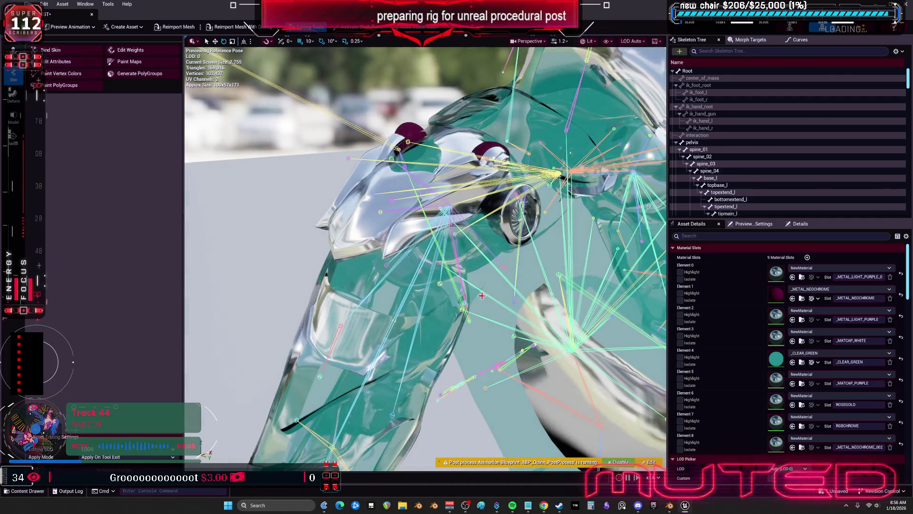
mouse_move(464, 232)
left_mouse_down()
mouse_move(333, 207)
mouse_move(435, 199)
left_mouse_up()
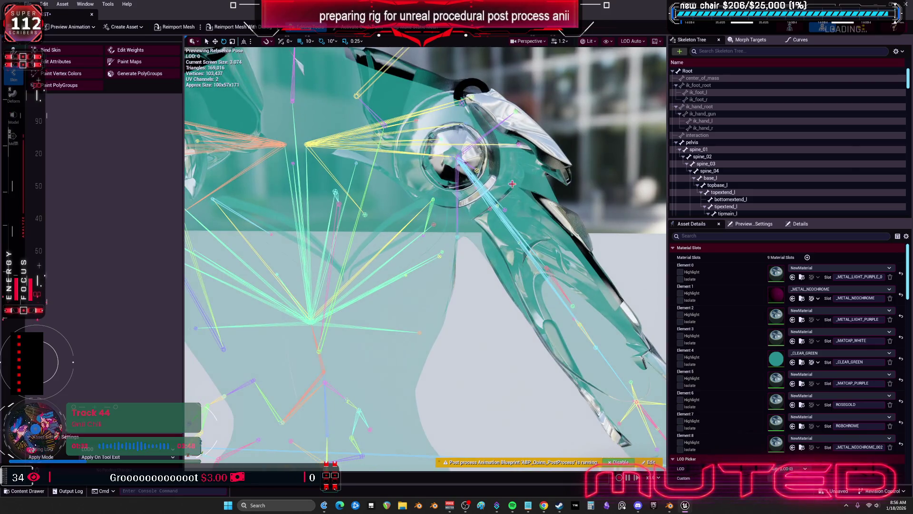
mouse_move(510, 198)
left_mouse_down()
mouse_move(515, 207)
mouse_move(450, 218)
left_mouse_up()
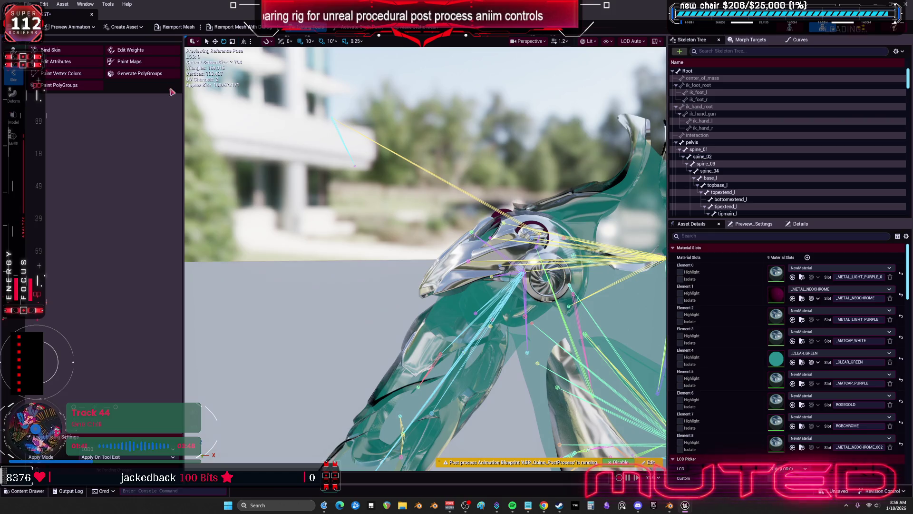
key("ctrl+s")
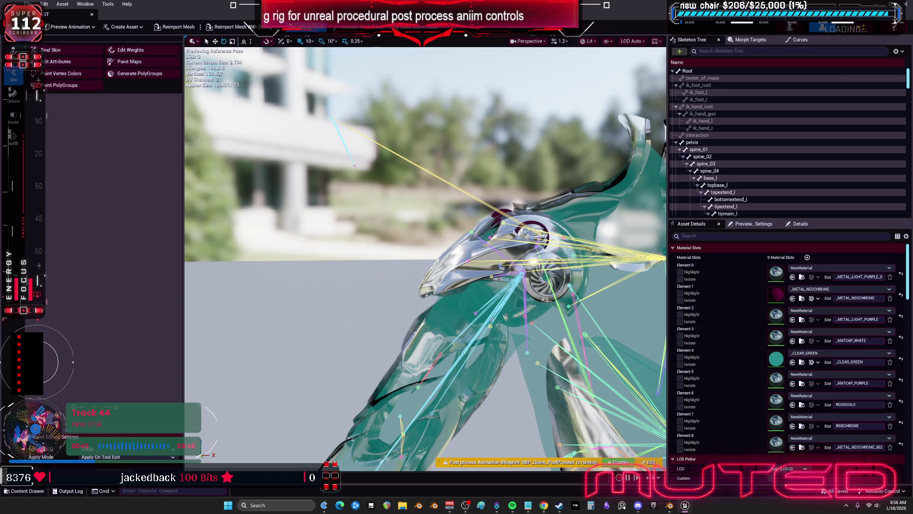
key("super+Down")
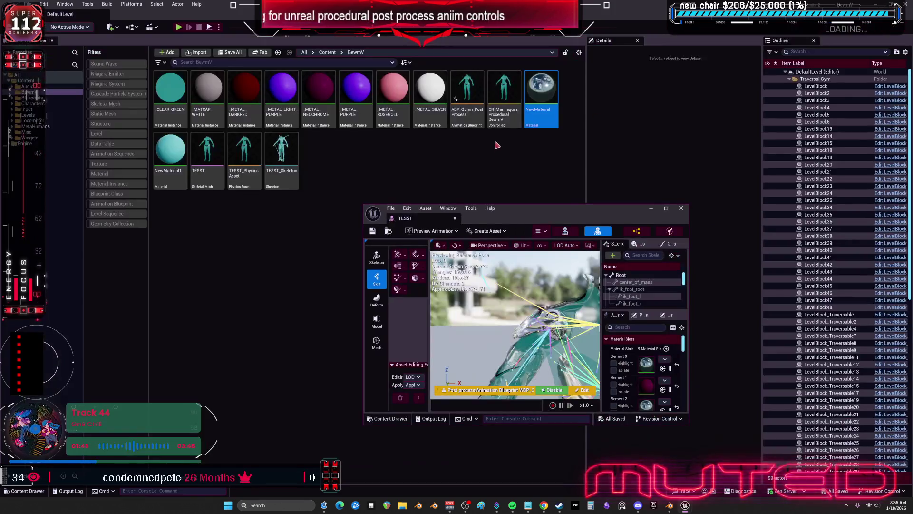
Open CR_Mannequin_ProceduralBewmV fullscreen, review the lower Get Transform node and Sequence, then return to TESST.
mouse_move(475, 119)
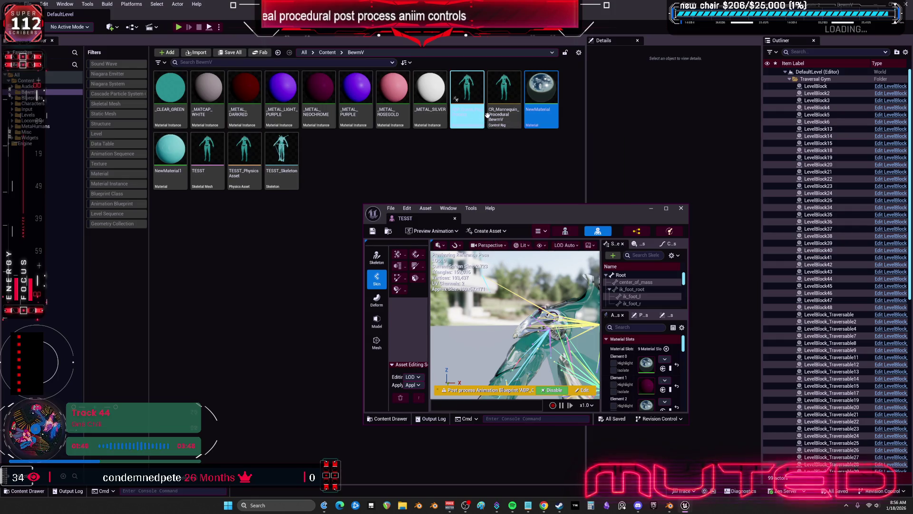
double_click(499, 123)
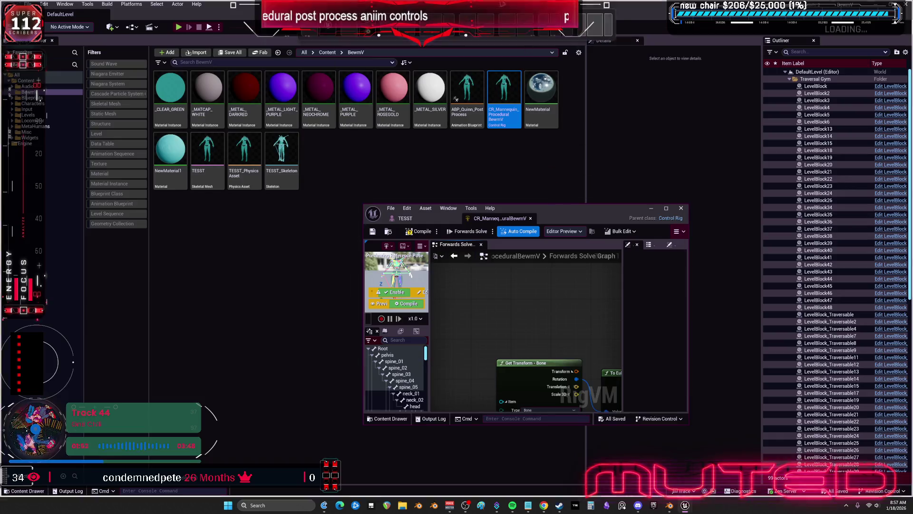
double_click(559, 209)
scroll(446, 268, "down", 2)
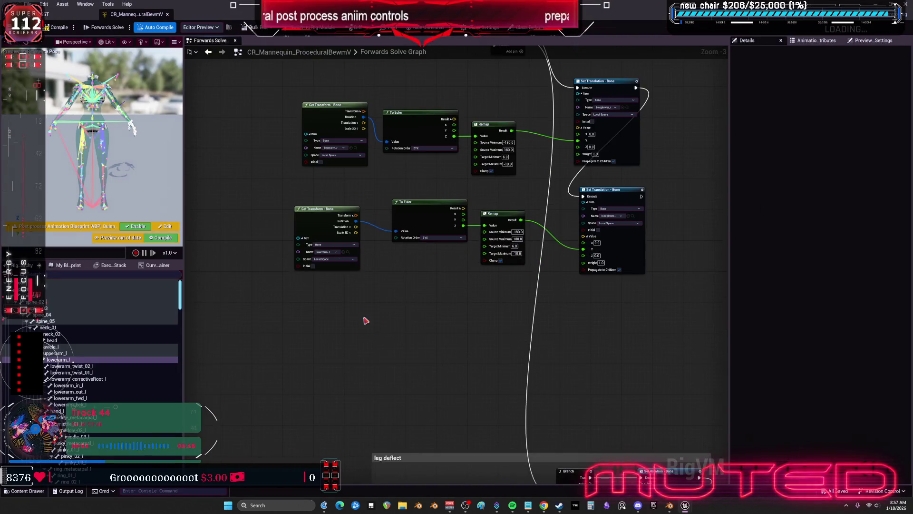
left_click(337, 253)
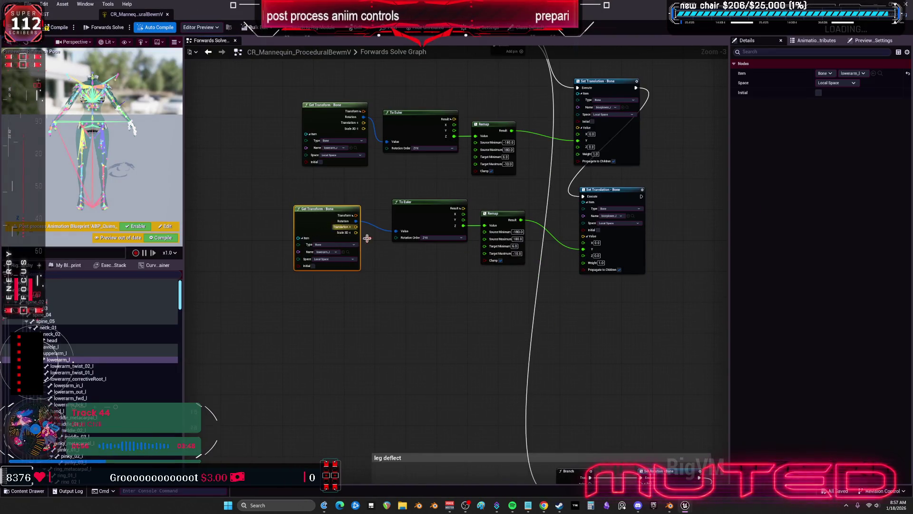
left_click(420, 321)
left_click_drag(433, 188, 380, 234)
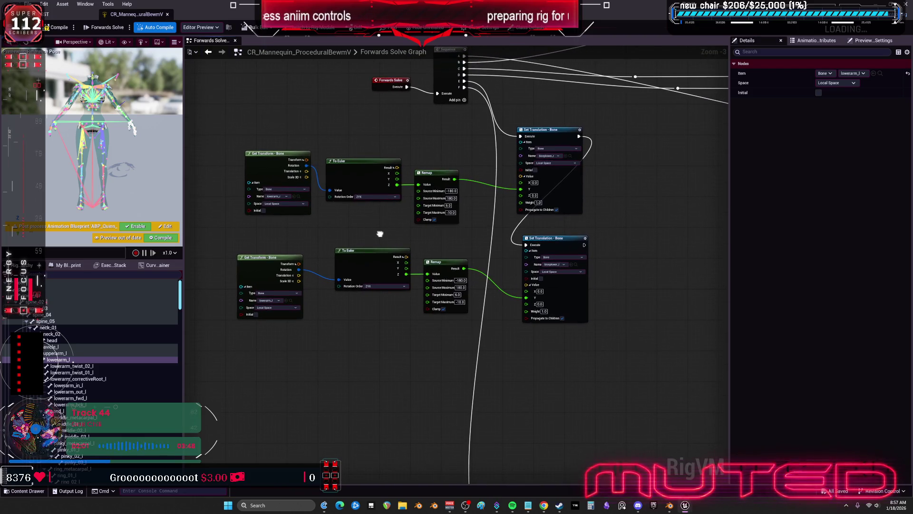
left_click(67, 14)
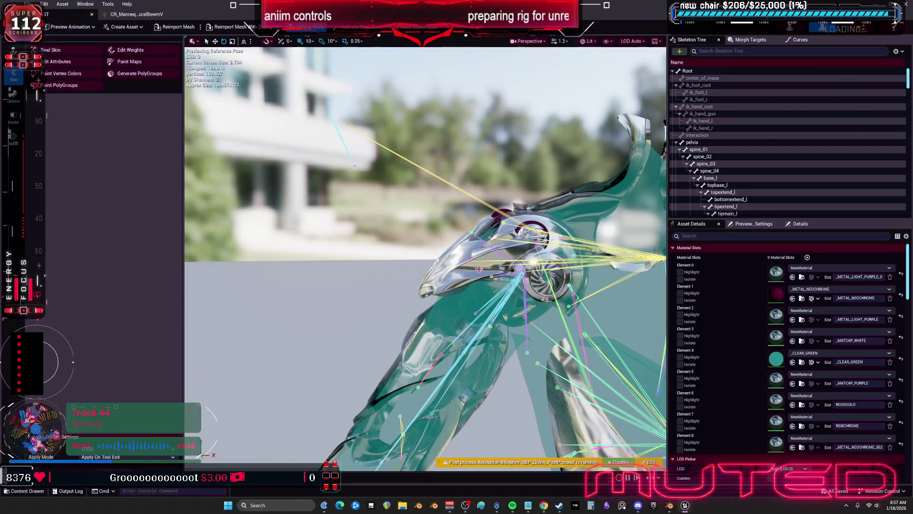
Test-rotate upperarm_r in the TESST preview, then return to the CR_Mannequin Forwards Solve graph.
left_click_drag(403, 350, 404, 351)
left_click(405, 310)
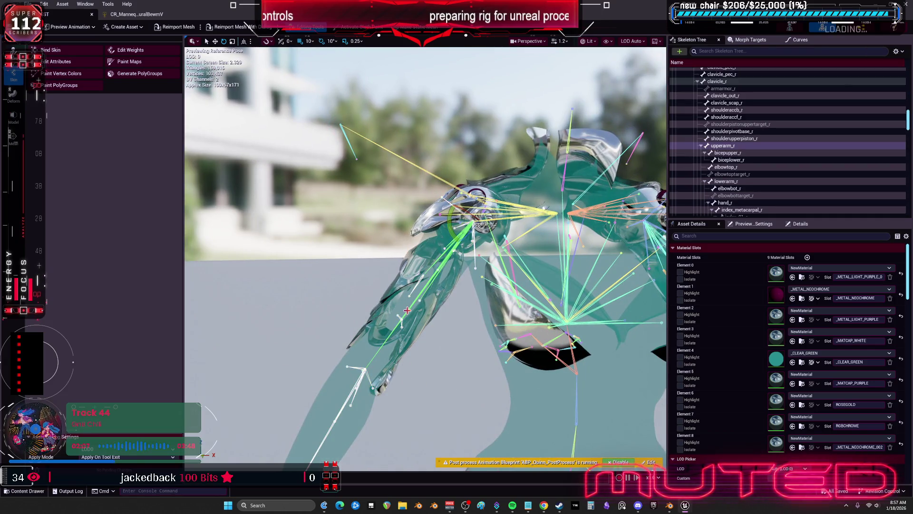
mouse_move(450, 230)
left_mouse_down()
mouse_move(418, 171)
mouse_move(447, 224)
mouse_move(440, 212)
left_mouse_up()
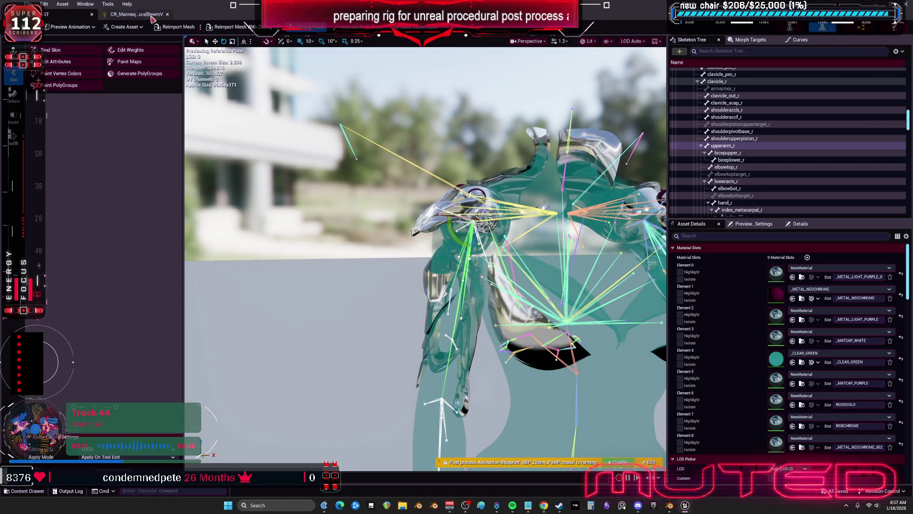
left_click(151, 15)
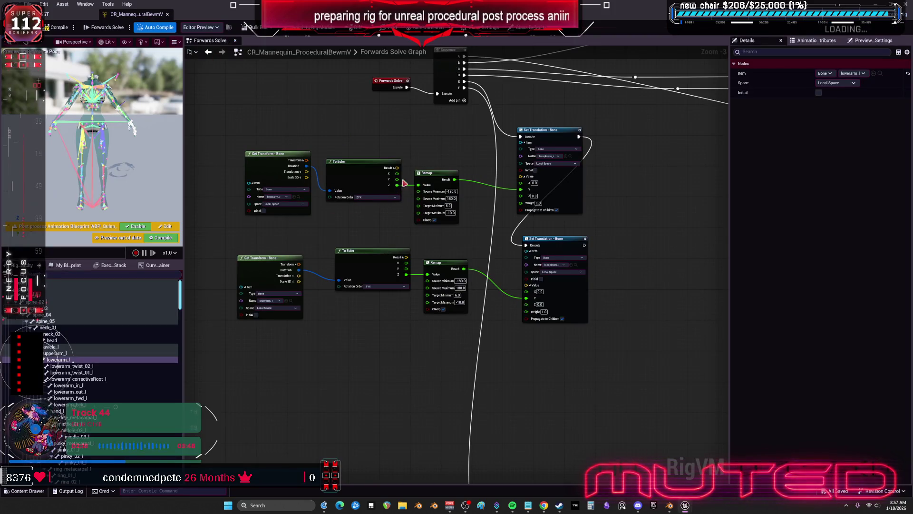
Add a Clamp node fed from the To Euler rotation output.
left_click_drag(397, 179, 414, 381)
type("CLAMP")
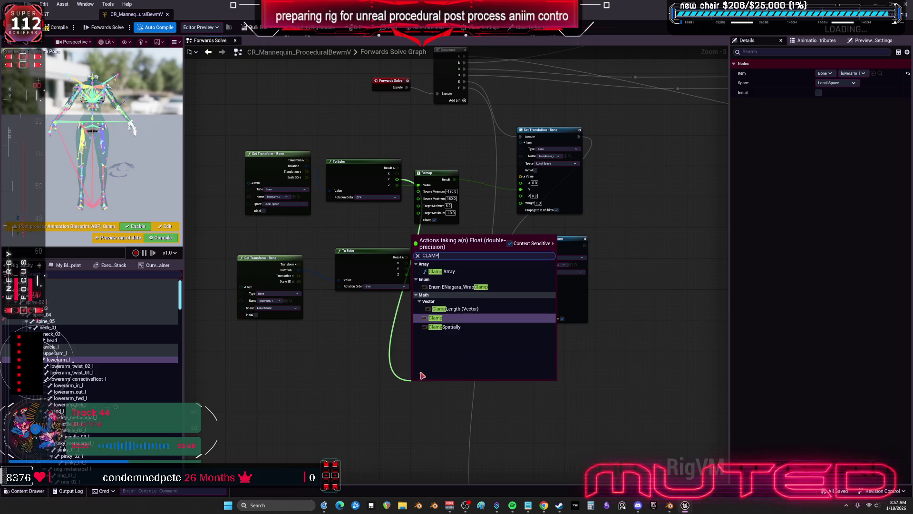
left_click(458, 319)
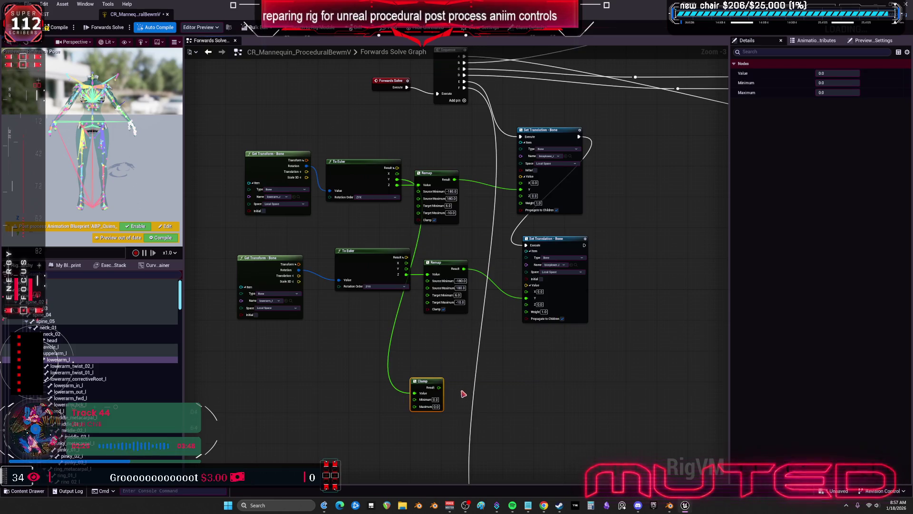
left_click_drag(433, 382, 422, 361)
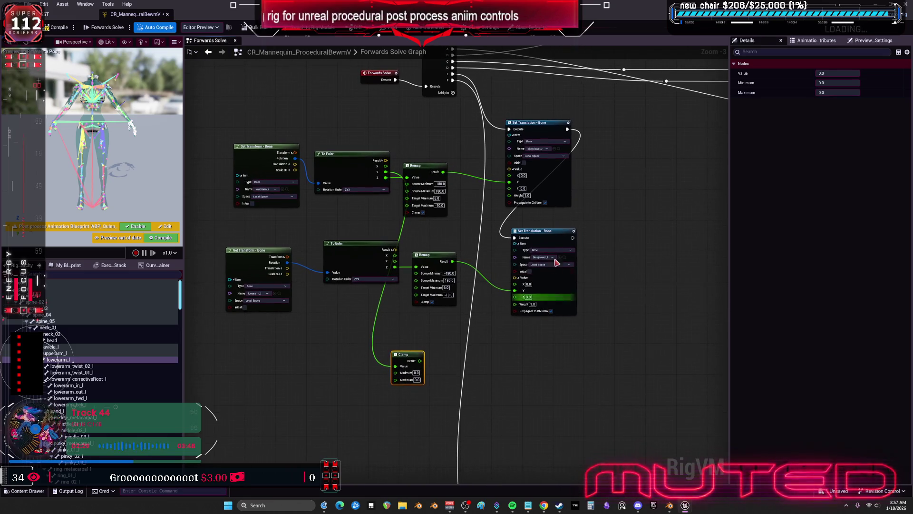
Duplicate the upper Set Translation - Bone node and place it below the other bone nodes.
left_click(610, 198)
left_click(538, 193)
key("ctrl+c")
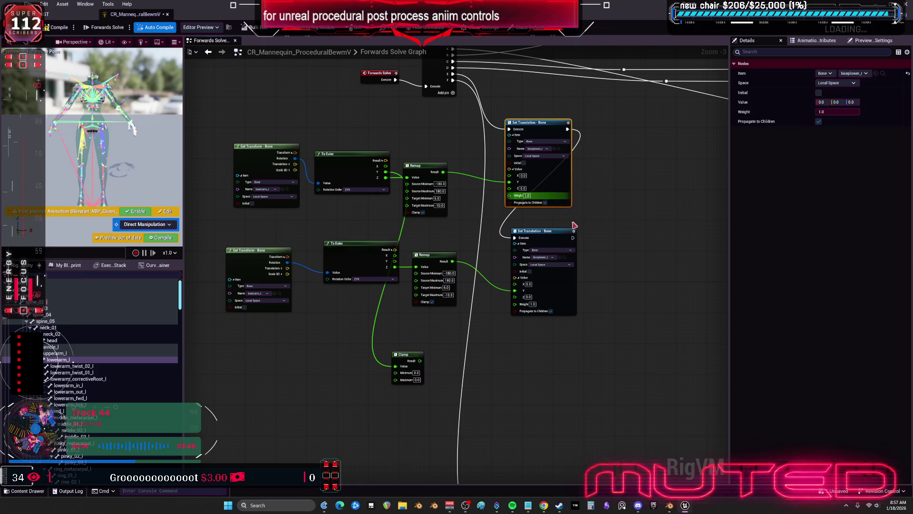
key("ctrl+v")
left_click_drag(530, 315, 525, 284)
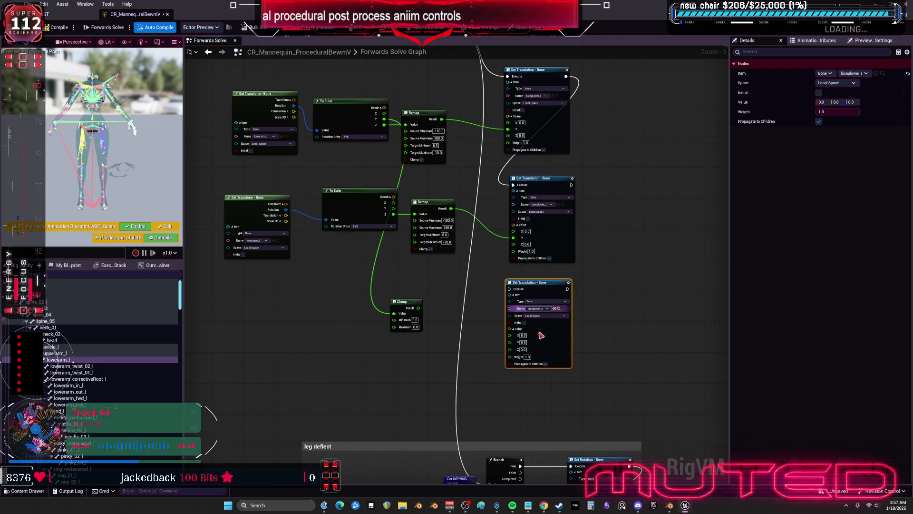
Search the duplicate's bone list for an upper-arm helper, leave it unchanged, and bring up Blender.
left_click(543, 314)
type("UPPER")
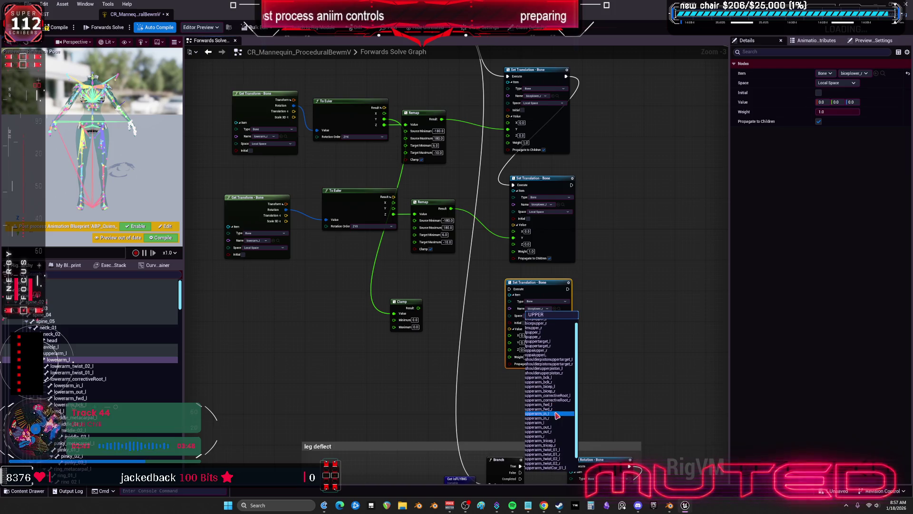
key("ctrl+a")
type("YO")
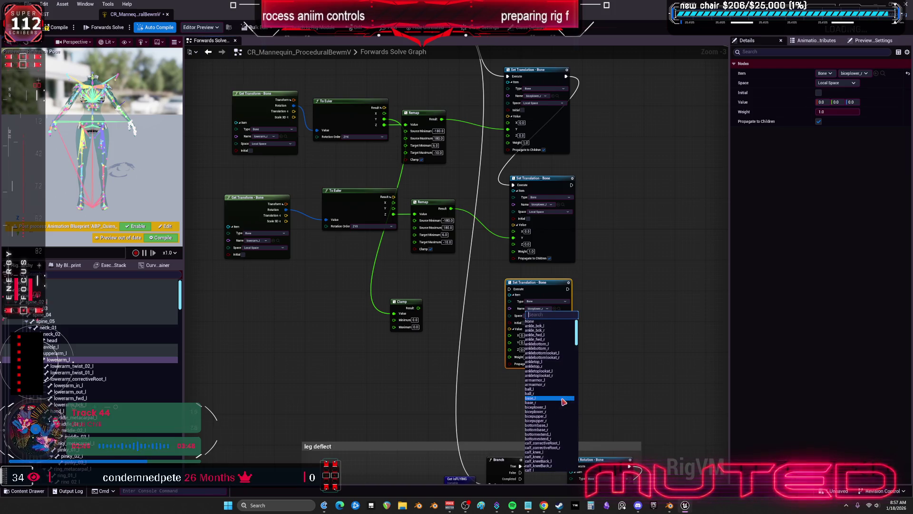
key("ctrl+a")
type("ONL")
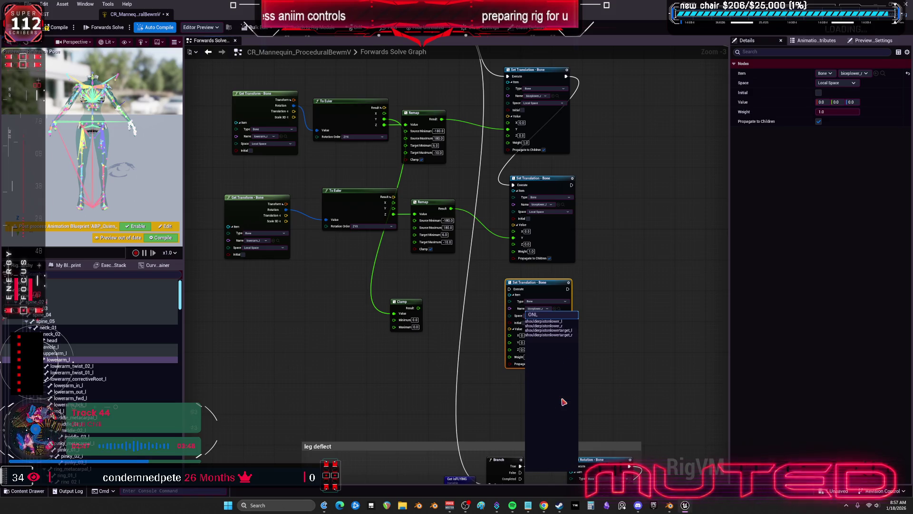
left_click(641, 282)
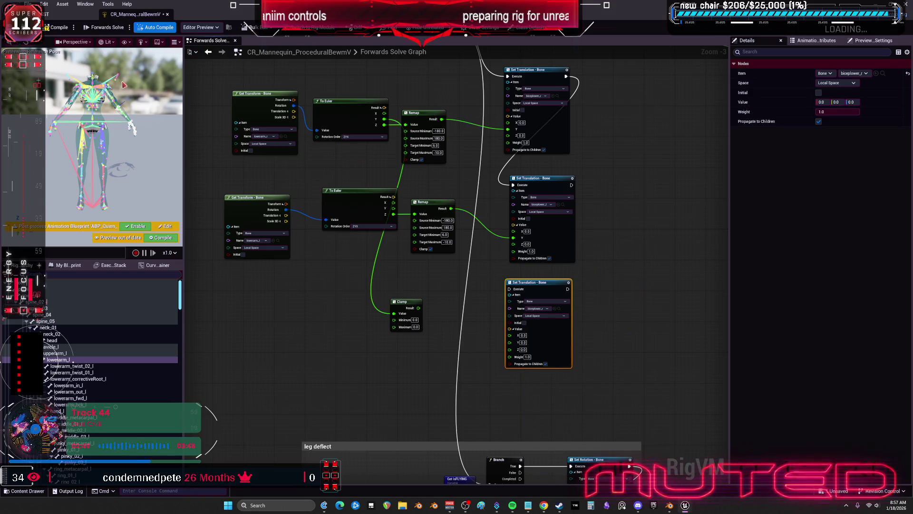
left_click(685, 506)
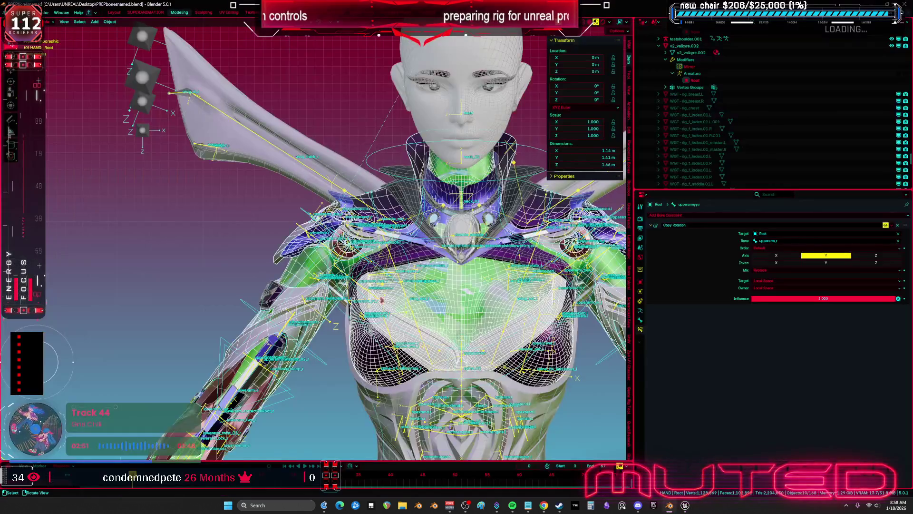
Orbit around the character's shoulder helper bones in Blender, then return to the Unreal graph.
mouse_move(316, 278)
left_mouse_down()
mouse_move(469, 285)
mouse_move(461, 282)
mouse_move(425, 332)
mouse_move(455, 274)
mouse_move(440, 271)
mouse_move(547, 381)
left_mouse_up()
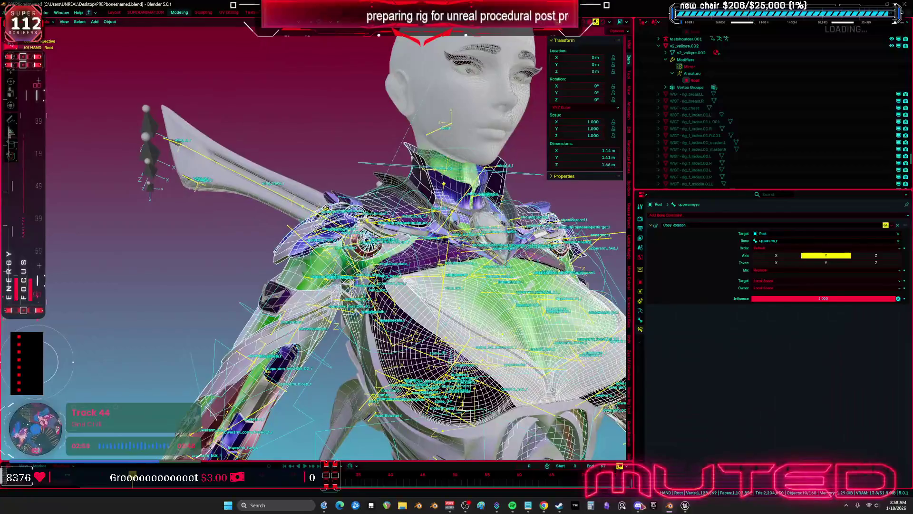
left_click(728, 479)
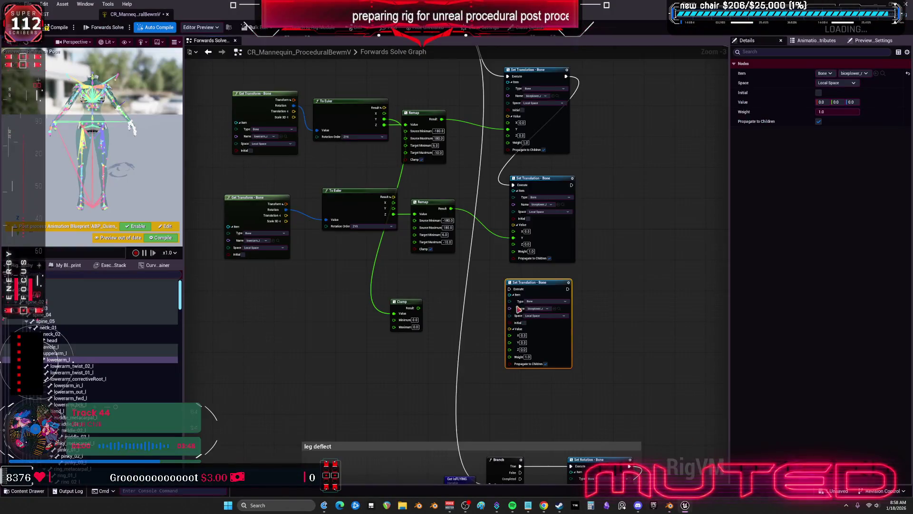
Set the new Set Translation node's bone to upperarmyy.
left_click(547, 309)
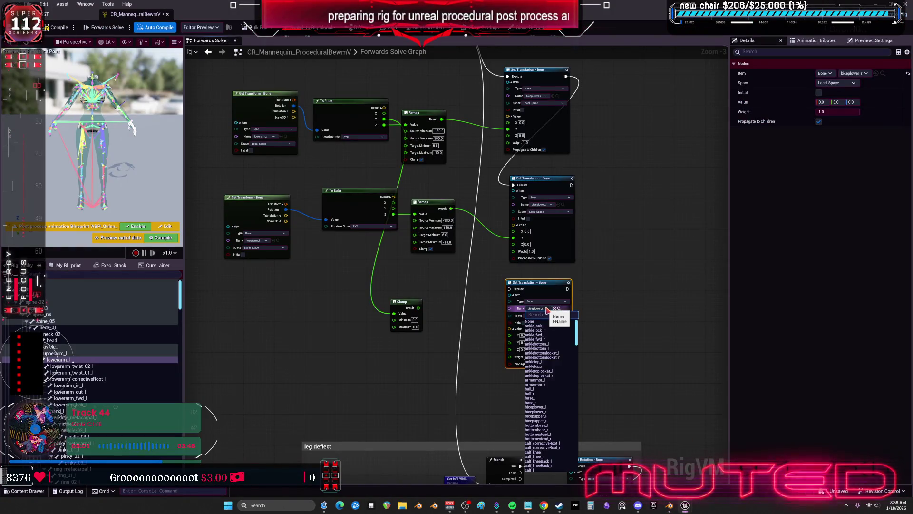
type("UPPERARM")
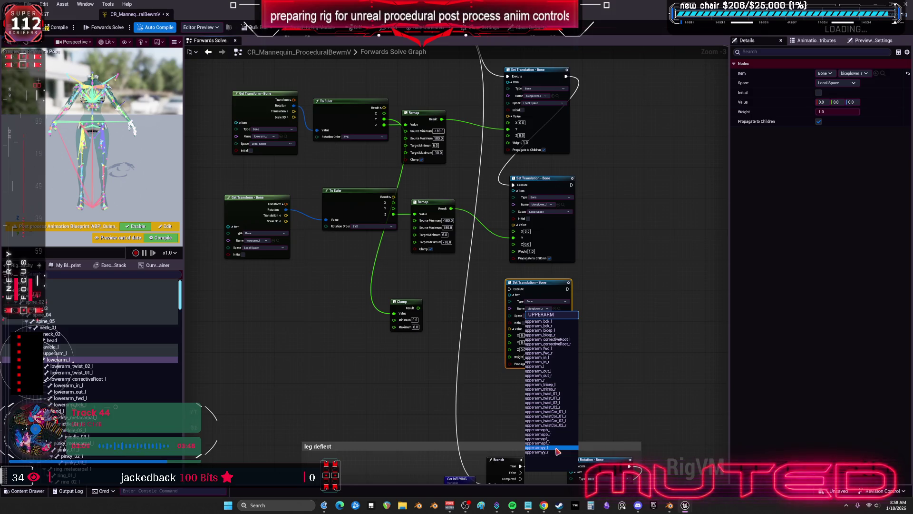
left_click(551, 453)
scroll(540, 340, "up", 2)
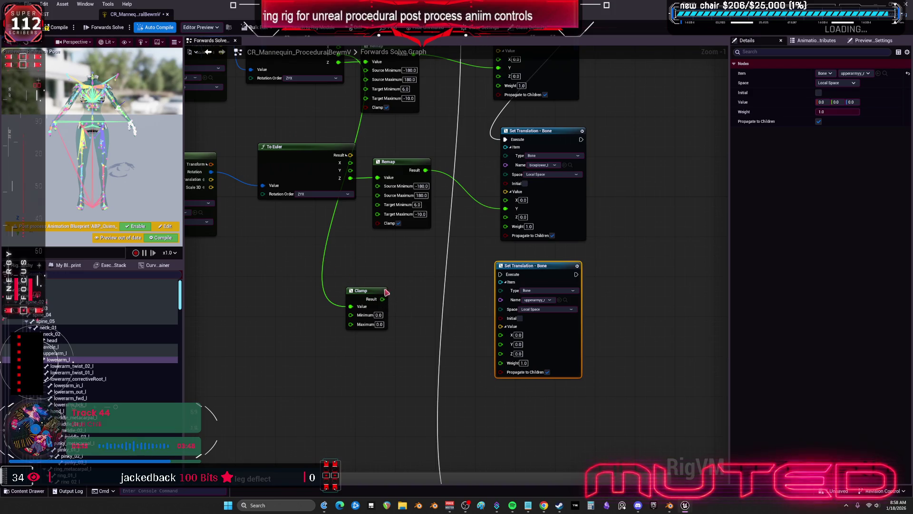
Wire Clamp Result into the node's X translation and chain it after the upper Set Translation.
mouse_move(360, 298)
left_mouse_down()
mouse_move(383, 316)
mouse_move(399, 297)
mouse_move(479, 312)
mouse_move(492, 326)
left_mouse_up()
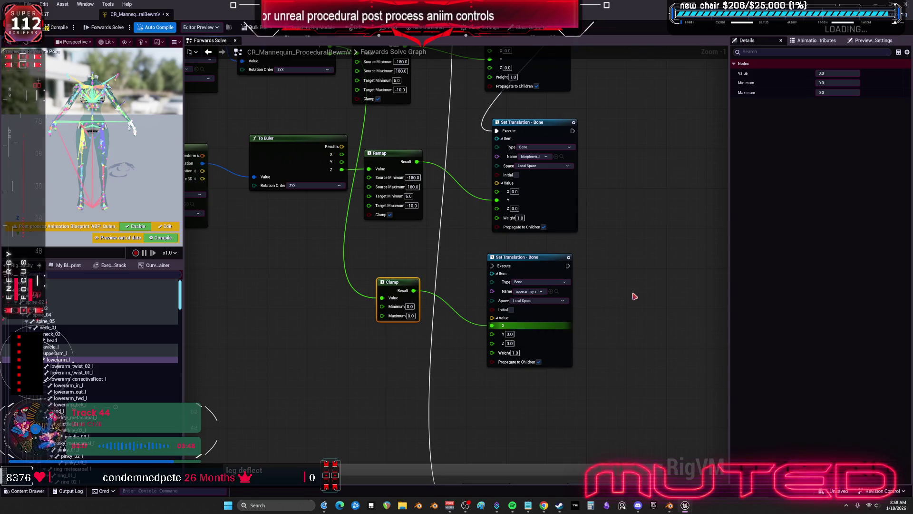
left_click_drag(634, 296, 607, 326)
left_click_drag(547, 166, 465, 301)
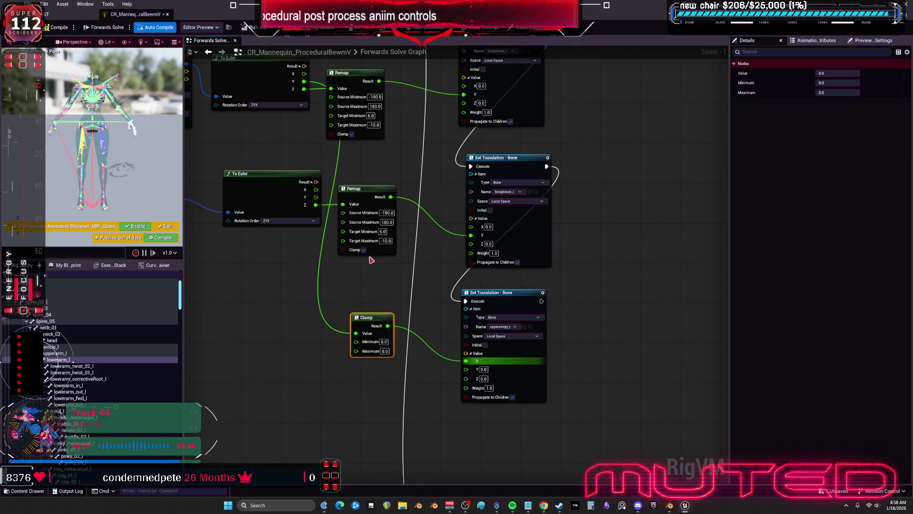
Set the Clamp range to Min -30 and Max 30.
type("-30")
key("Tab")
type("30")
key("Return")
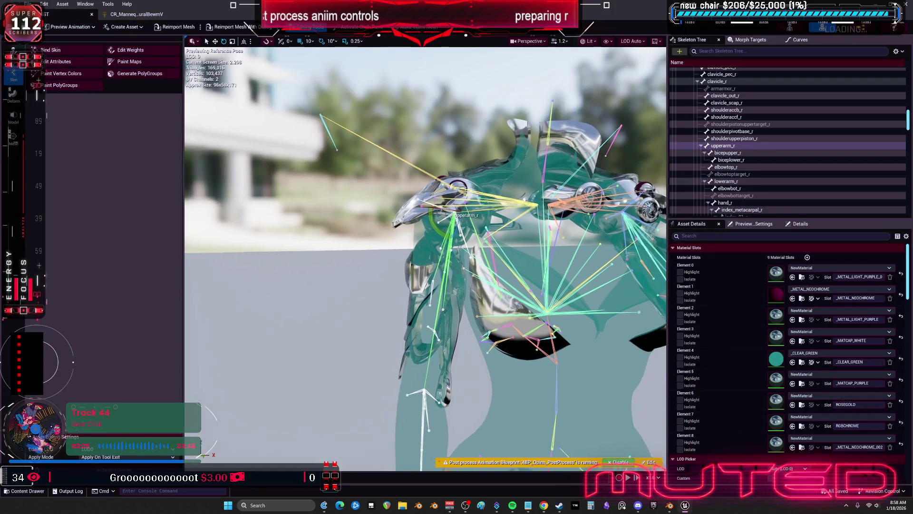
Raise the right upper arm about 30 degrees in the mesh preview to test the helper bones.
mouse_move(479, 245)
left_mouse_down()
mouse_move(435, 228)
mouse_move(524, 238)
mouse_move(553, 279)
mouse_move(552, 257)
left_mouse_up()
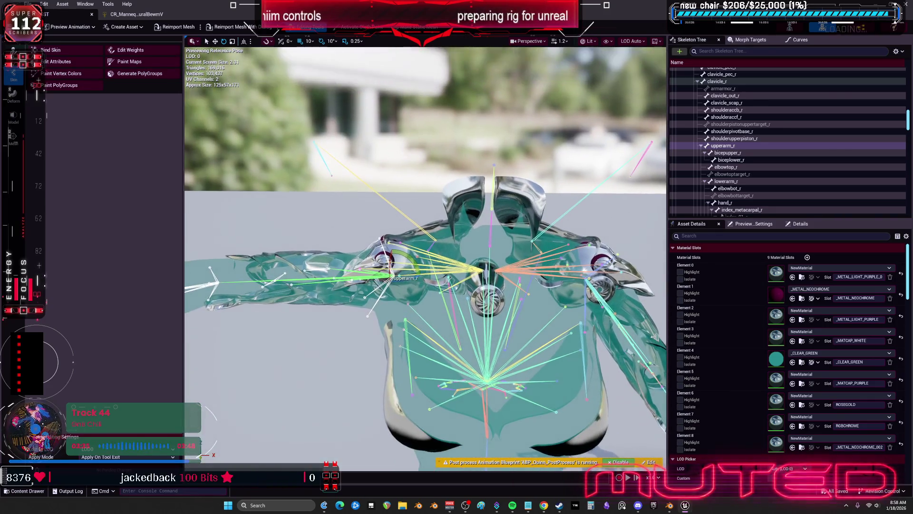
mouse_move(408, 253)
left_mouse_down()
mouse_move(421, 287)
mouse_move(419, 269)
left_mouse_up()
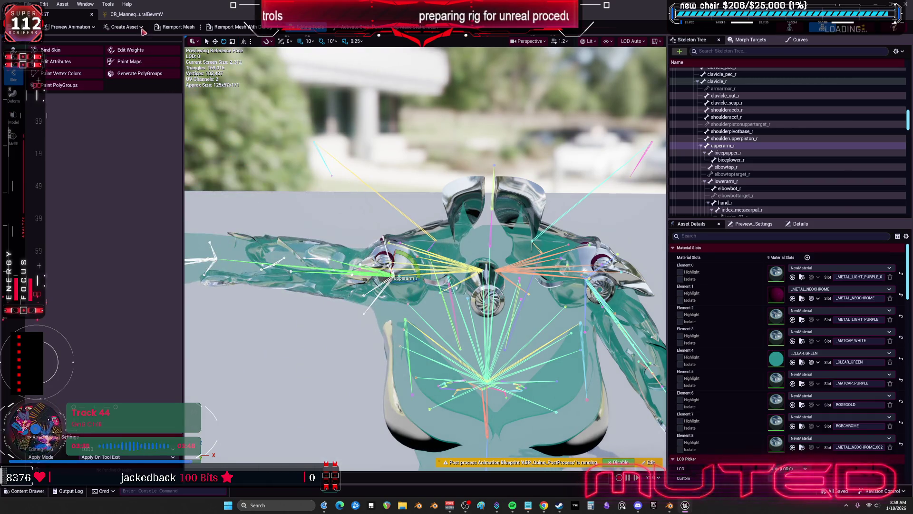
left_click_drag(566, 360, 560, 297)
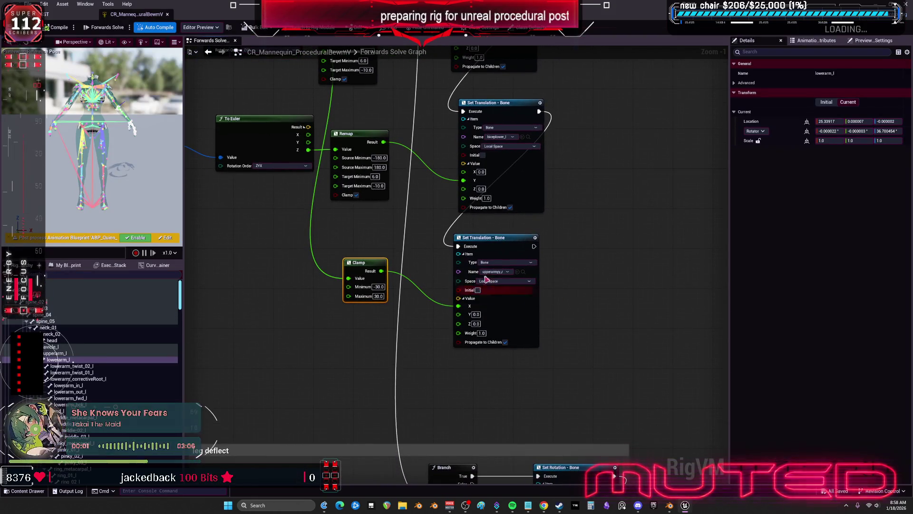
Delete the upperarmyy Set Translation node.
left_click(467, 299)
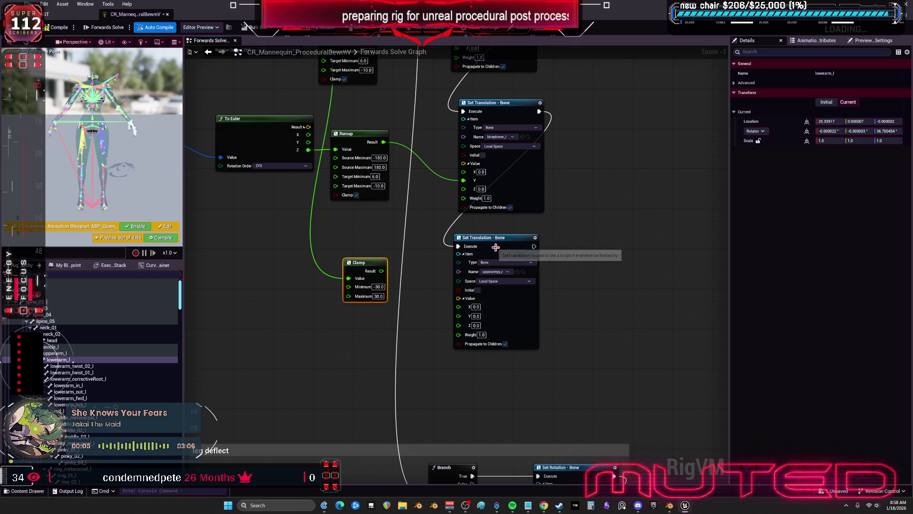
left_click_drag(497, 247, 501, 257)
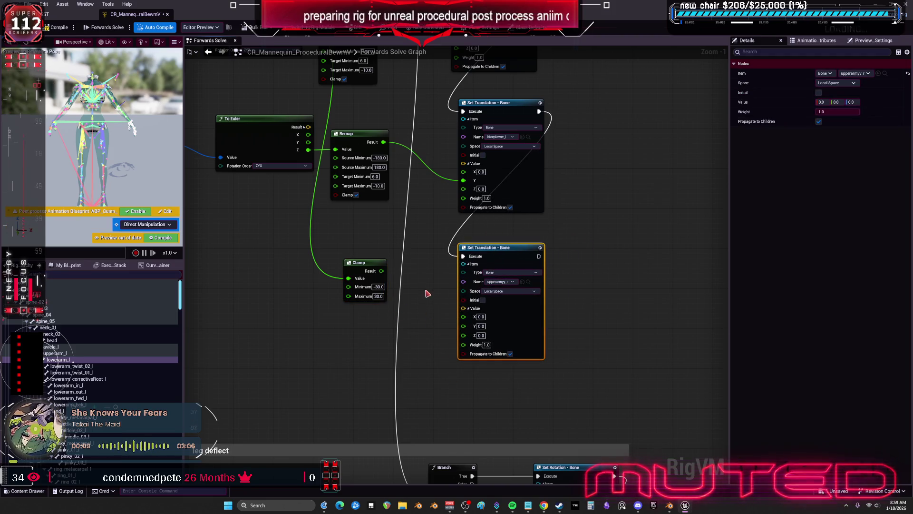
key("Delete")
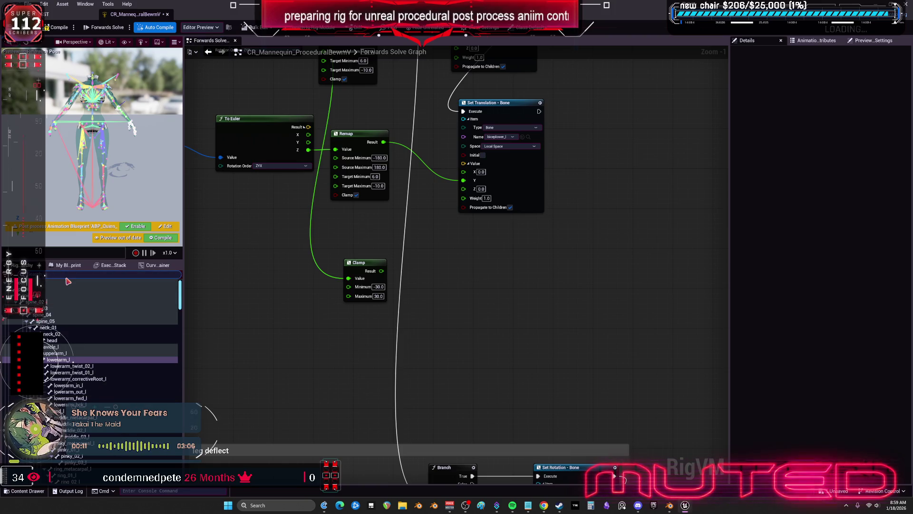
Drag upperarmyy_l from the Rig Hierarchy into the graph as a Local Space Set Rotation node.
type("uppar")
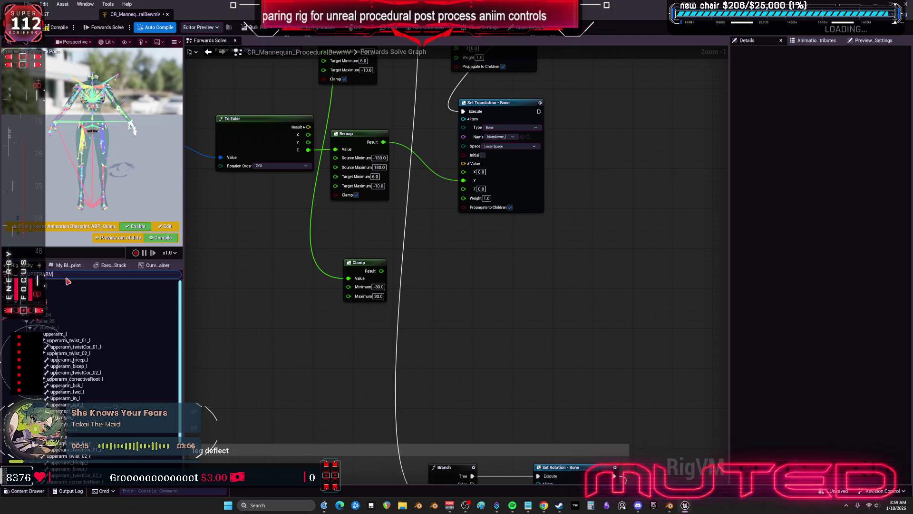
type("u")
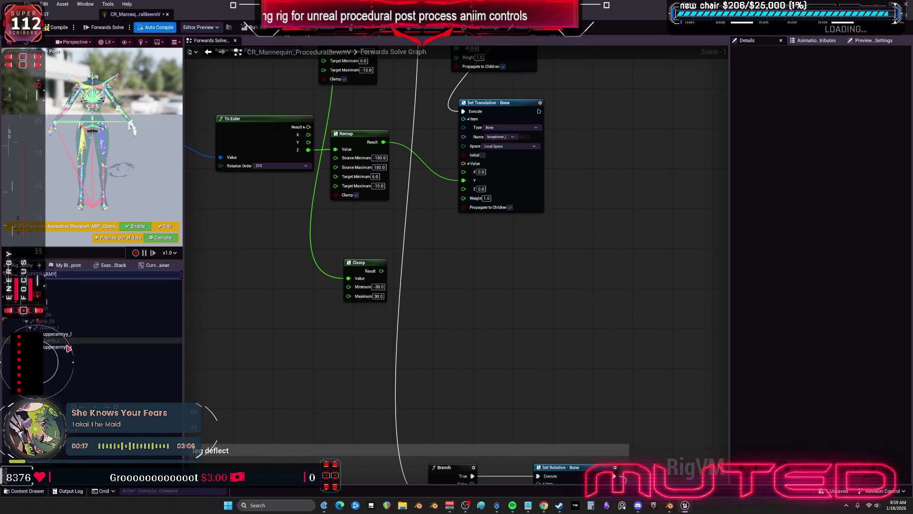
mouse_move(57, 336)
left_mouse_down()
mouse_move(490, 302)
mouse_move(466, 252)
left_mouse_up()
left_click(509, 338)
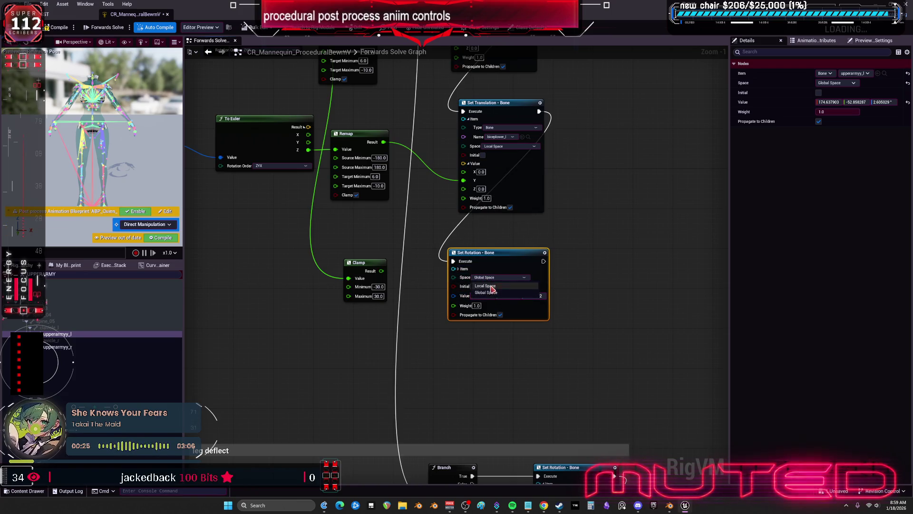
right_click(460, 299)
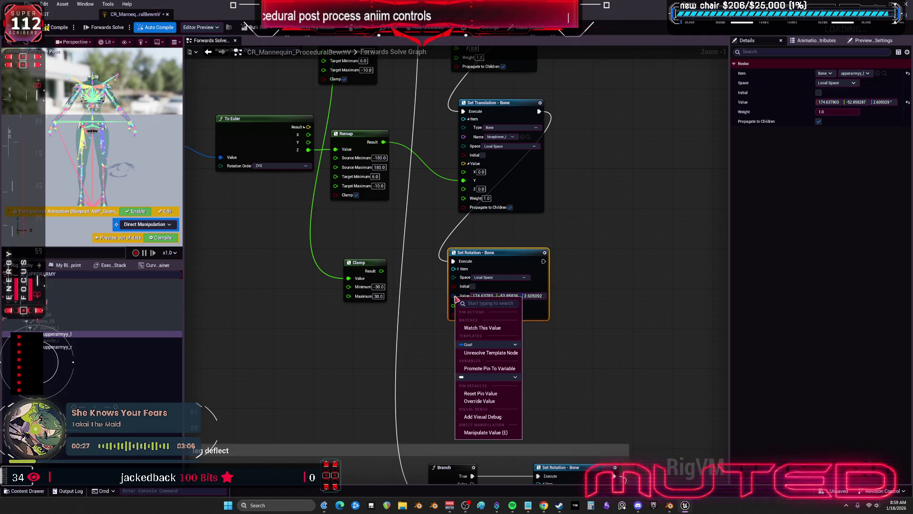
left_click_drag(405, 278, 399, 480)
mouse_move(390, 248)
left_mouse_down()
mouse_move(410, 147)
mouse_move(420, 188)
left_mouse_up()
mouse_move(423, 227)
left_mouse_down()
mouse_move(531, 214)
mouse_move(508, 184)
mouse_move(519, 143)
mouse_move(533, 245)
mouse_move(458, 219)
mouse_move(467, 343)
left_mouse_up()
Reposition the top Remap node and inspect the rotation Value pin's options.
mouse_move(350, 117)
left_mouse_down()
mouse_move(391, 99)
mouse_move(358, 121)
left_mouse_up()
scroll(357, 120, "up", 1)
left_click_drag(361, 228, 321, 109)
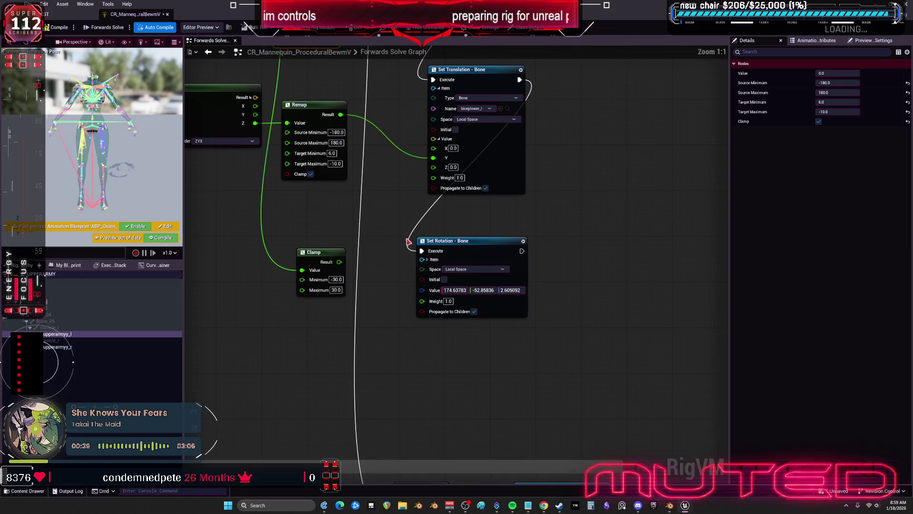
right_click(424, 293)
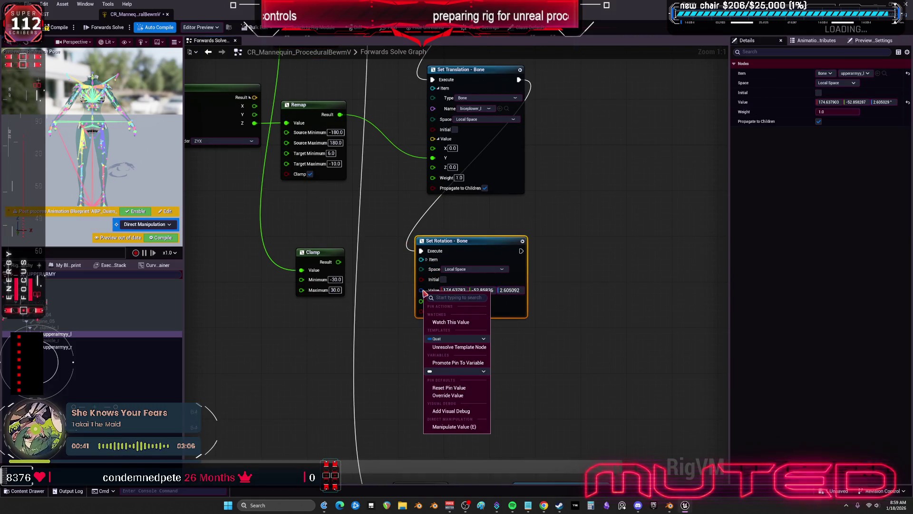
left_click(356, 332)
Add a From Euler node feeding the Set Rotation Value and arrange both nodes.
left_click_drag(449, 314, 408, 341)
type("u")
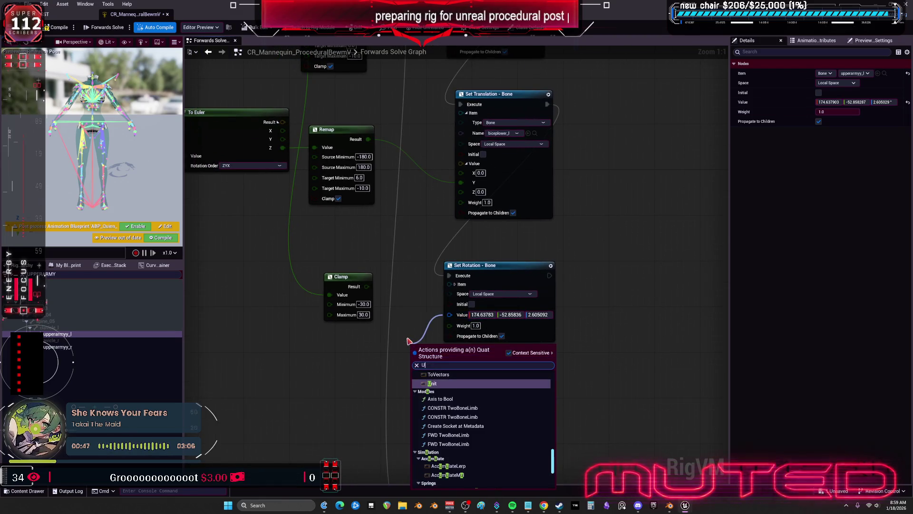
key("BackSpace")
type("eu")
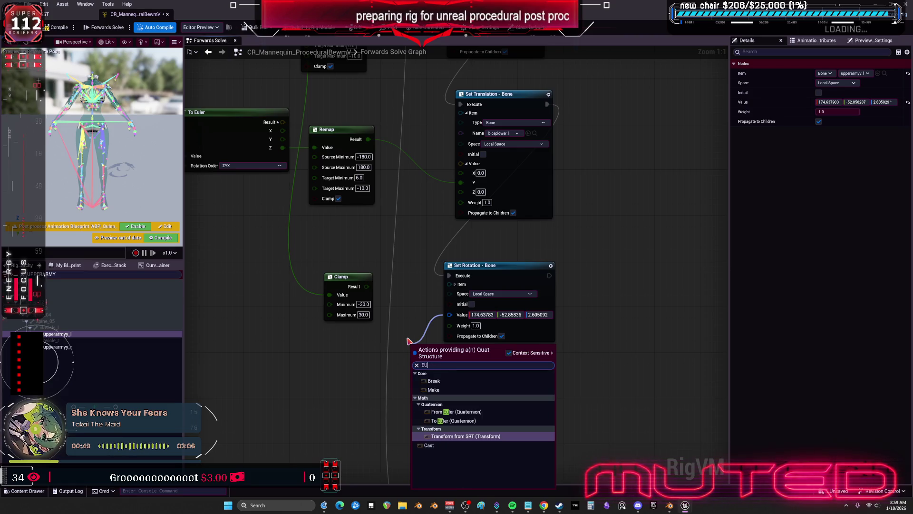
left_click(456, 412)
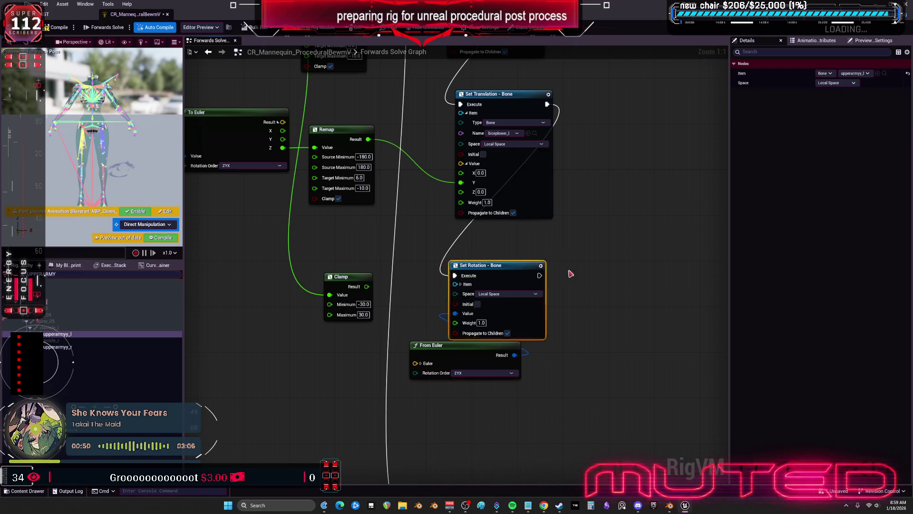
left_click_drag(551, 269, 635, 269)
left_click_drag(473, 348, 461, 301)
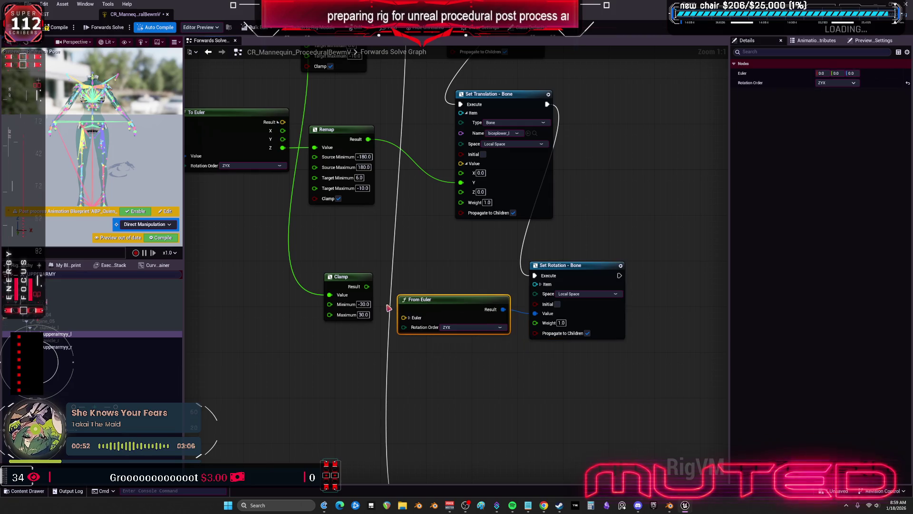
Wire Clamp Result into the From Euler Y input and enable the Initial option.
left_click(408, 317)
left_click_drag(367, 286, 403, 336)
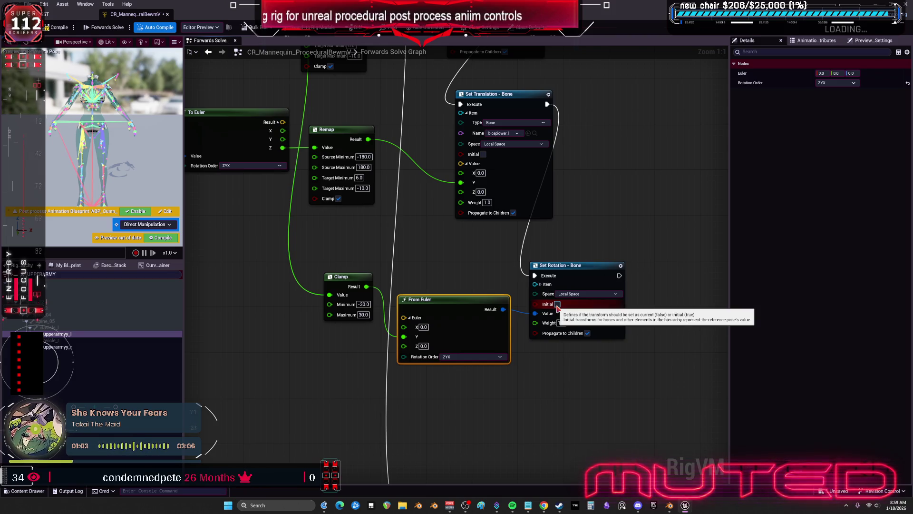
left_click(557, 305)
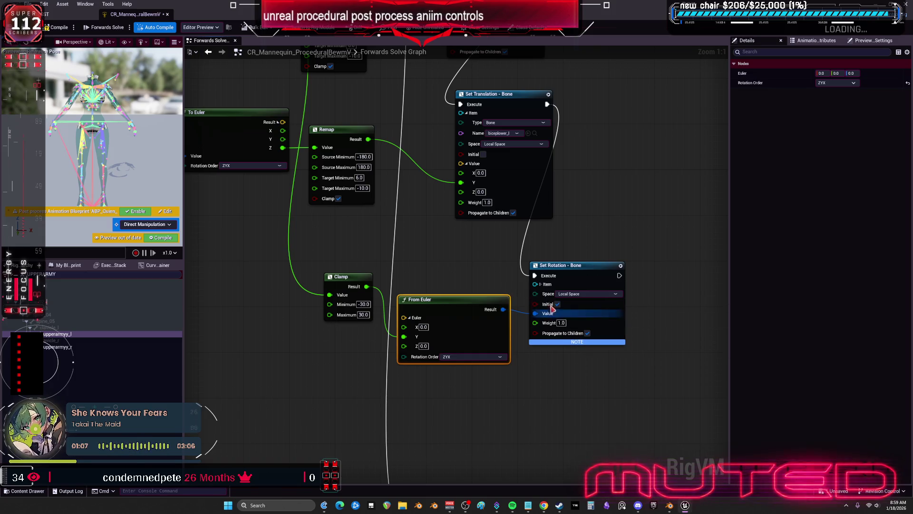
left_click(447, 236)
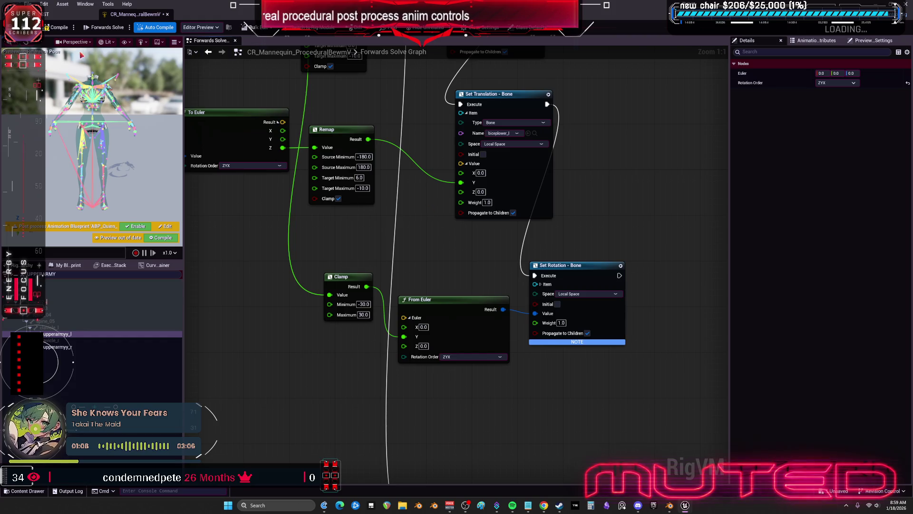
left_click(48, 17)
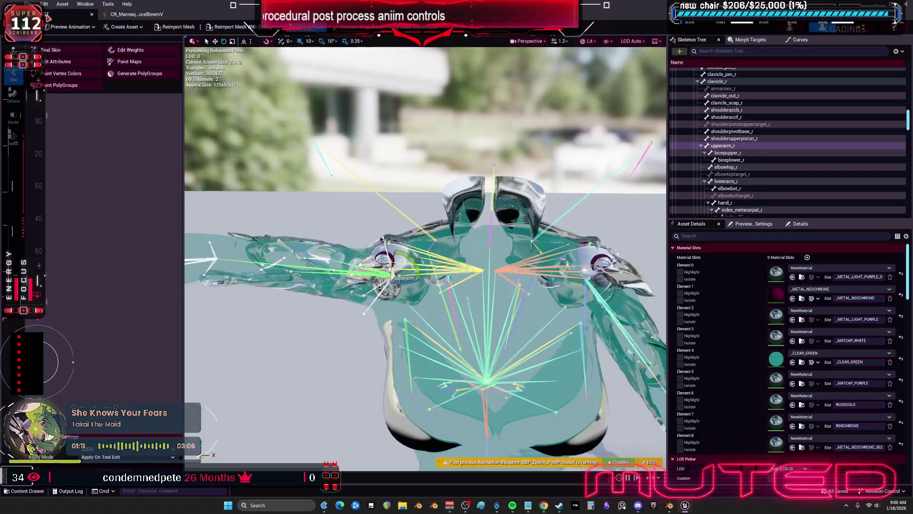
Swing upperarm_r through several angles, then select the shoulder circle bone widget in Blender.
mouse_move(412, 267)
left_mouse_down()
mouse_move(402, 291)
mouse_move(407, 273)
mouse_move(405, 285)
mouse_move(419, 298)
mouse_move(412, 316)
mouse_move(476, 267)
mouse_move(400, 266)
left_mouse_up()
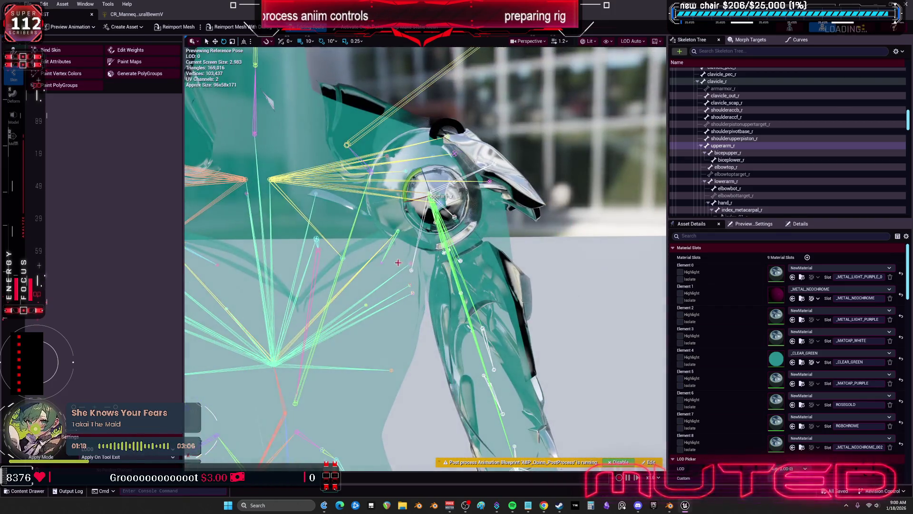
mouse_move(420, 180)
left_mouse_down()
mouse_move(425, 214)
mouse_move(399, 209)
mouse_move(417, 239)
mouse_move(282, 265)
left_mouse_up()
left_click(686, 507)
left_click(282, 266)
Trial-move the upperarmyy.r bone with G, cancel it, and snap to front view.
key("ctrl+z")
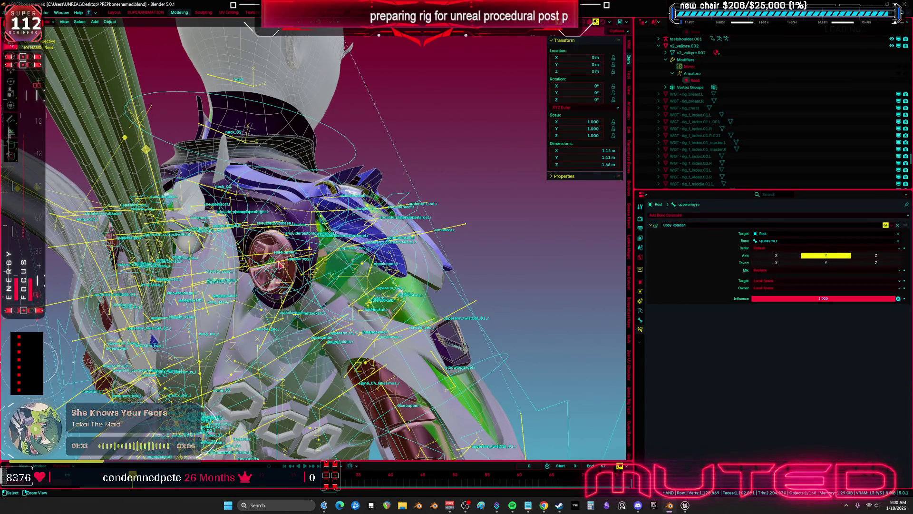
key("g")
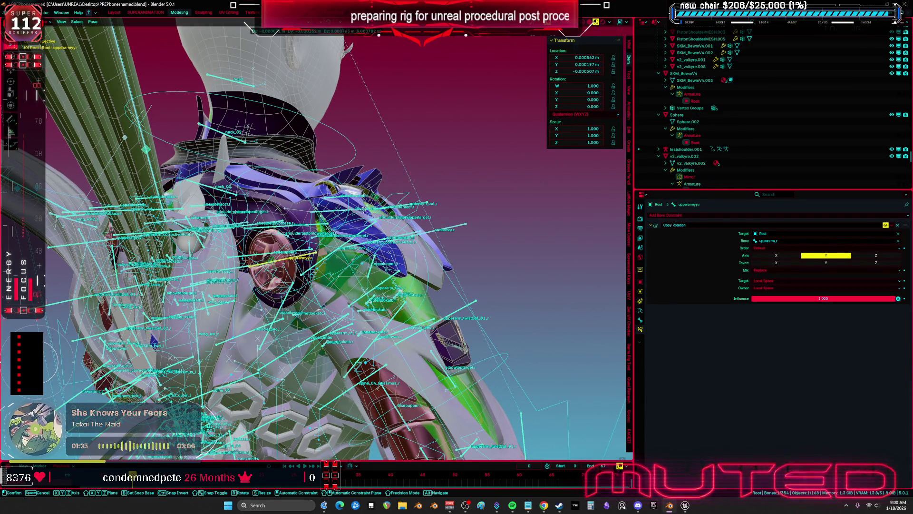
right_click(303, 216)
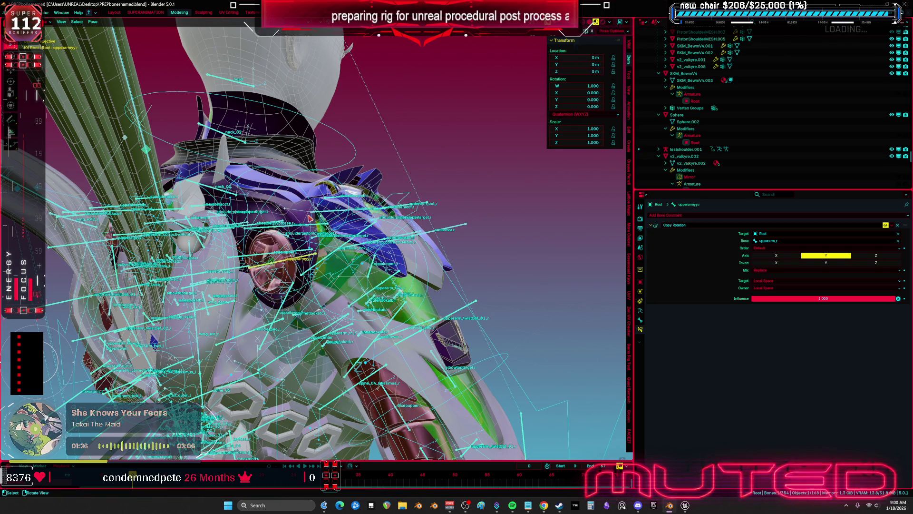
key("KP_1")
Return to Pose mode, trial-rotate upperarmyy.r on Y and cancel, then go back to Unreal.
key("ctrl+Tab")
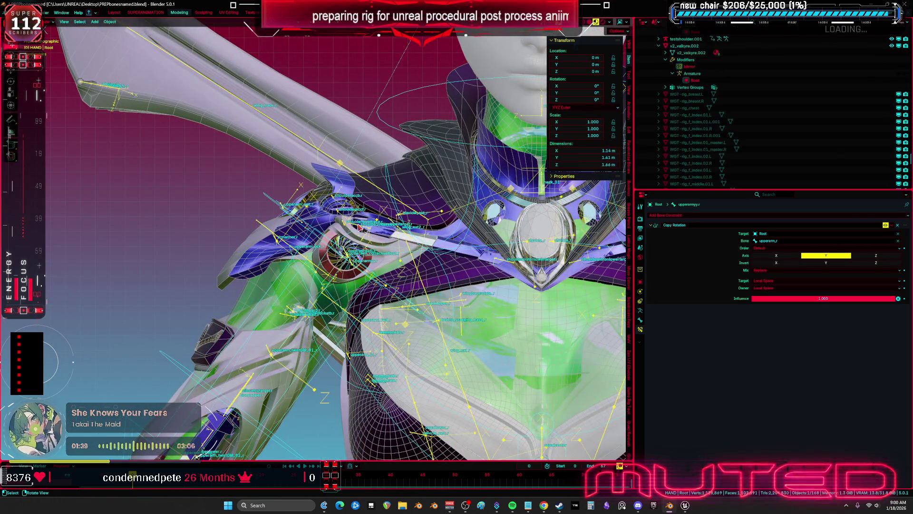
key("KP_5")
key("ctrl+Tab")
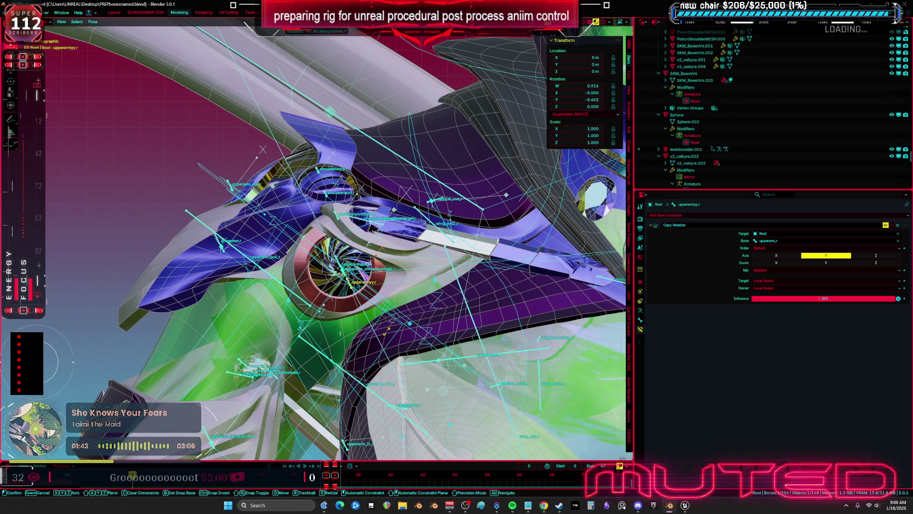
key("r")
key("y")
key("Escape")
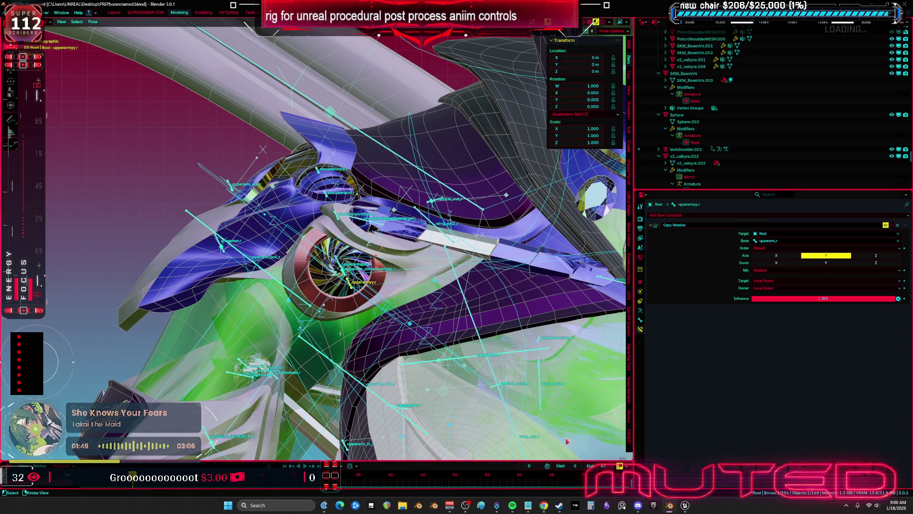
left_click(686, 505)
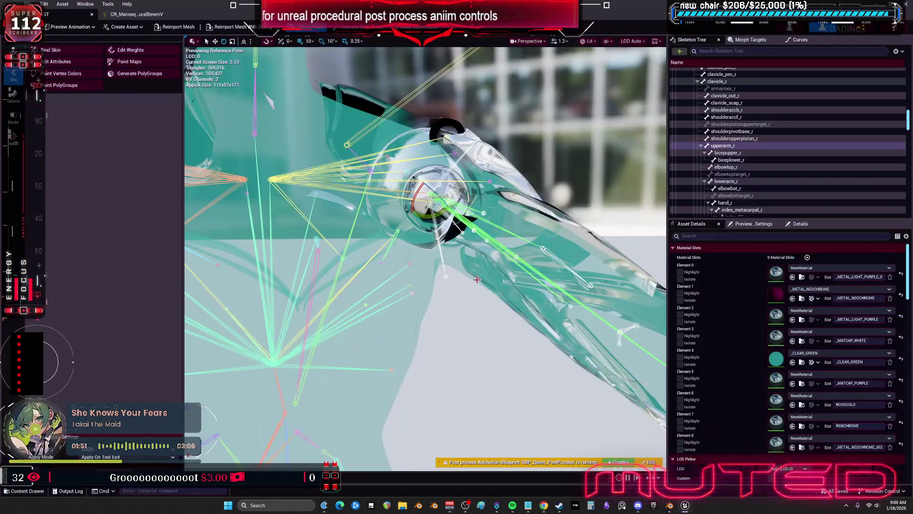
Back in the Control Rig graph, nudge the top Get Transform node slightly left.
left_click(150, 14)
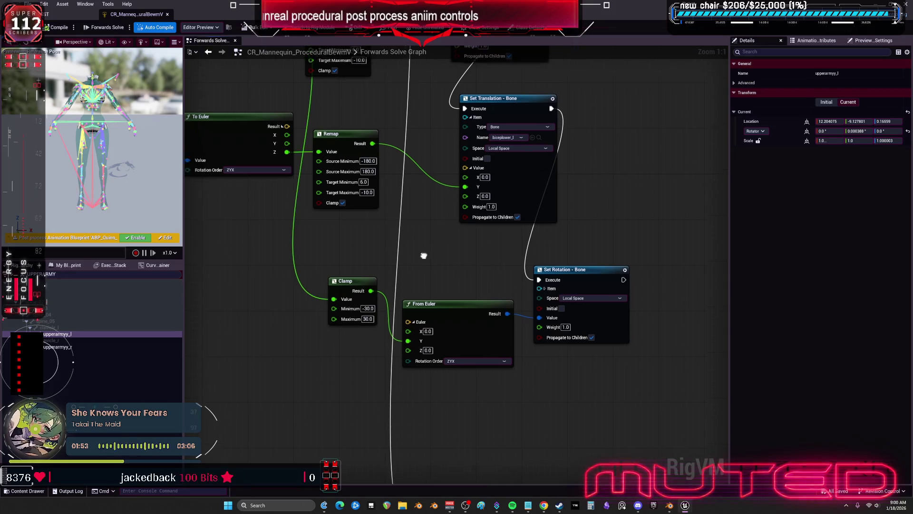
scroll(422, 255, "down", 2)
left_click(240, 108)
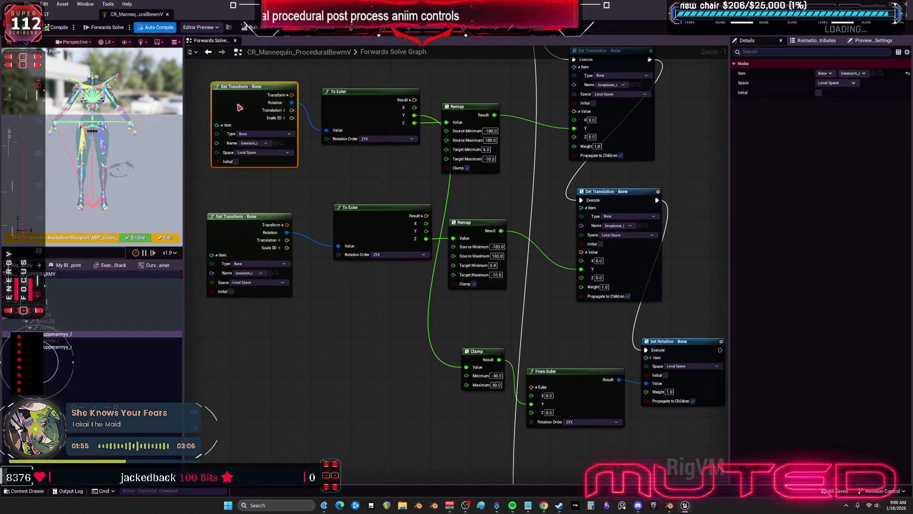
left_click_drag(239, 108, 233, 104)
scroll(560, 350, "down", 1)
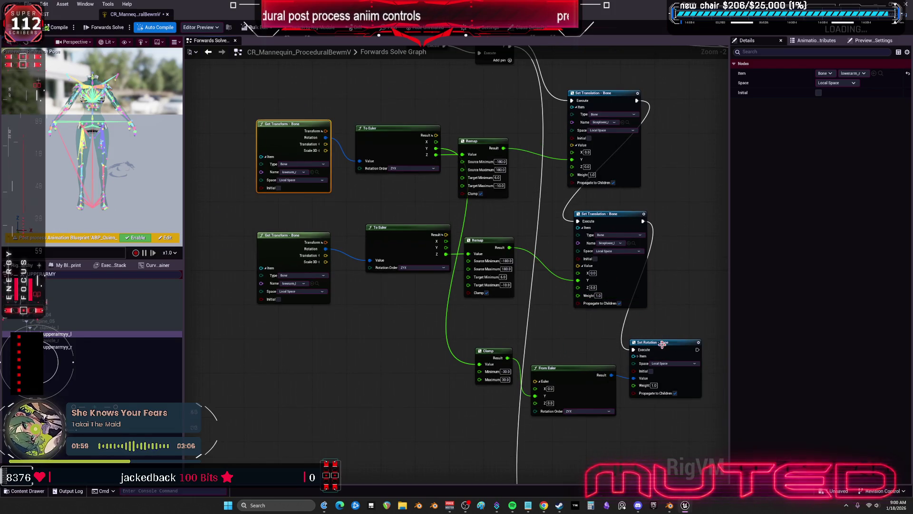
Retarget the Set Rotation node to the upperarmyy_r bone.
left_click(637, 356)
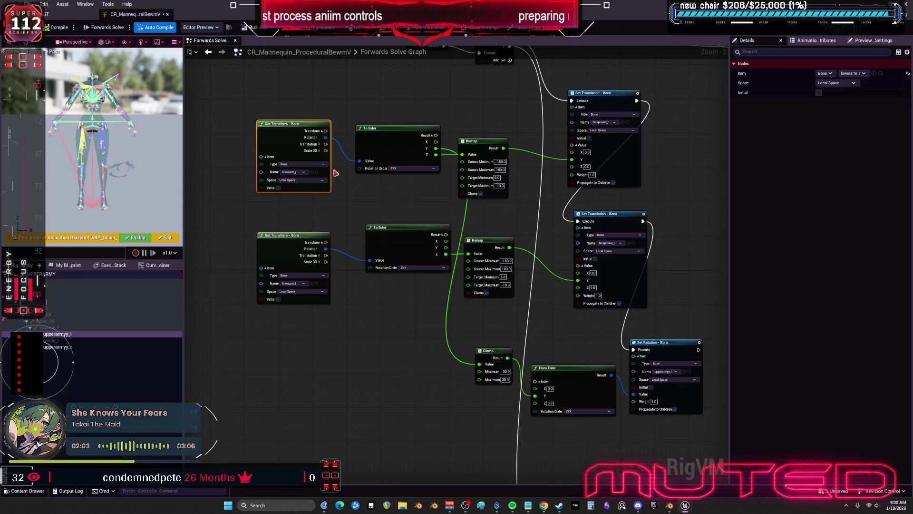
scroll(492, 244, "up", 1)
left_click(535, 311)
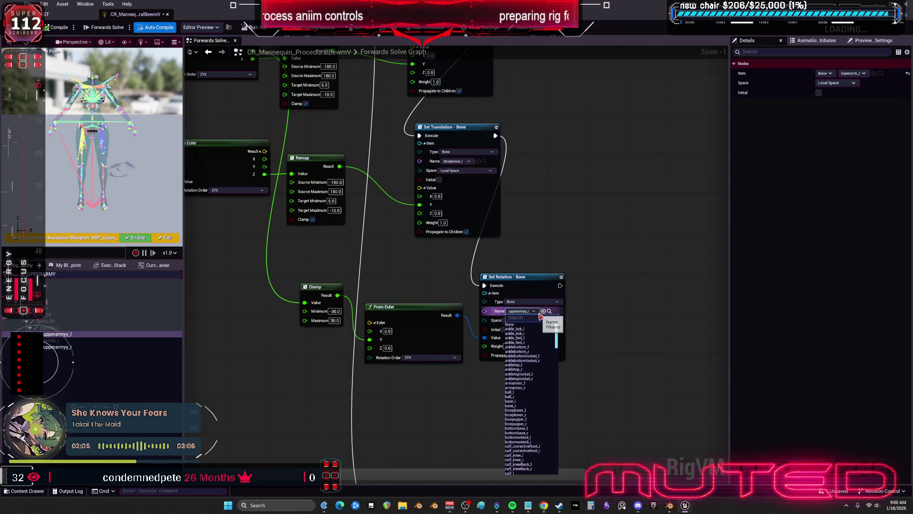
type("UPPE")
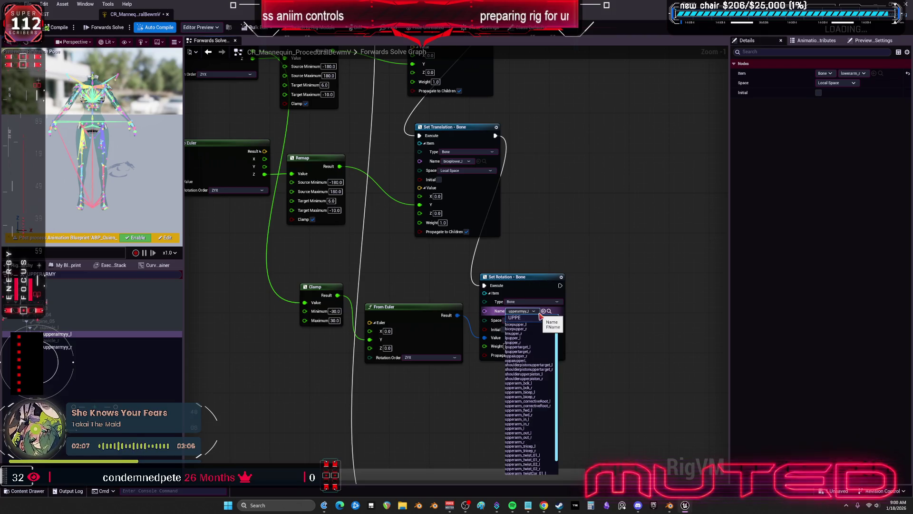
type("RARM")
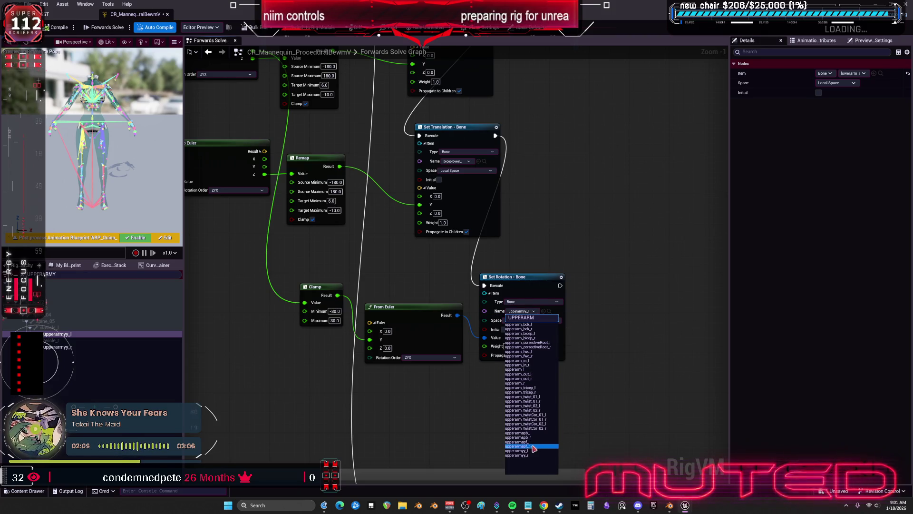
left_click(531, 455)
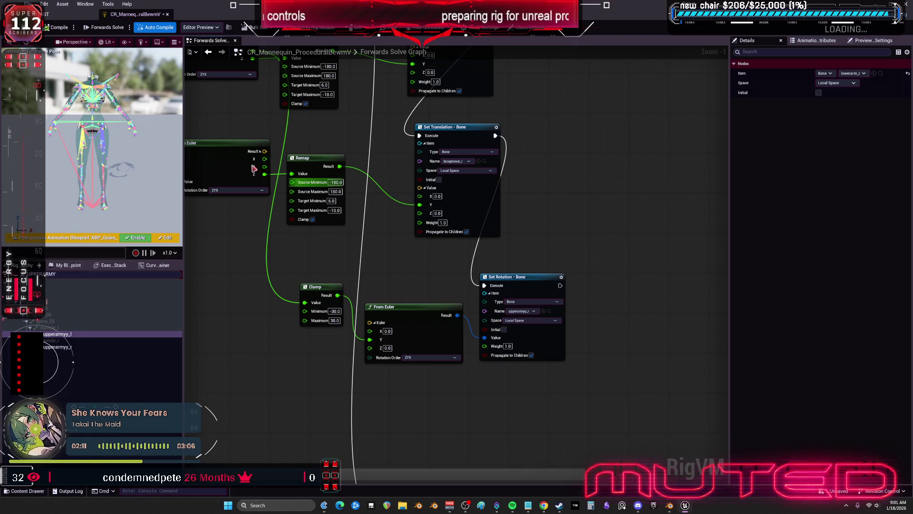
key("alt+Tab")
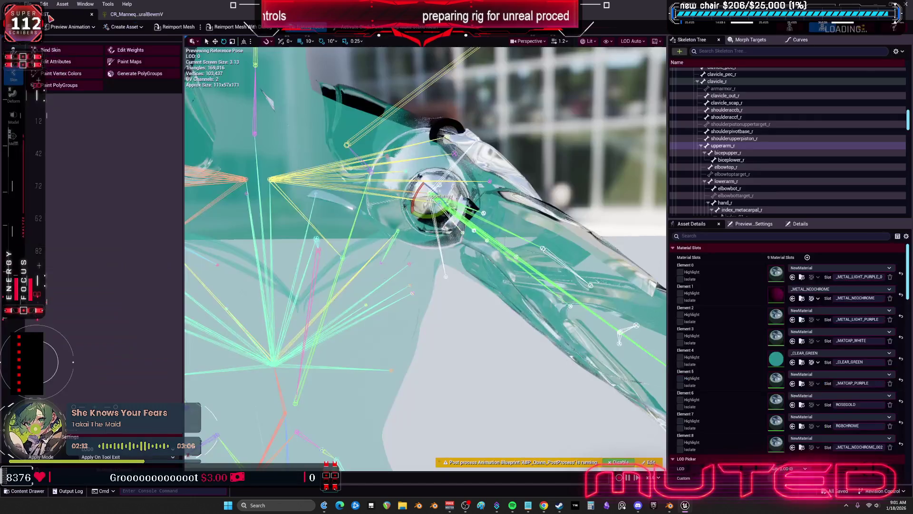
Raise upperarm_r in the TESST preview to confirm the helper bones follow, then return to the Forwards Solve graph.
left_click_drag(457, 216, 343, 216)
mouse_move(418, 243)
left_mouse_down()
mouse_move(453, 259)
mouse_move(424, 294)
mouse_move(450, 230)
mouse_move(476, 253)
mouse_move(446, 241)
mouse_move(456, 273)
mouse_move(433, 214)
mouse_move(256, 43)
left_mouse_up()
left_click(149, 14)
scroll(430, 197, "up", 3)
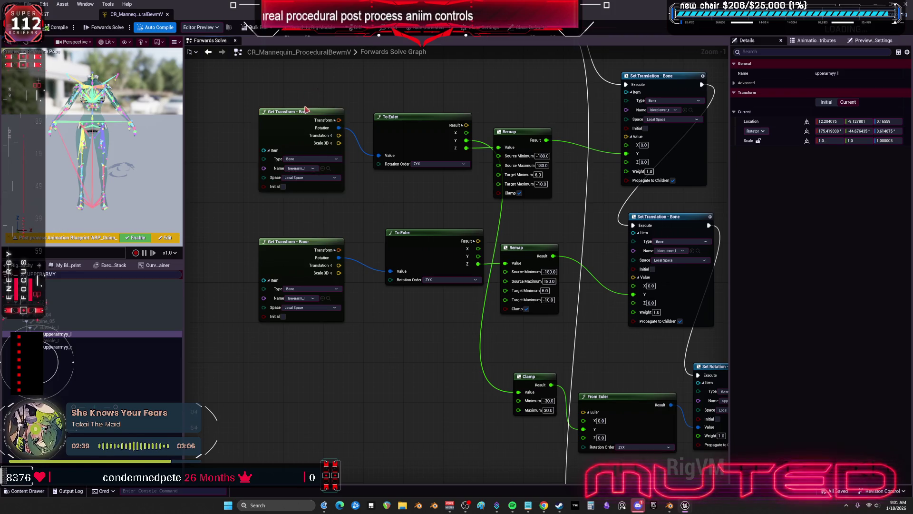
left_click(404, 218)
Paste copies of the Get Transform and To Euler nodes and set the lower Get Transform bone to upperarm_r.
scroll(361, 294, "down", 3)
key("ctrl+v")
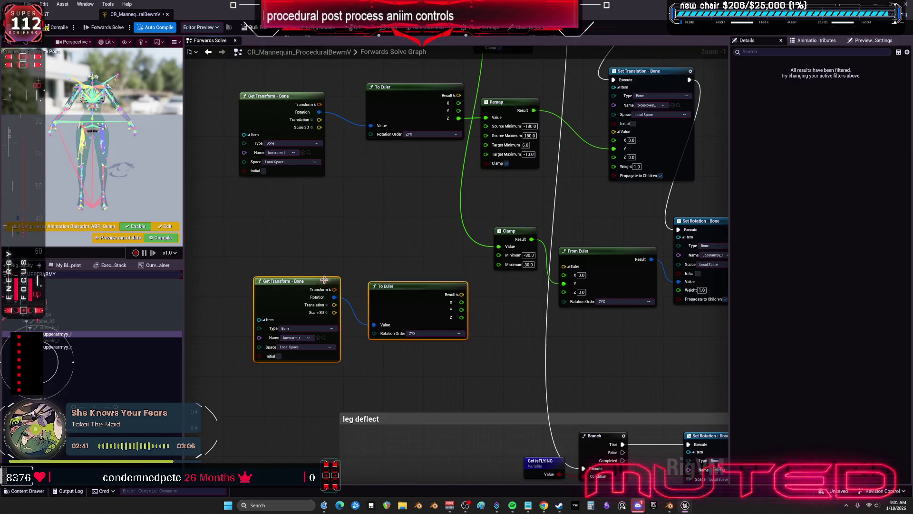
left_click(300, 338)
type("U")
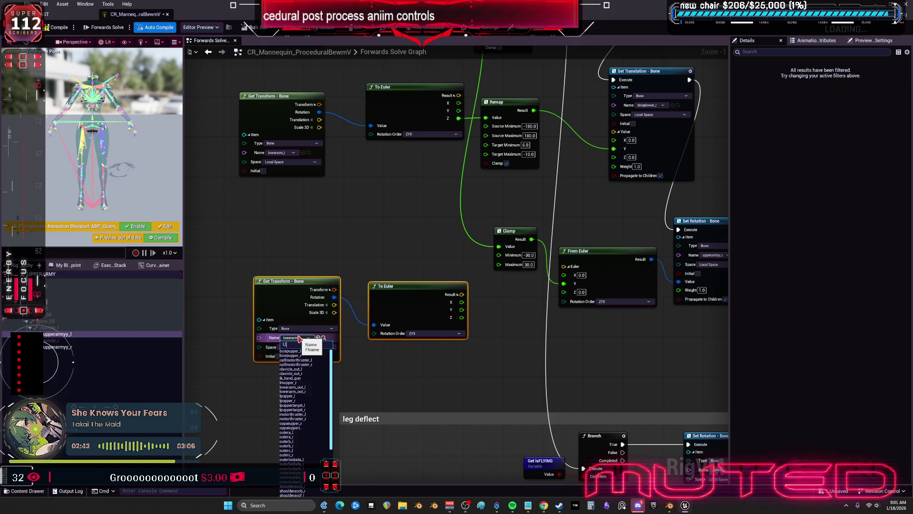
type("PPERARM")
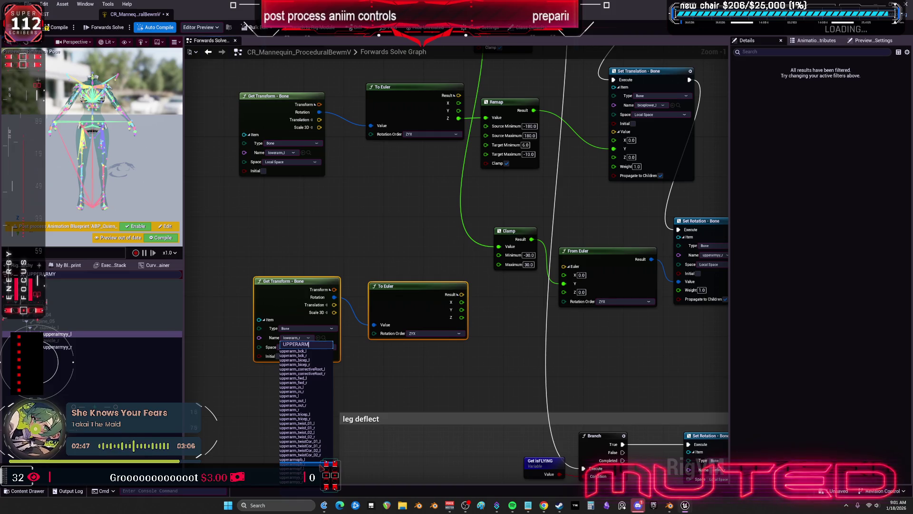
left_click(301, 415)
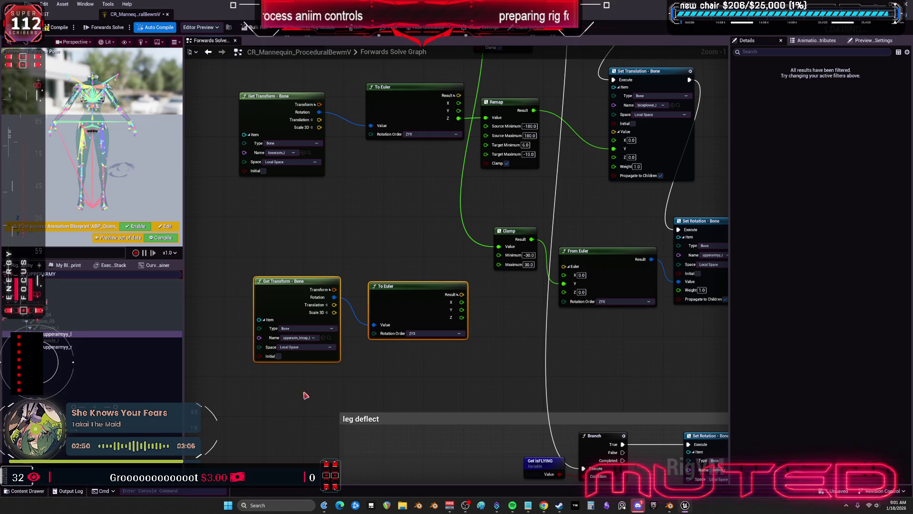
left_click(307, 337)
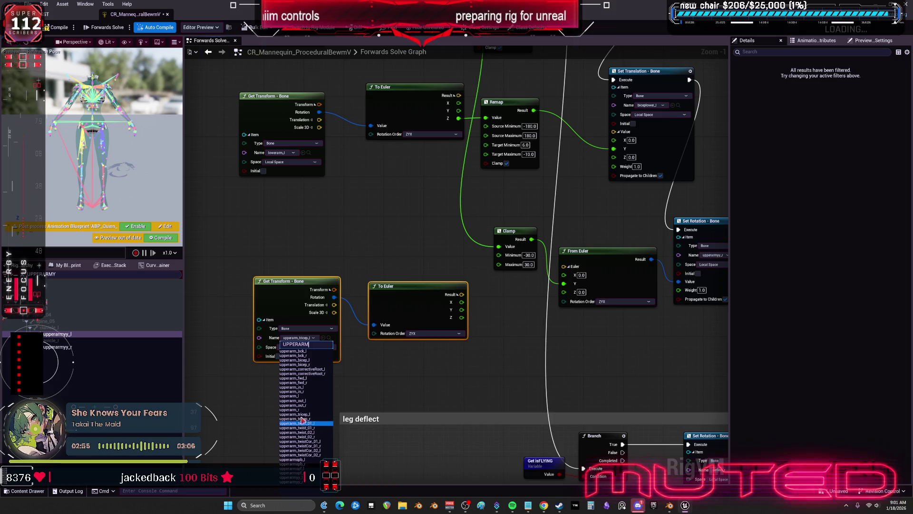
left_click(293, 409)
Wire the lower To Euler Y into the Clamp Value, compile, and swing the upper arm in the mesh preview.
left_click_drag(438, 341, 472, 276)
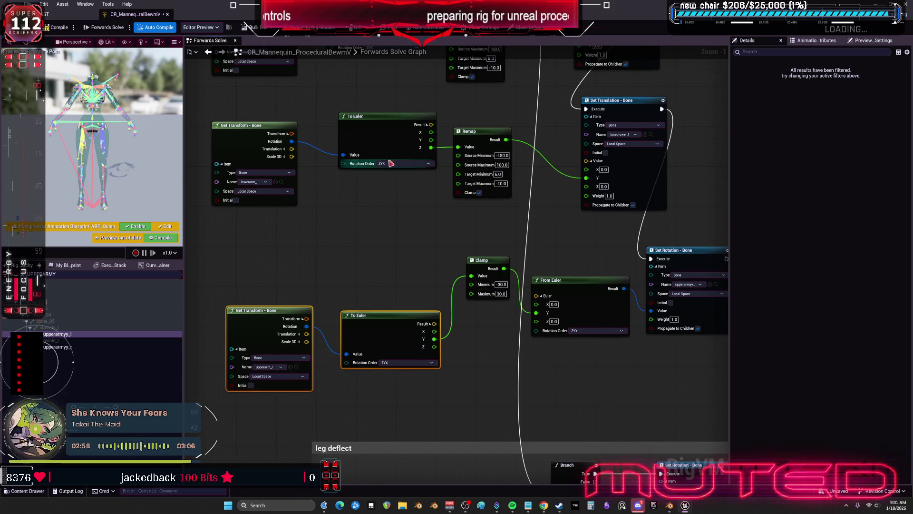
left_click(54, 28)
left_click(67, 14)
mouse_move(436, 231)
left_mouse_down()
mouse_move(430, 240)
mouse_move(442, 223)
mouse_move(433, 240)
mouse_move(449, 274)
mouse_move(459, 245)
left_mouse_up()
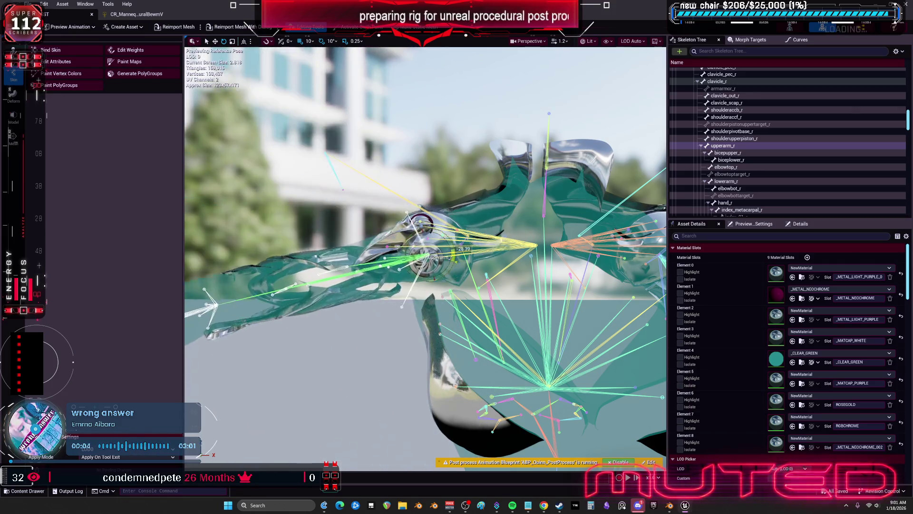
Wire the upperarm_r To Euler Y straight into From Euler Y, restoring the accidentally deleted From Euler node.
left_click(136, 14)
left_click(490, 282)
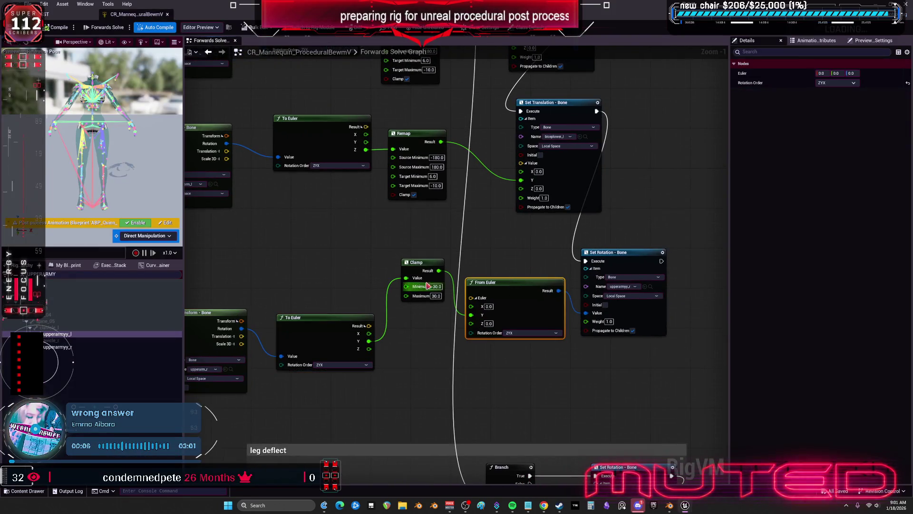
key("Delete")
left_click_drag(439, 271, 582, 317)
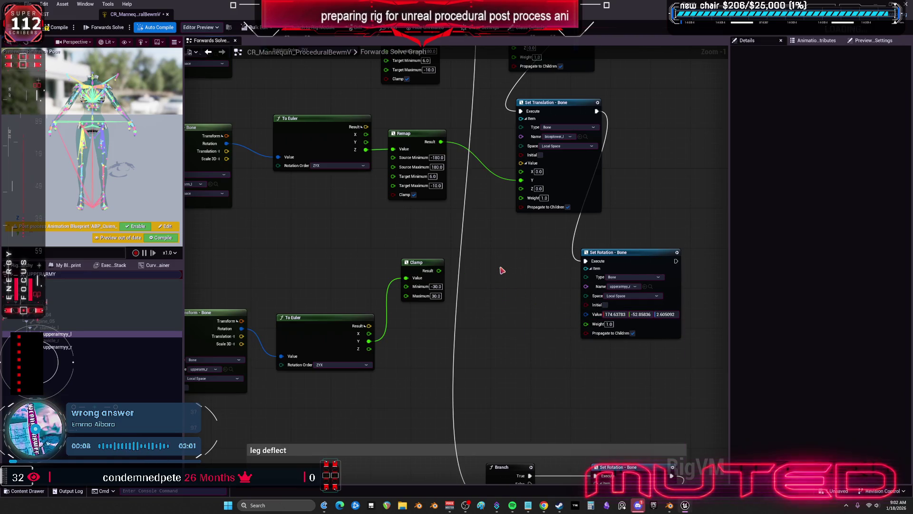
key("ctrl+z")
left_click_drag(371, 341, 471, 315)
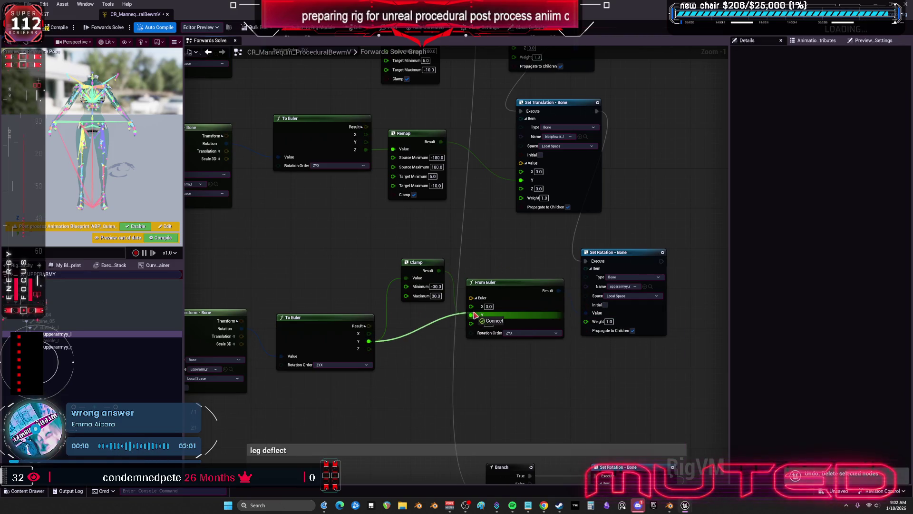
Delete the Clamp node, save the Control Rig, and return to the skeletal mesh preview.
left_click(416, 262)
key("Delete")
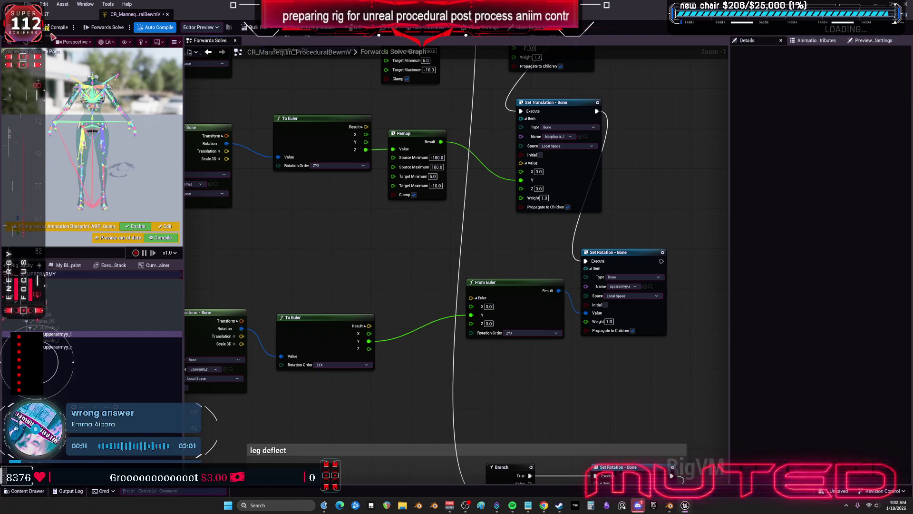
key("ctrl+s")
left_click(50, 15)
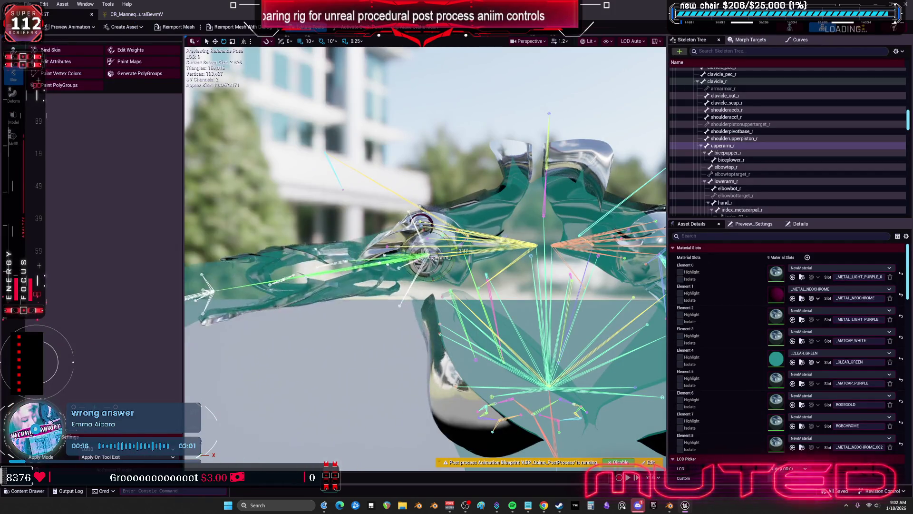
Select clavicle_r and then upperarm_r in the Skeleton Tree to check the arm motion.
left_click(717, 82)
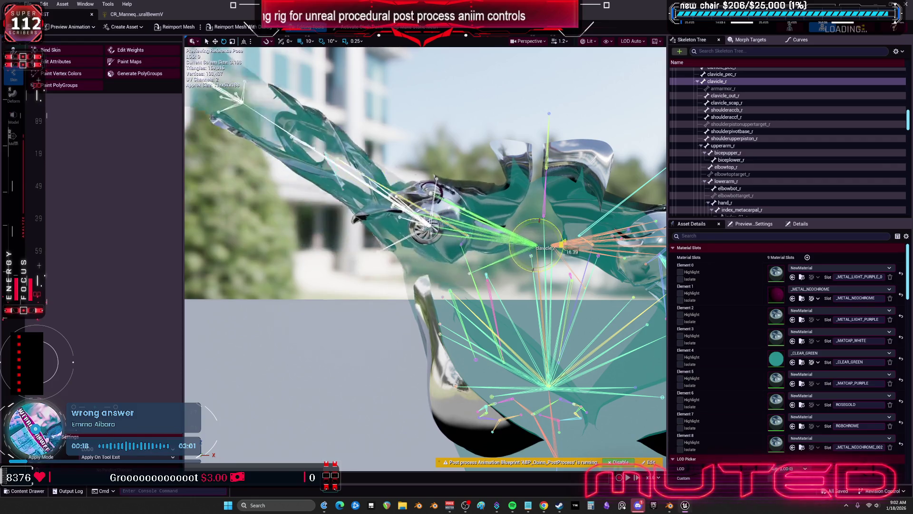
left_click(439, 101)
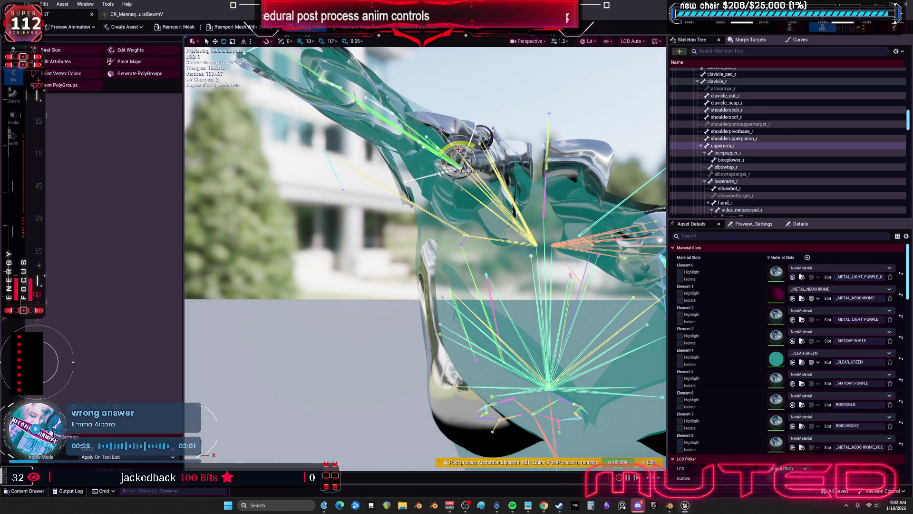
scroll(466, 155, "down", 5)
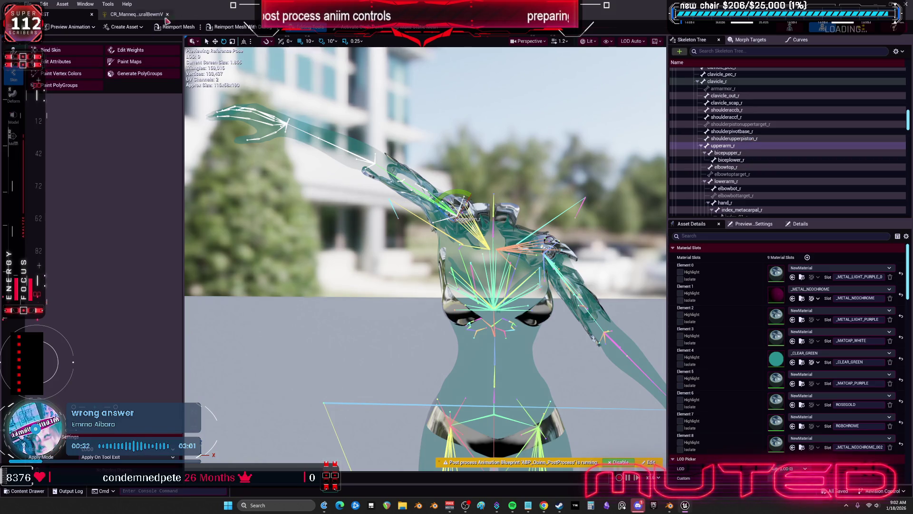
Align the four upperarm rotation nodes along their tops in the Forwards Solve graph and move the row left.
left_click(146, 16)
scroll(517, 212, "down", 2)
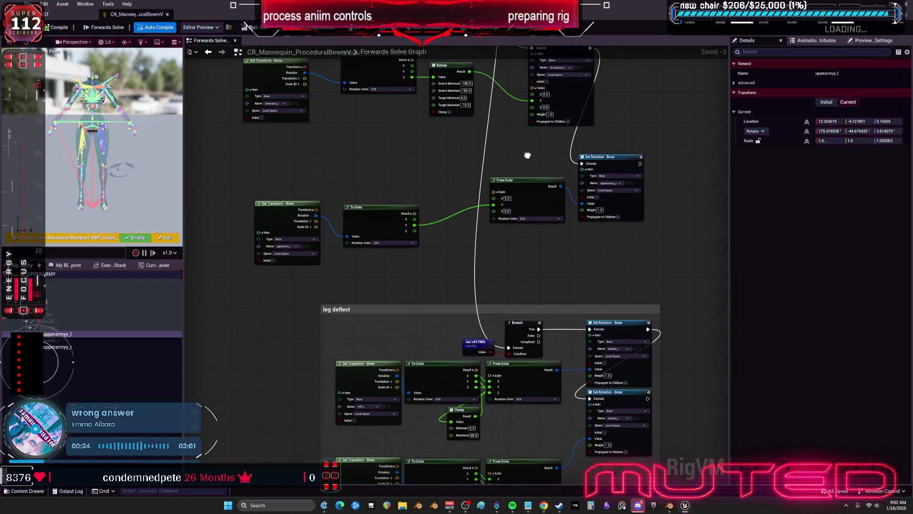
mouse_move(577, 271)
left_mouse_down()
mouse_move(535, 290)
mouse_move(555, 320)
mouse_move(605, 312)
mouse_move(583, 314)
left_mouse_up()
left_click_drag(677, 294, 676, 294)
key("shift+w")
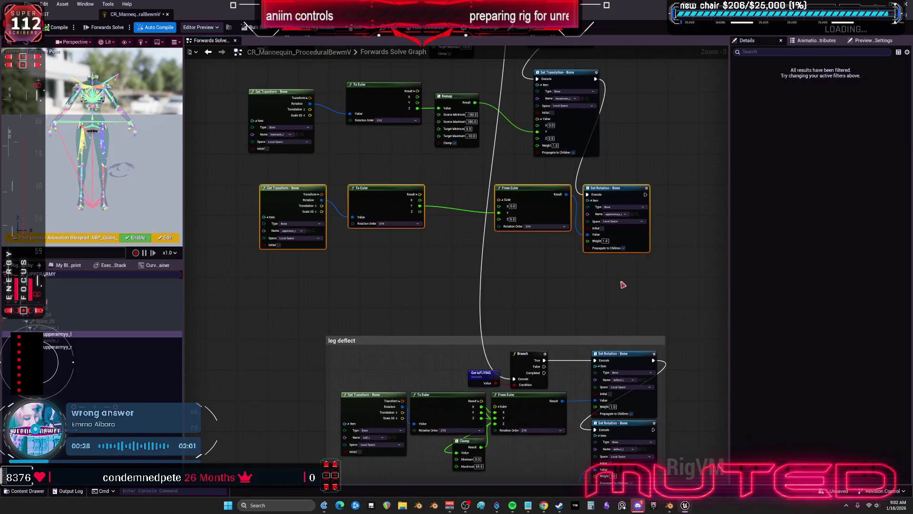
left_click_drag(615, 242, 581, 230)
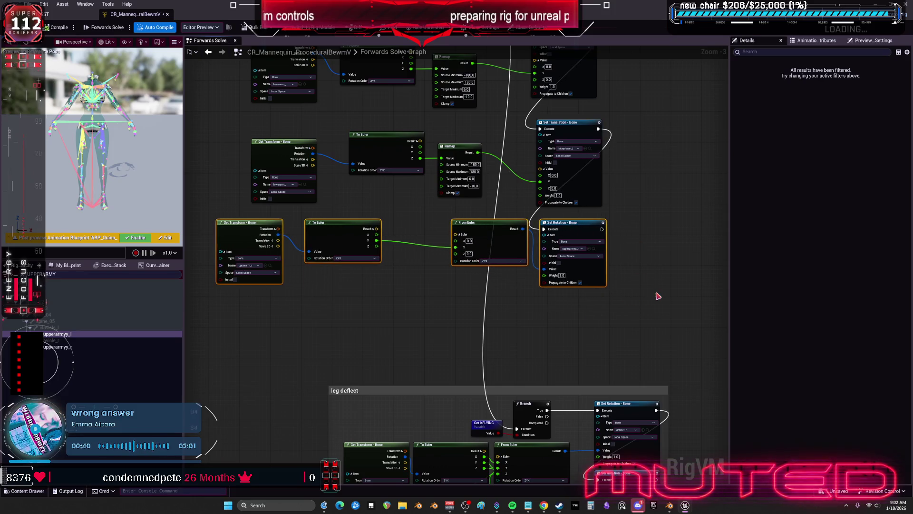
Paste a copy of the upperarm rotation row below the original and run its Set Rotation after the first.
left_click(387, 314)
key("ctrl+v")
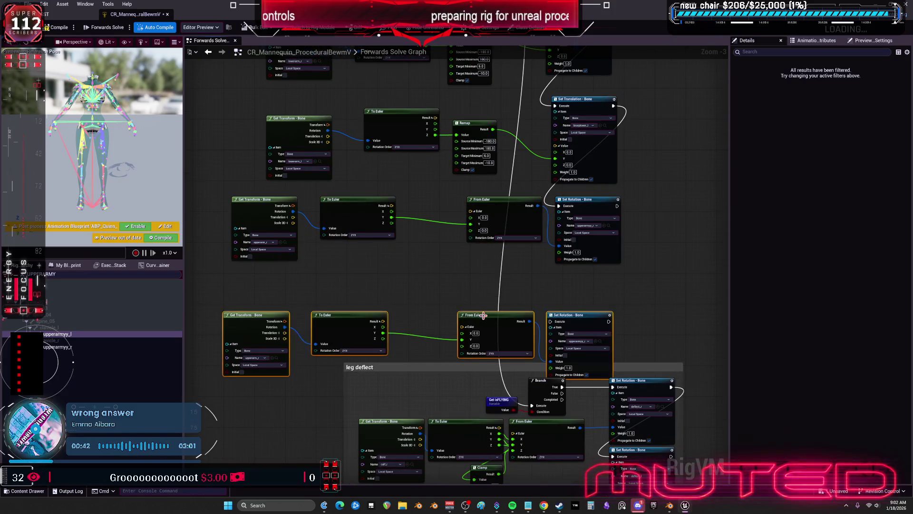
left_click_drag(492, 309, 492, 269)
left_click(492, 253)
mouse_move(617, 206)
left_mouse_down()
mouse_move(600, 253)
mouse_move(559, 275)
left_mouse_up()
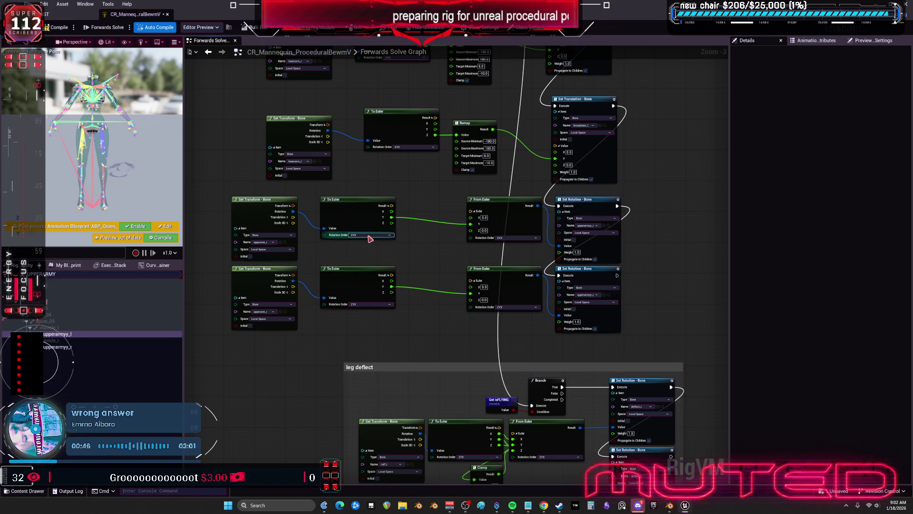
scroll(304, 272, "up", 3)
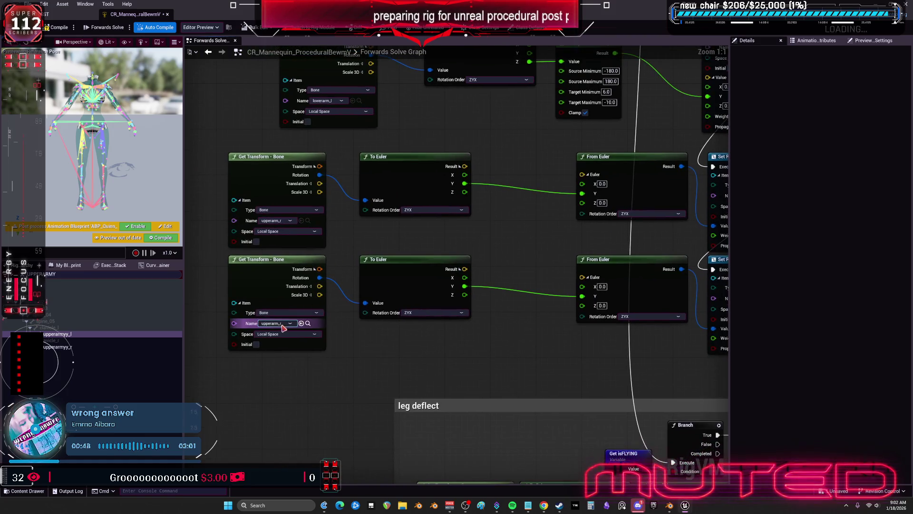
Make the copy's Get Transform read upperarm_l and its Set Rotation target upperarmyy_l.
left_click(284, 324)
type("UPPERARM")
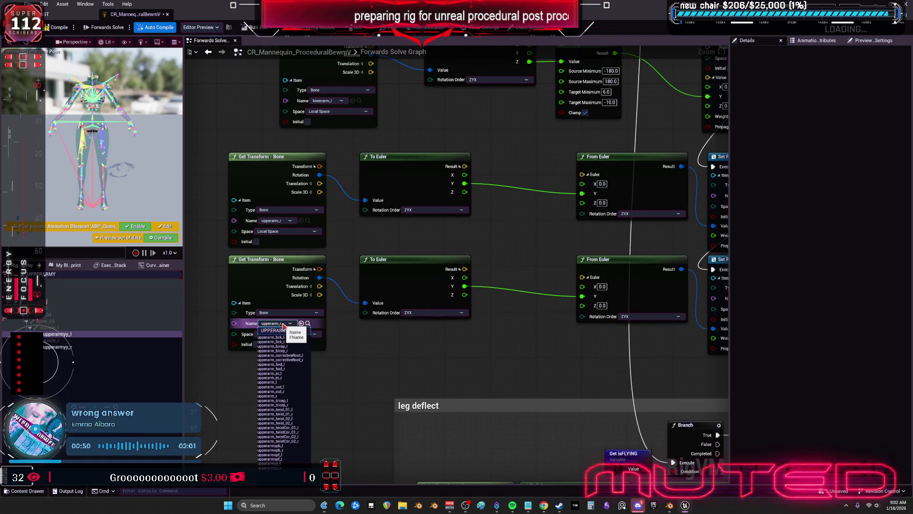
left_click(279, 388)
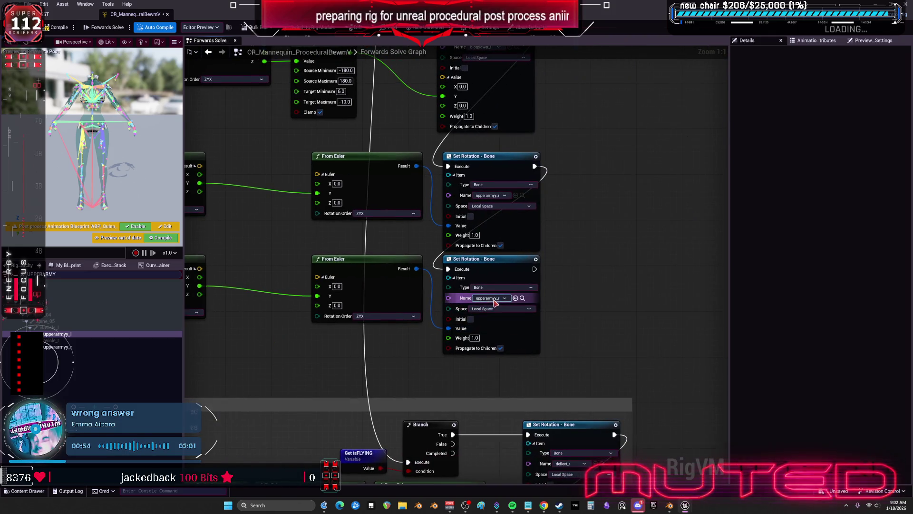
left_click(495, 299)
type("UPP")
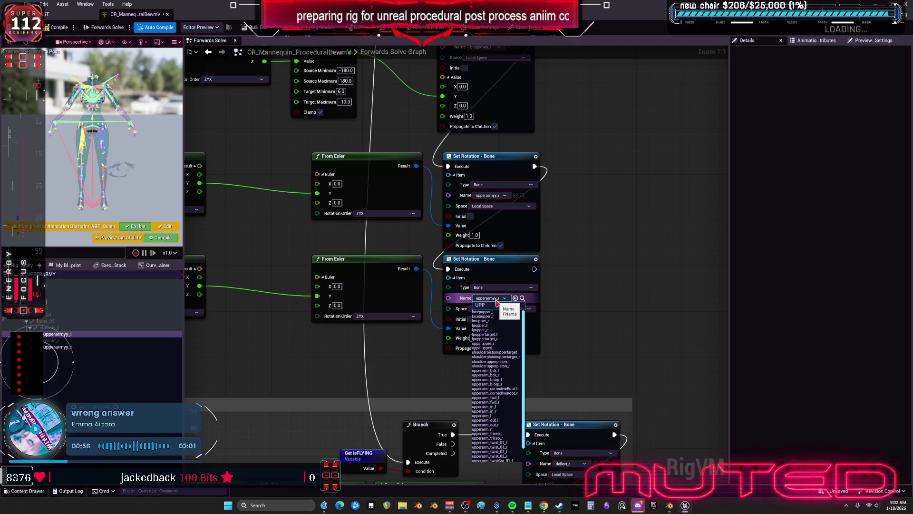
type("ERARMYY")
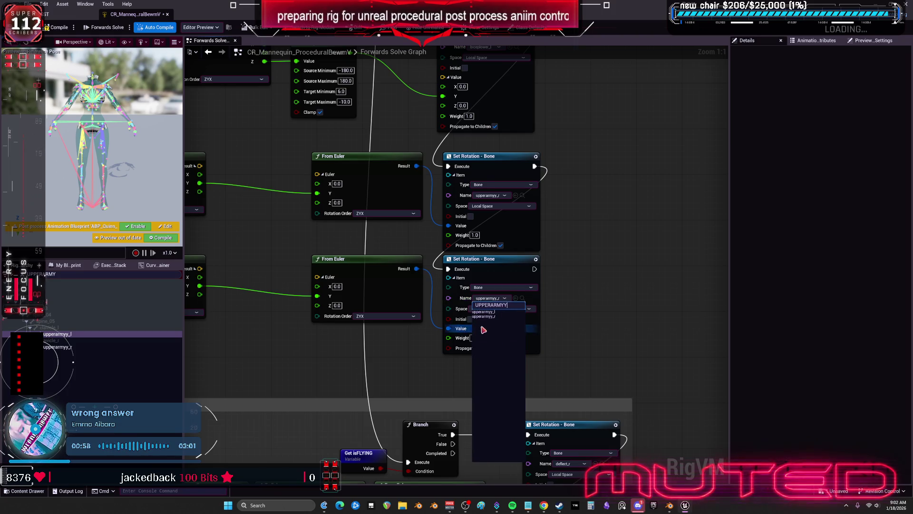
left_click(483, 311)
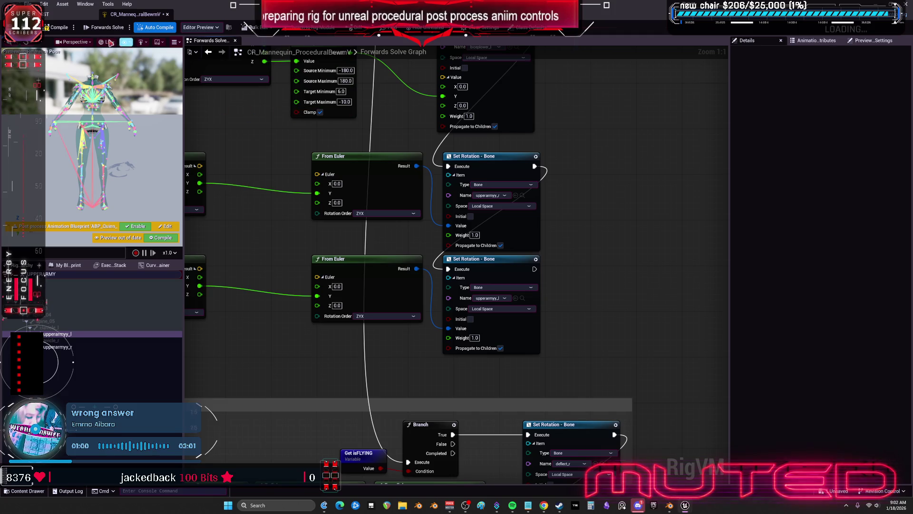
left_click(64, 14)
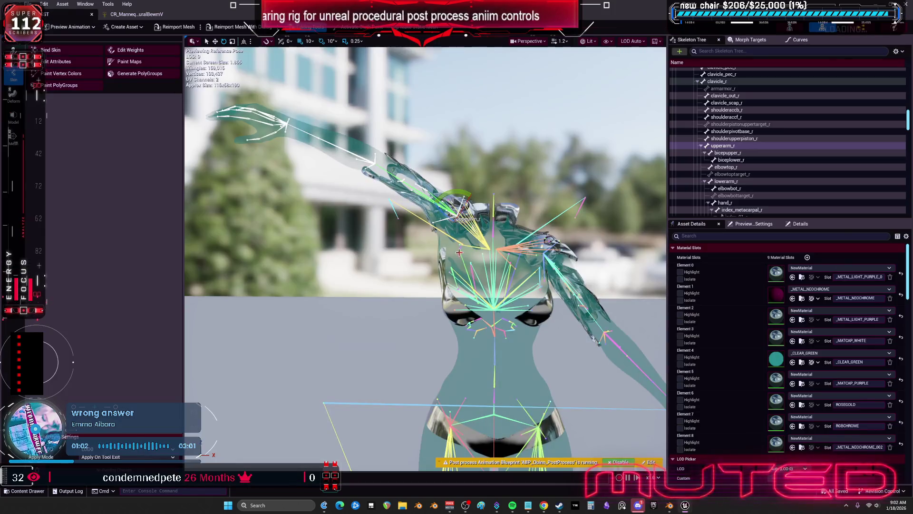
Select upperarm_l on the TESST mesh, raise it toward horizontal, then switch over to Blender.
scroll(466, 269, "up", 5)
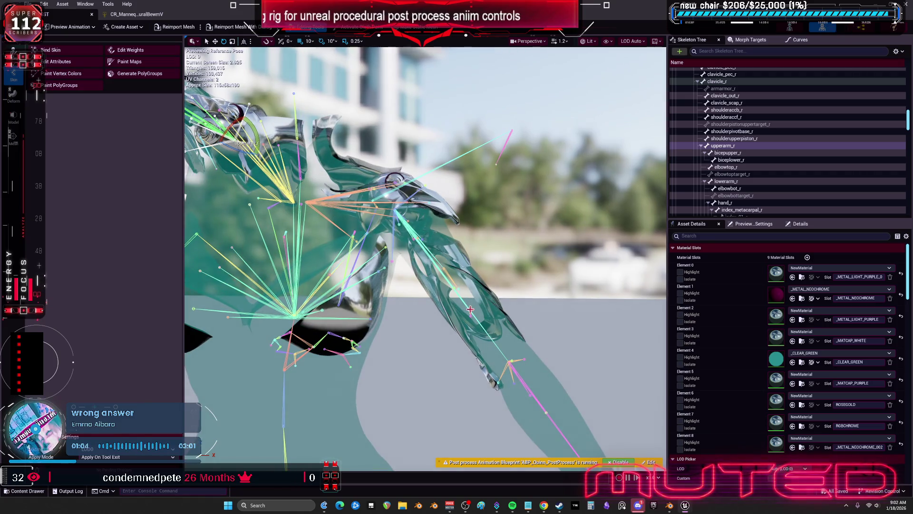
left_click(470, 309)
left_click_drag(417, 226, 421, 190)
scroll(421, 191, "up", 5)
mouse_move(426, 257)
left_mouse_down()
mouse_move(394, 253)
mouse_move(419, 249)
mouse_move(386, 241)
mouse_move(421, 242)
left_mouse_up()
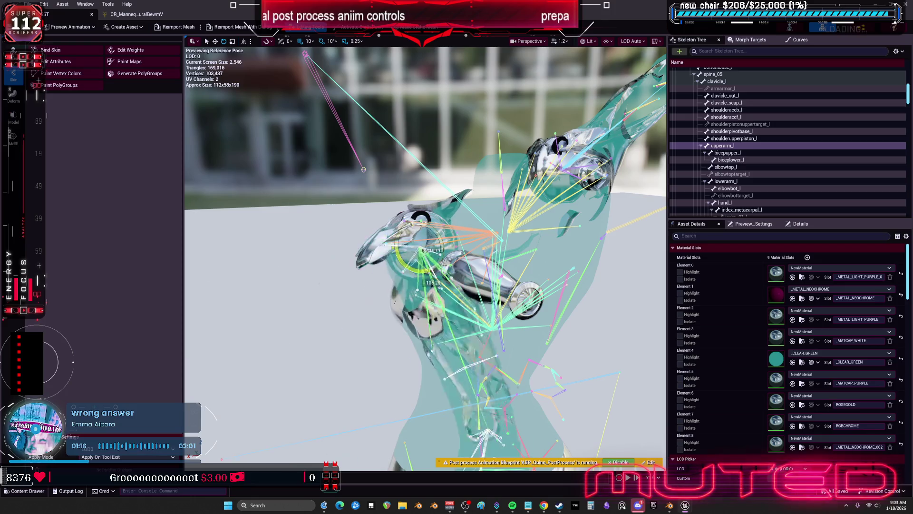
left_click(670, 505)
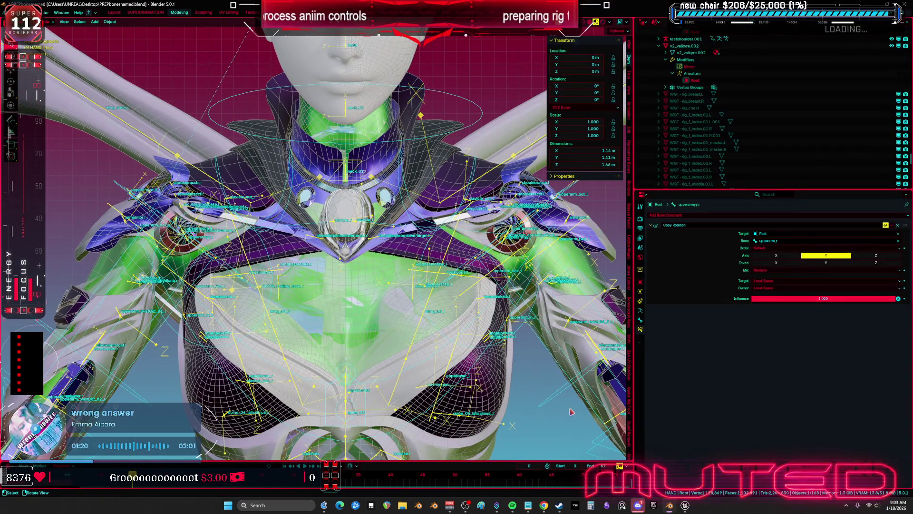
Select the Root armature together with the _1_1_007 arm mesh and isolate them in local view.
left_click(186, 241)
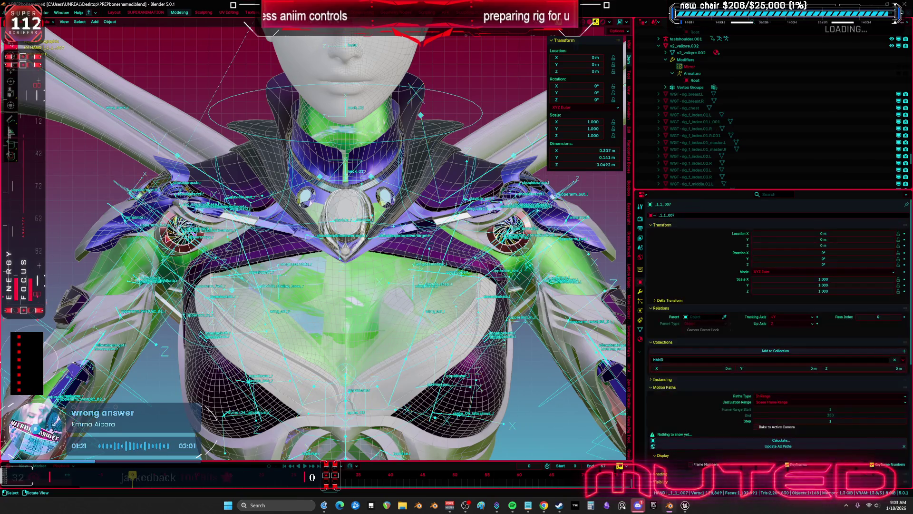
left_click(641, 291)
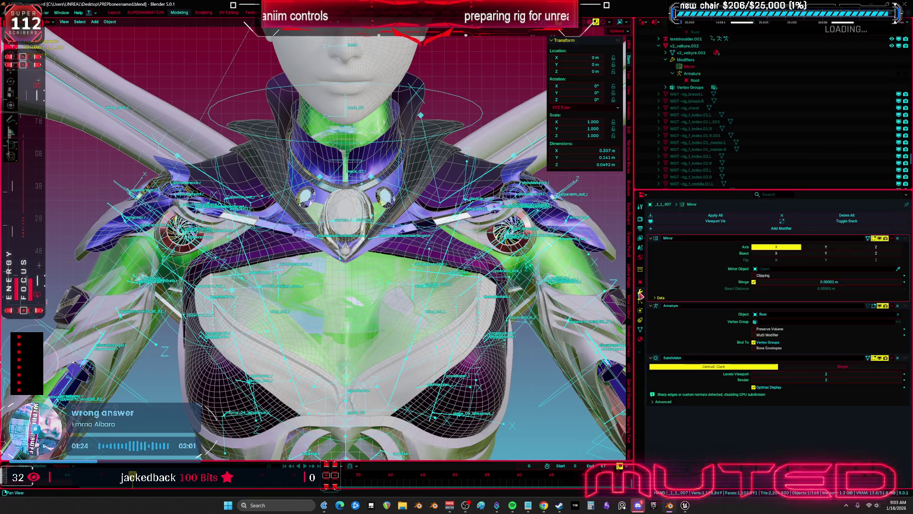
scroll(481, 276, "down", 2)
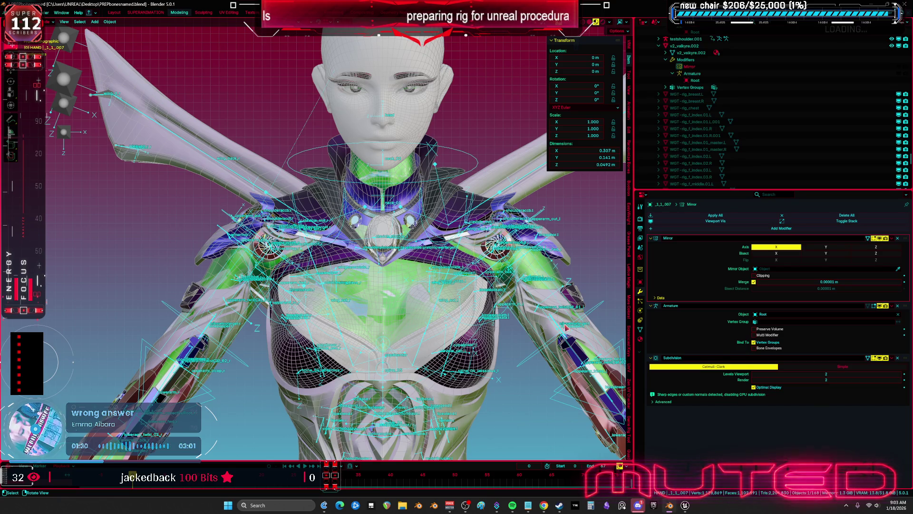
left_click(538, 314)
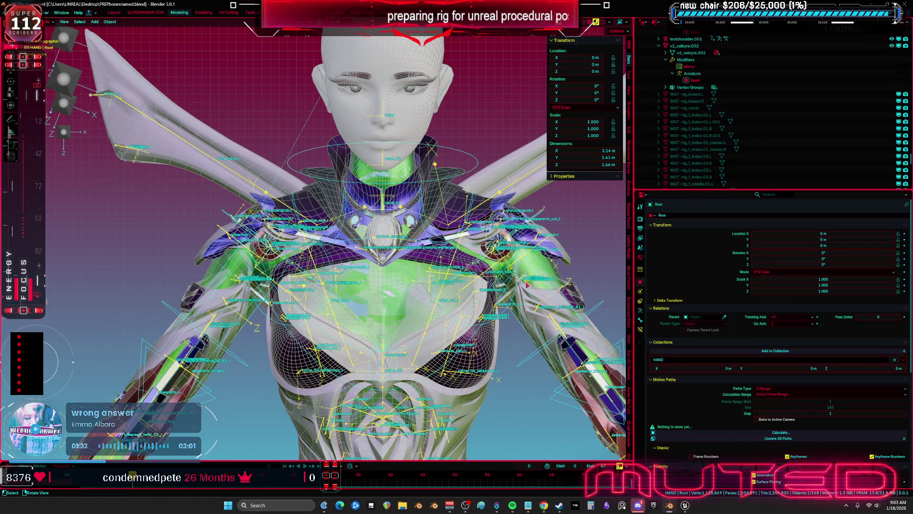
scroll(508, 255, "up", 4)
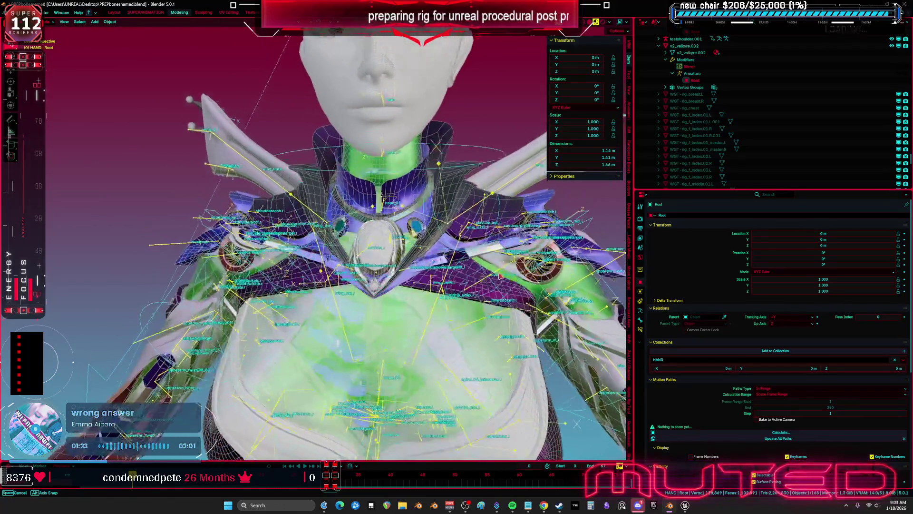
left_click(556, 276, "shift")
key("KP_Divide")
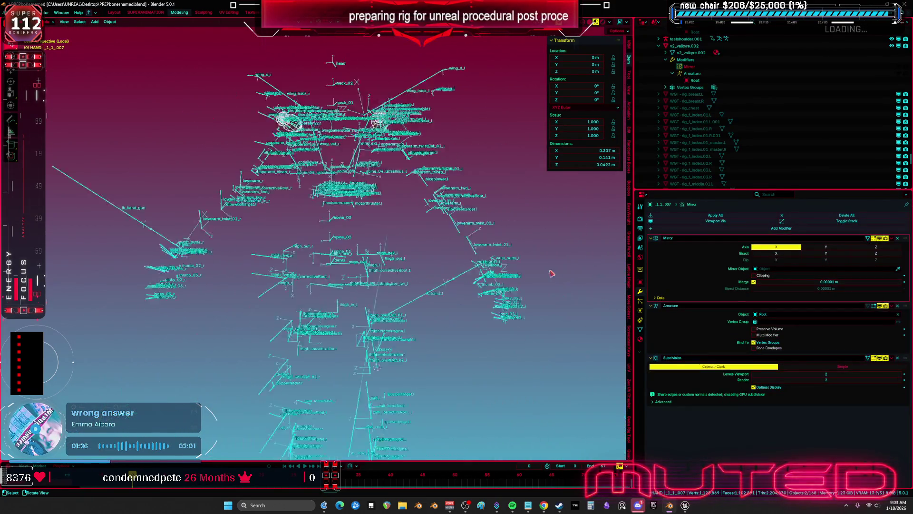
scroll(353, 177, "up", 5)
In Weight Paint mode, view the arm-piece weights for the upperarm_l and upperarmyy.l bones.
key("ctrl+Tab")
left_click(333, 274)
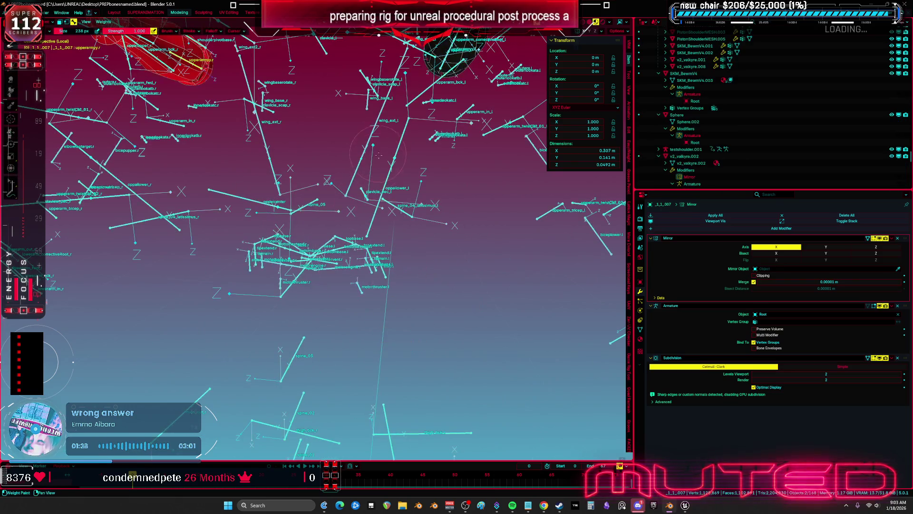
left_click_drag(289, 252, 241, 217)
left_click_drag(295, 252, 447, 260)
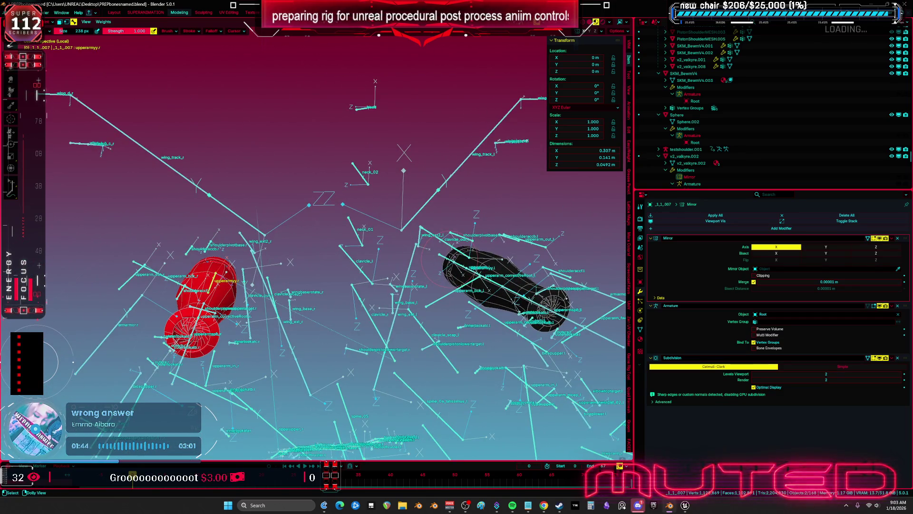
left_click(447, 259, "ctrl")
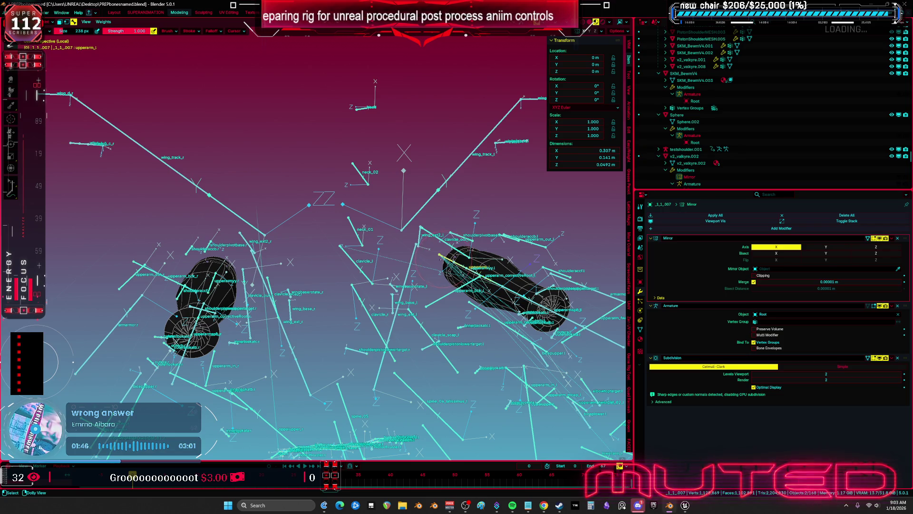
left_click_drag(447, 259, 424, 248)
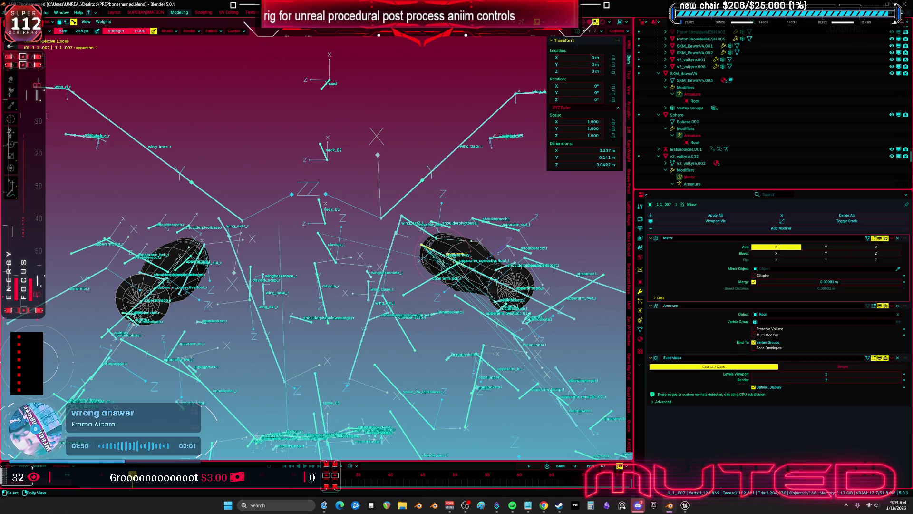
left_click(443, 252, "ctrl")
scroll(437, 249, "down", 3)
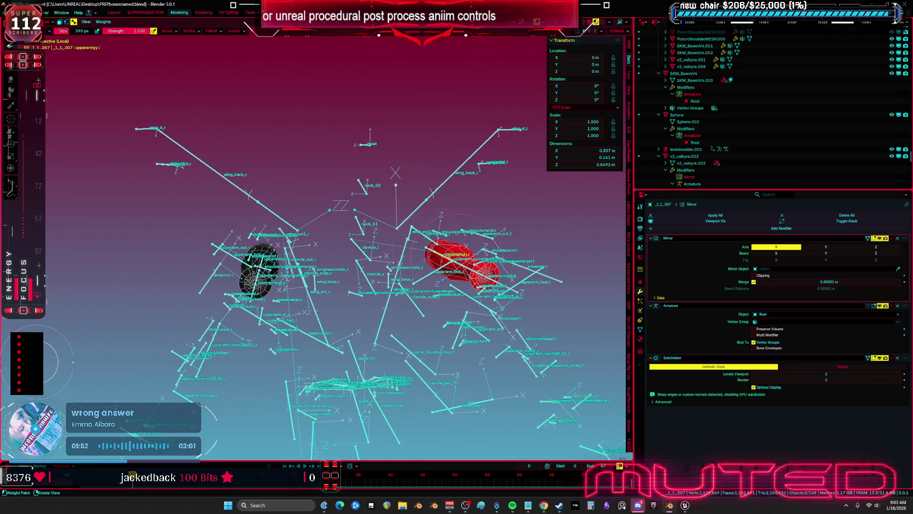
Return Blender to Object Mode and bring the Unreal Editor back to the front.
key("ctrl+Tab")
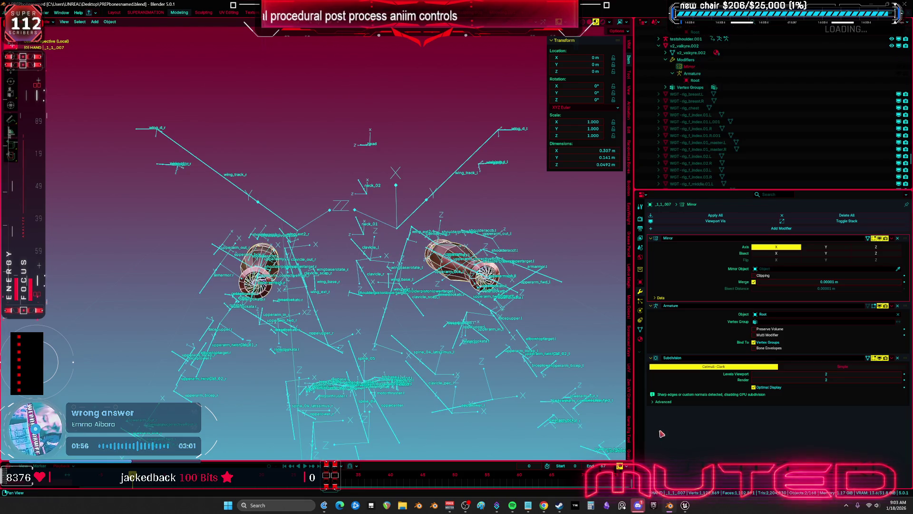
mouse_move(685, 507)
left_click(690, 440)
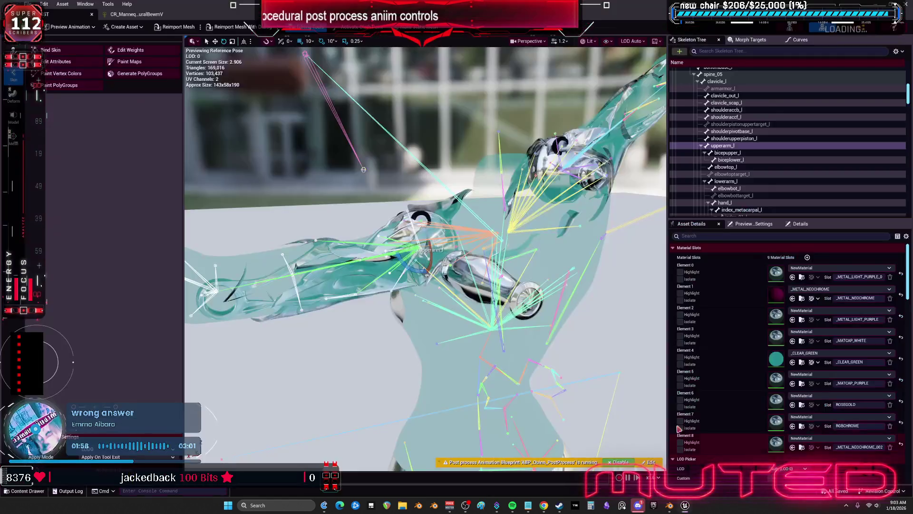
Break the execution link into the upper Set Rotation node for upperarmyy_l in the Forwards Solve graph.
mouse_move(478, 265)
left_mouse_down()
mouse_move(357, 249)
mouse_move(378, 255)
left_mouse_up()
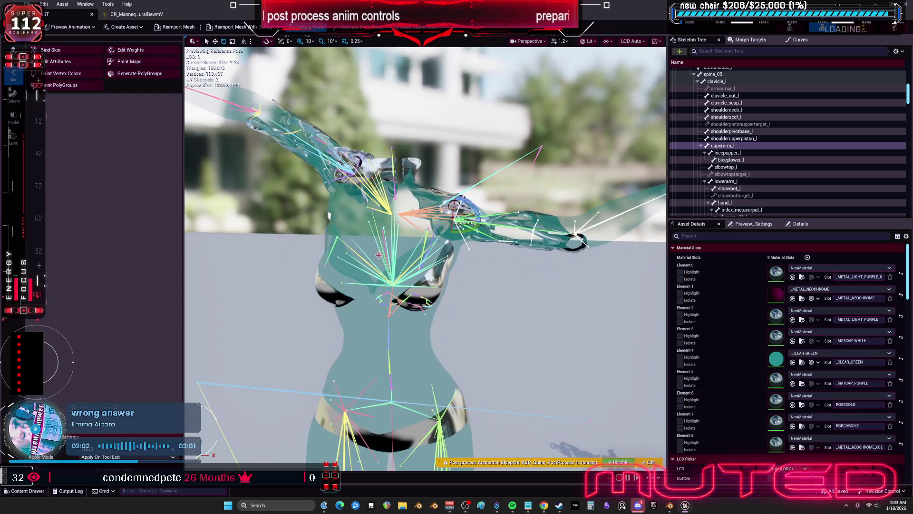
left_click(136, 15)
left_click_drag(376, 150, 400, 184)
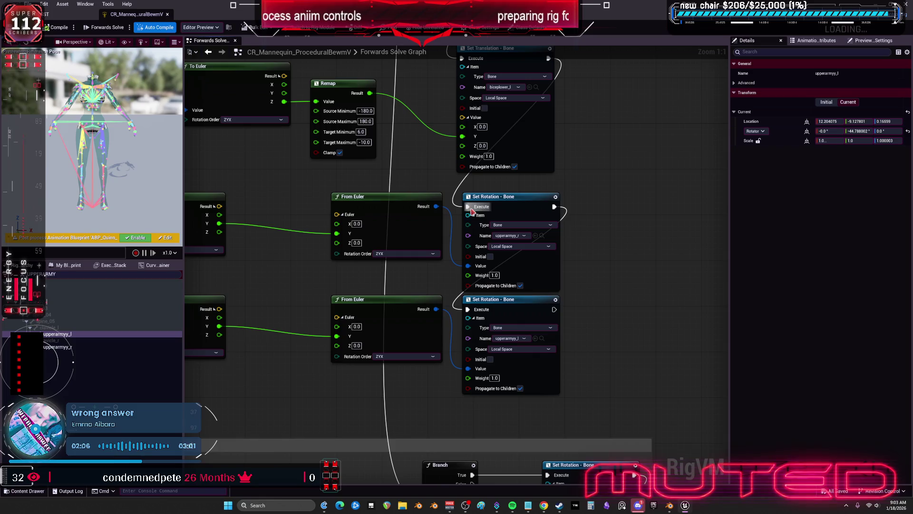
left_click(468, 206, "alt")
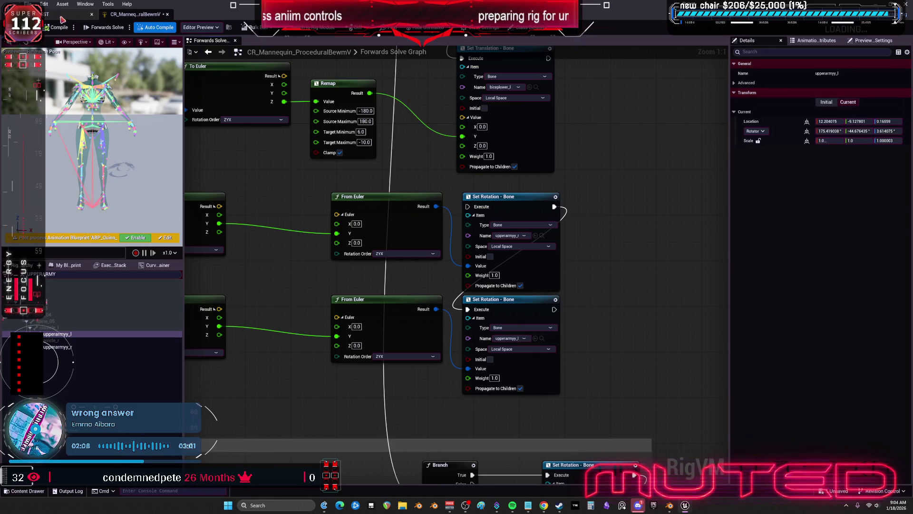
Select upperarm_r in the TESST mesh preview, then return to the Control Rig graph.
left_click(62, 14)
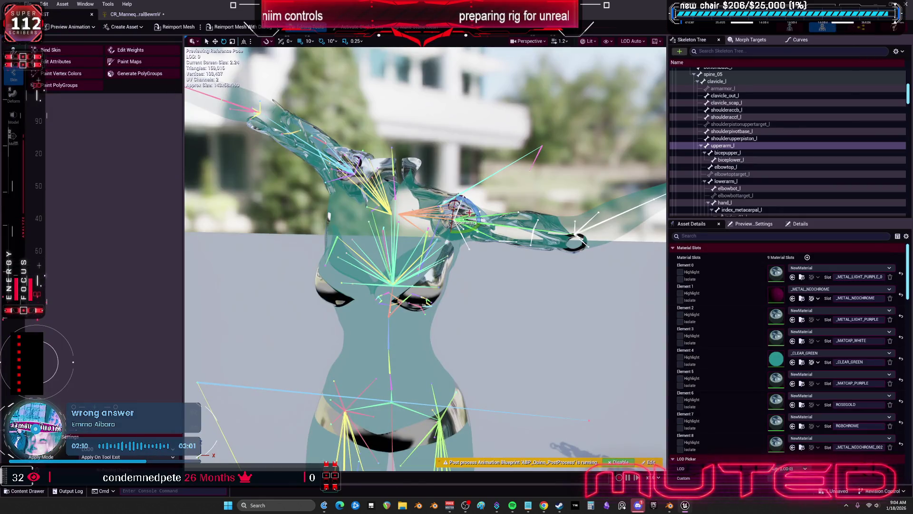
left_click(285, 128)
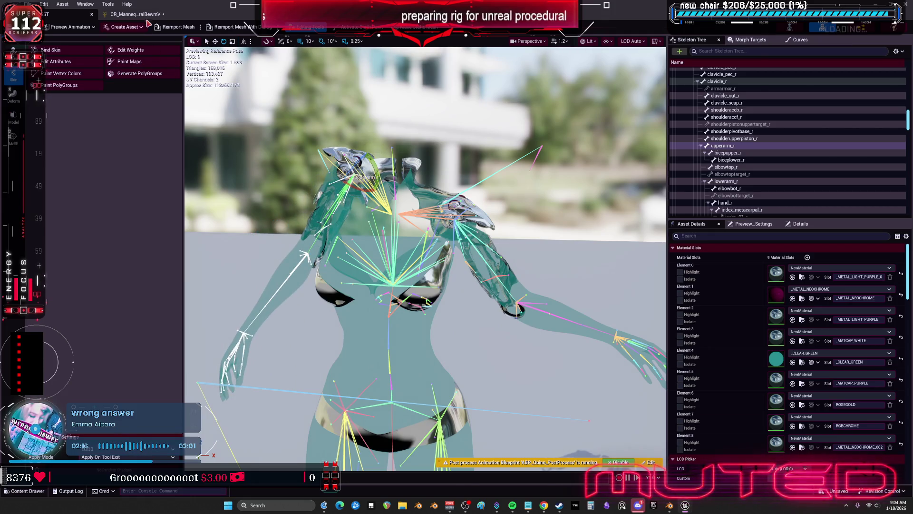
key("ctrl+Tab")
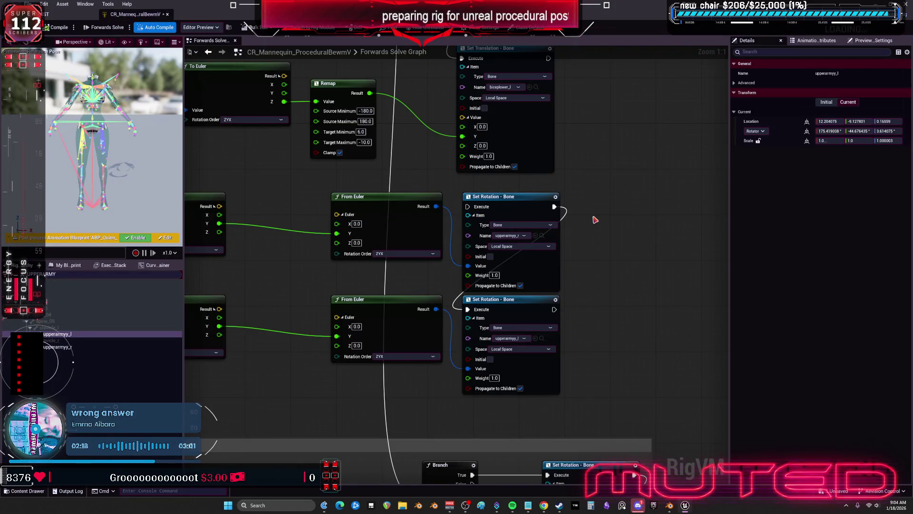
Connect Set Translation's execution output into the lower Set Rotation node and save the Control Rig.
left_click_drag(592, 296, 683, 228)
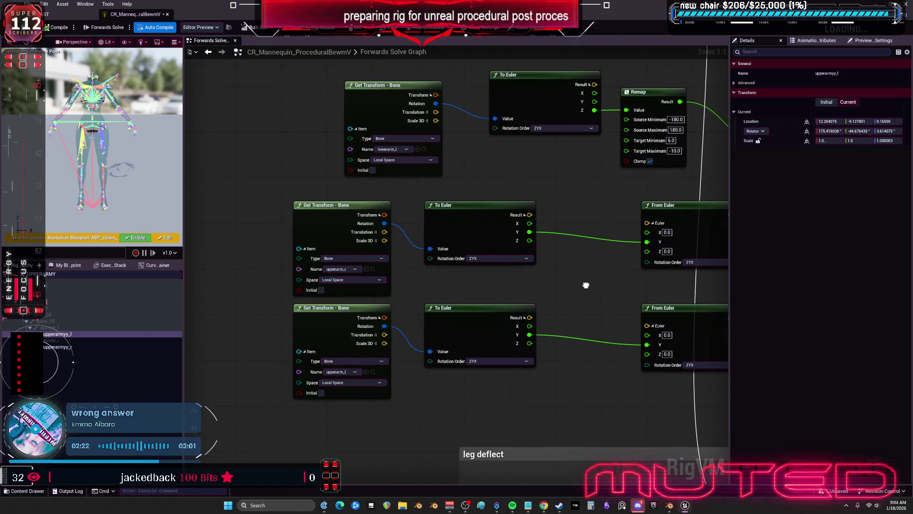
left_click_drag(586, 285, 586, 284)
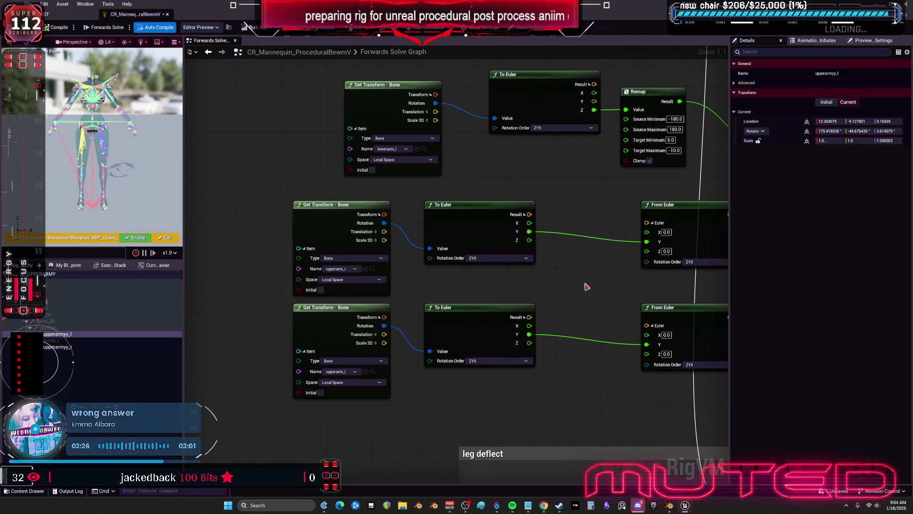
left_click_drag(555, 275, 343, 289)
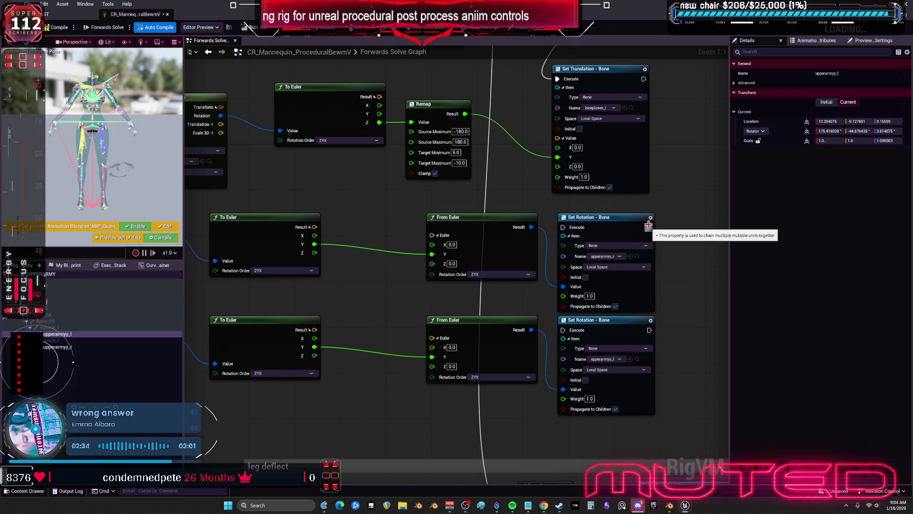
mouse_move(643, 79)
left_mouse_down()
mouse_move(566, 200)
mouse_move(563, 330)
left_mouse_up()
mouse_move(384, 302)
left_mouse_down()
mouse_move(414, 277)
mouse_move(506, 249)
mouse_move(494, 246)
left_mouse_up()
key("ctrl+s")
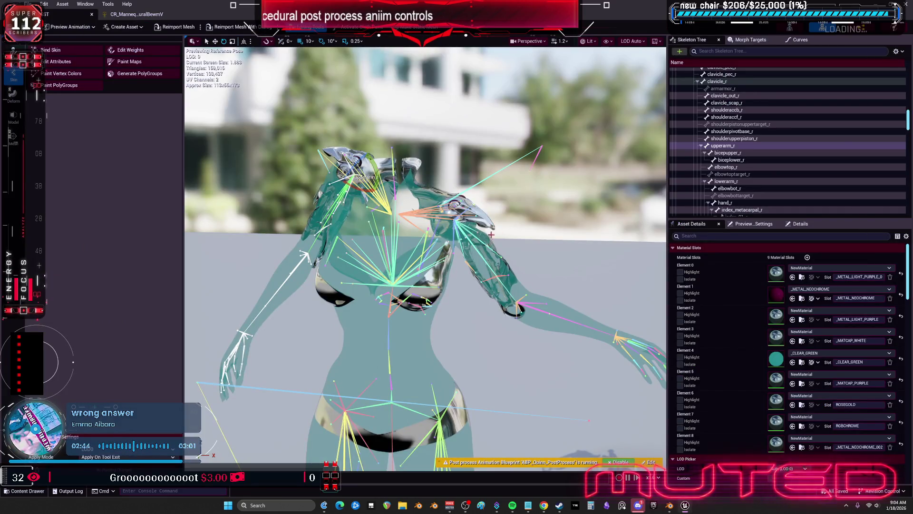
Raise upperarm_l to horizontal in the mesh preview, then return to the main editor.
left_click(499, 262)
left_click_drag(465, 201, 462, 198)
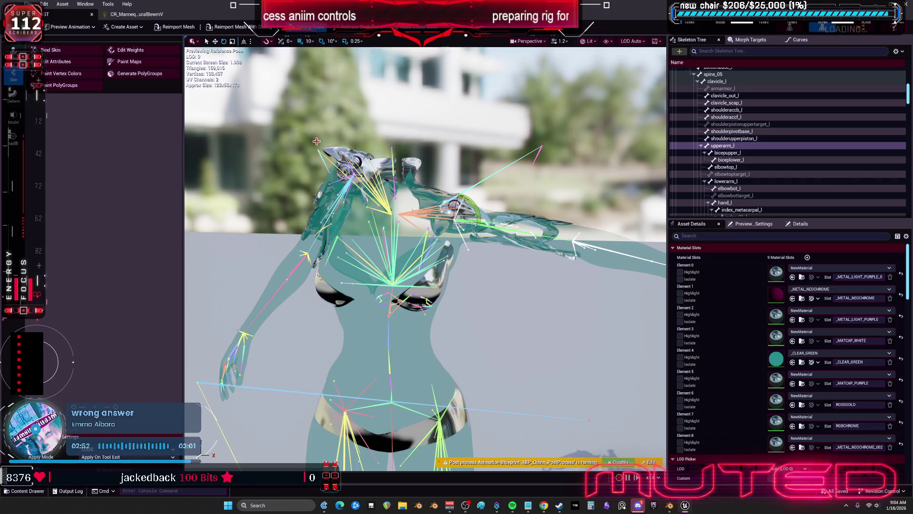
left_click(111, 15)
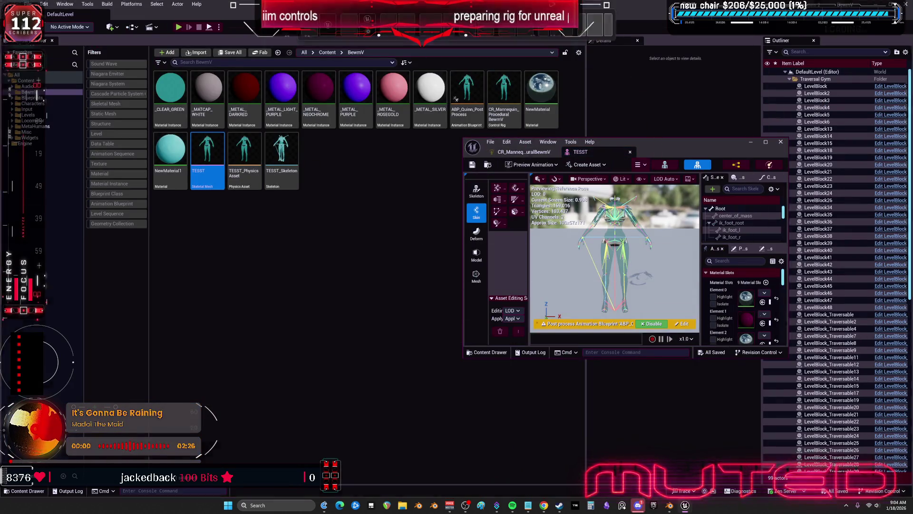
Open TESST and select upperarm_l, then switch to Blender with the 3D viewport maximized and zoomed in.
double_click(206, 151)
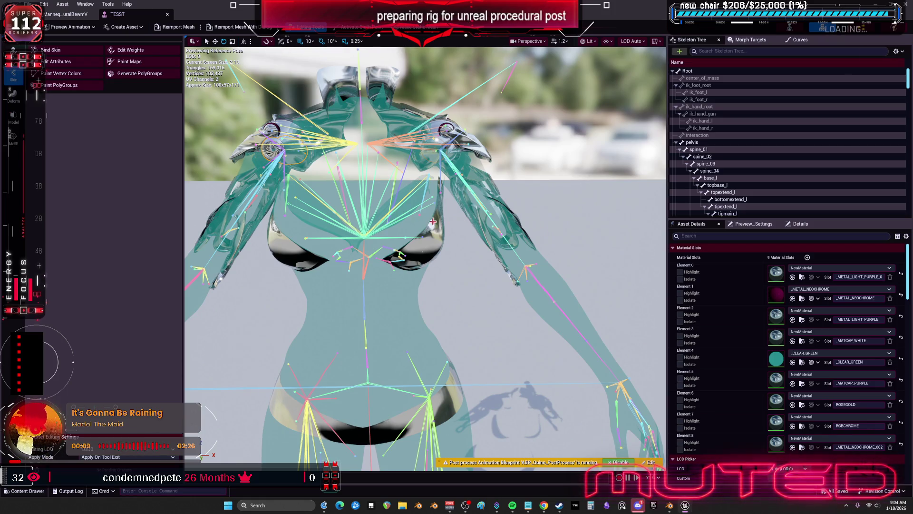
left_click(507, 242)
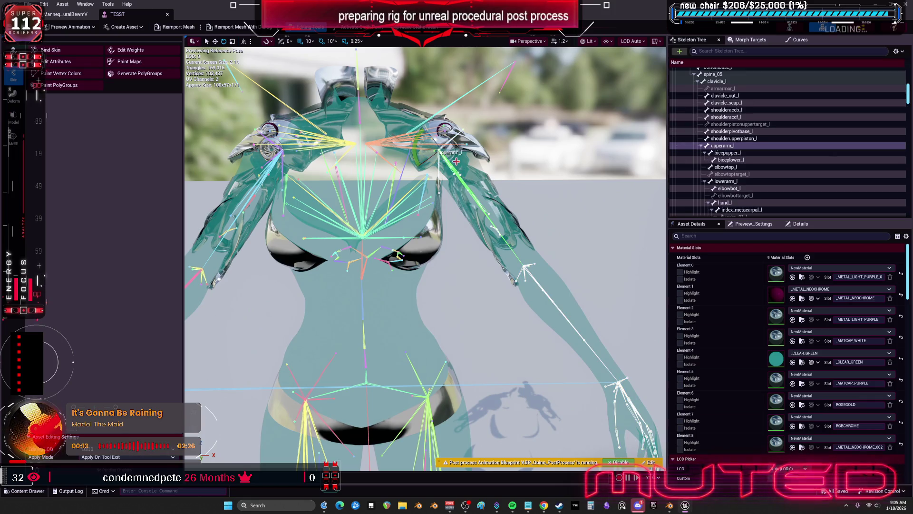
left_click(671, 507)
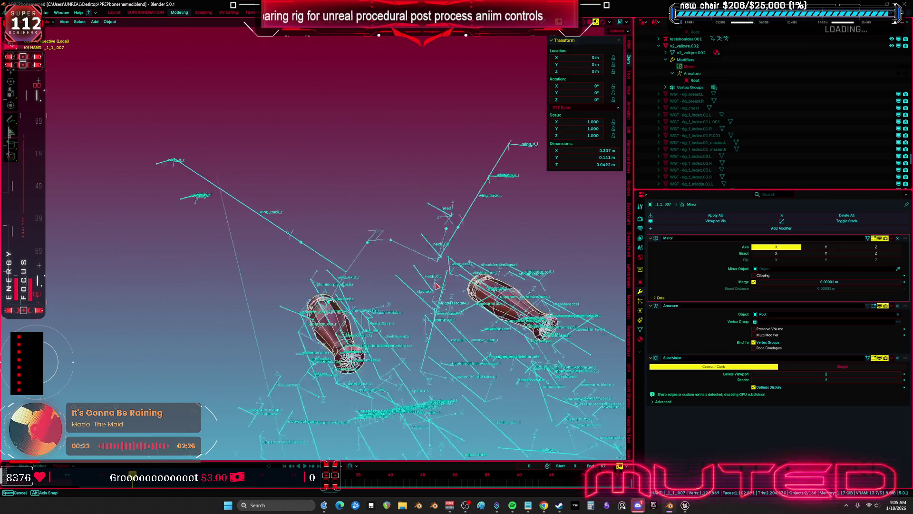
key("ctrl+space")
scroll(416, 274, "up", 3)
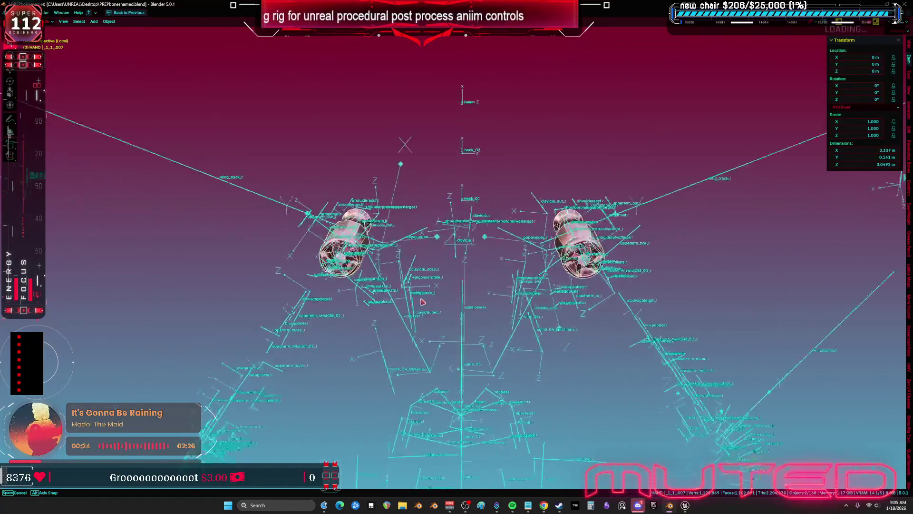
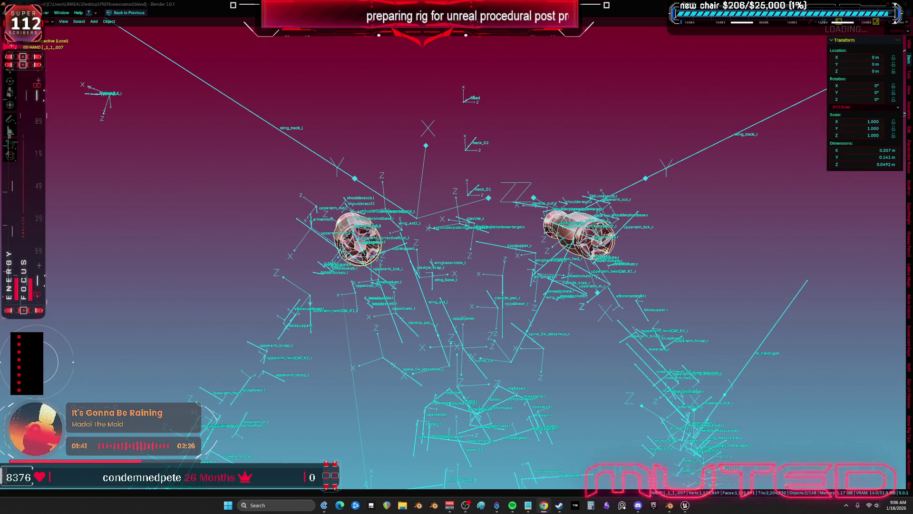
Switch the rig's armature into Edit Mode.
mouse_move(235, 180)
left_mouse_down()
mouse_move(440, 258)
mouse_move(519, 329)
mouse_move(350, 256)
mouse_move(370, 272)
left_mouse_up()
left_click(351, 255)
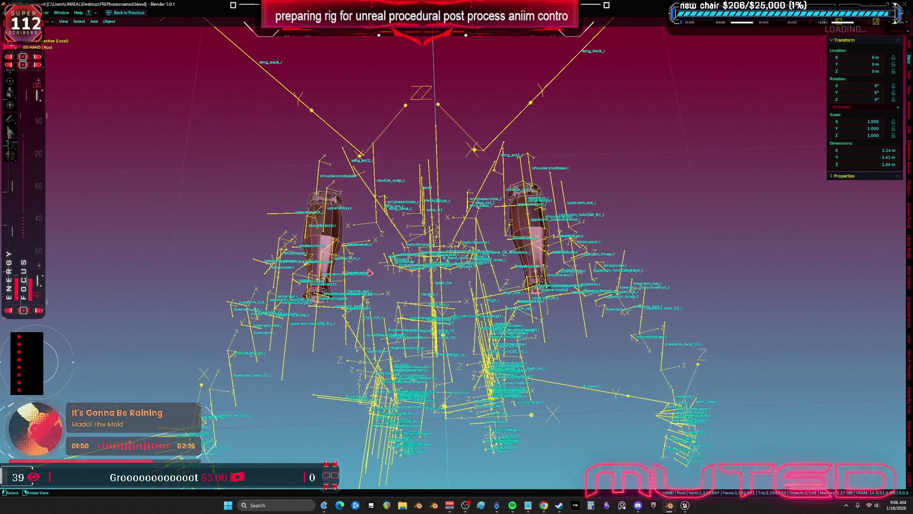
key("Tab")
left_click(328, 209)
left_click_drag(337, 229, 341, 251)
Try selecting upperarm_r and upperarmspb_l, then clear the bone selection.
left_click(317, 338, "shift")
mouse_move(317, 338)
left_mouse_down()
mouse_move(285, 328)
mouse_move(482, 304)
left_mouse_up()
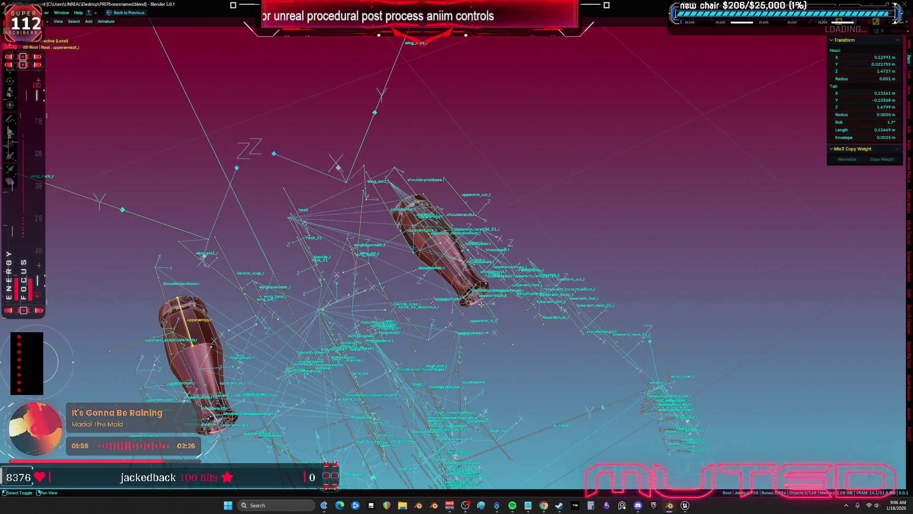
left_click(481, 301)
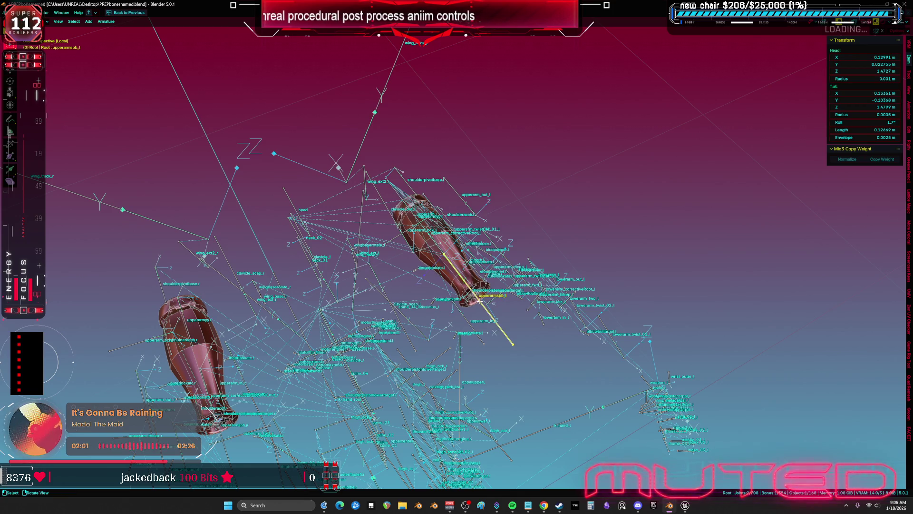
left_click(480, 300, "shift")
left_click(480, 300, "shift")
left_click(481, 300, "shift")
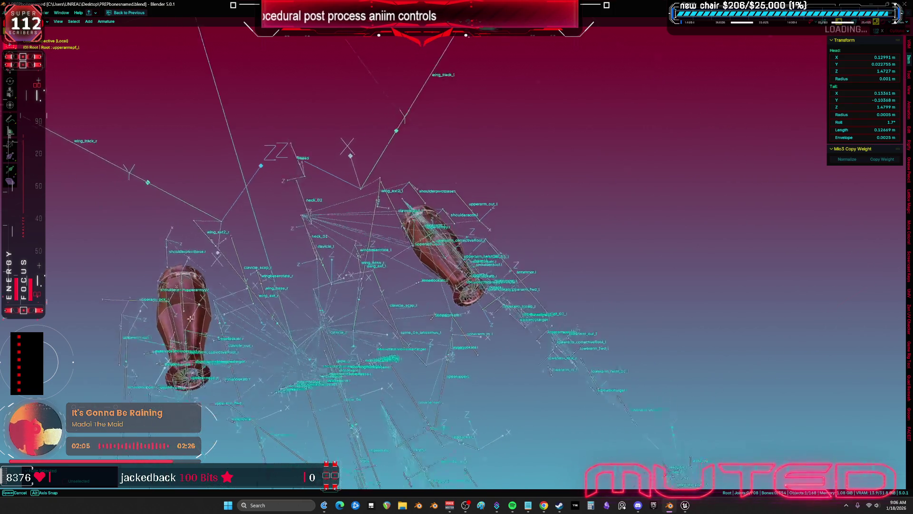
Select upperarm_l, upperarmyy.r and upperarm_r, and isolate them in Local View.
left_click(420, 176)
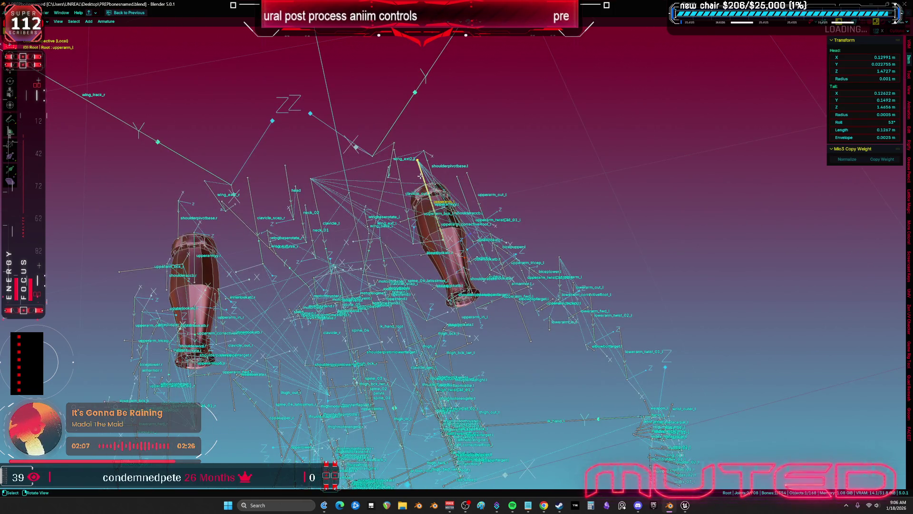
left_click(420, 172, "shift")
left_click_drag(422, 173, 223, 203)
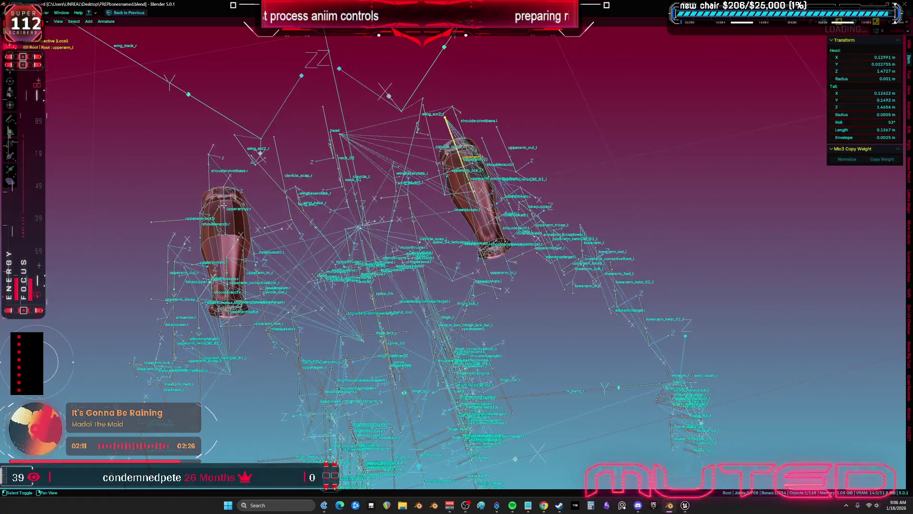
left_click(225, 208, "shift")
left_click(224, 210, "shift")
key("KP_1")
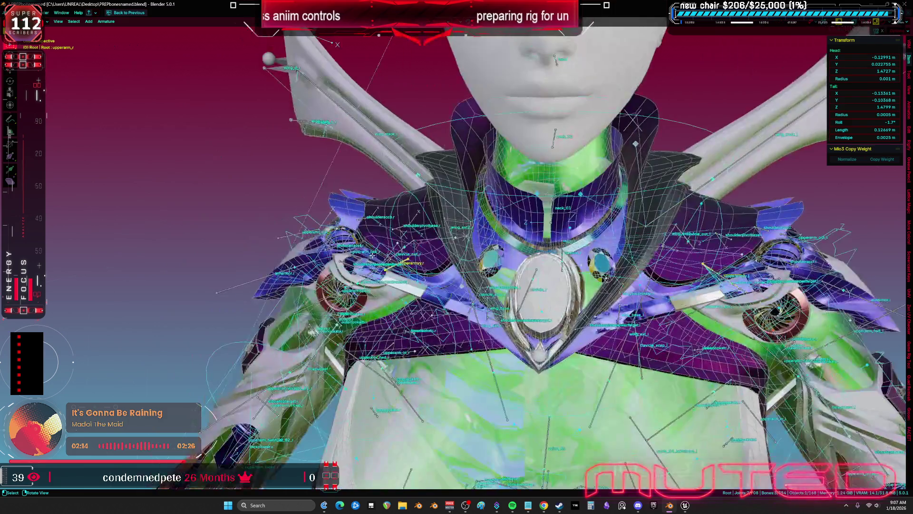
key("KP_Divide")
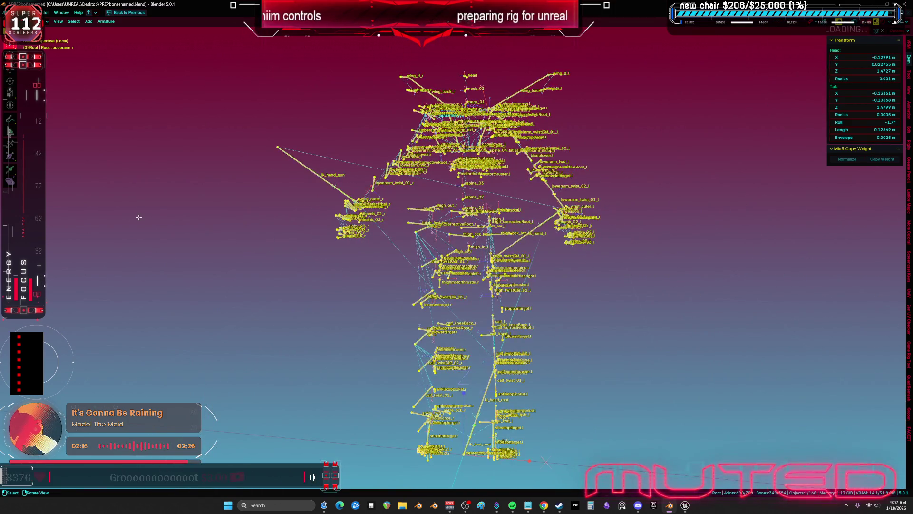
Keep upperarm_l, upperarmyy.r and upperarm_r selected and hide every other bone.
key("KP_Decimal")
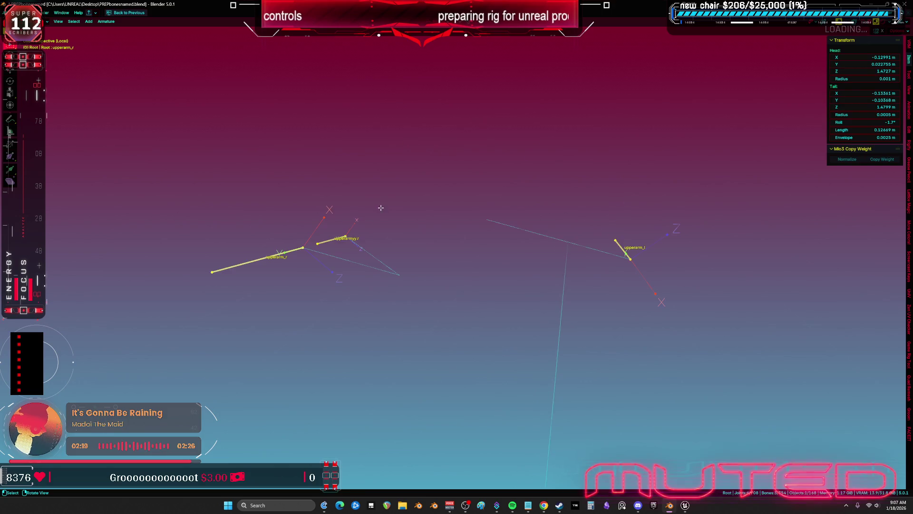
scroll(418, 272, "up", 2)
mouse_move(417, 272)
left_mouse_down()
mouse_move(506, 244)
mouse_move(473, 258)
mouse_move(383, 240)
mouse_move(427, 245)
left_mouse_up()
left_click(515, 349)
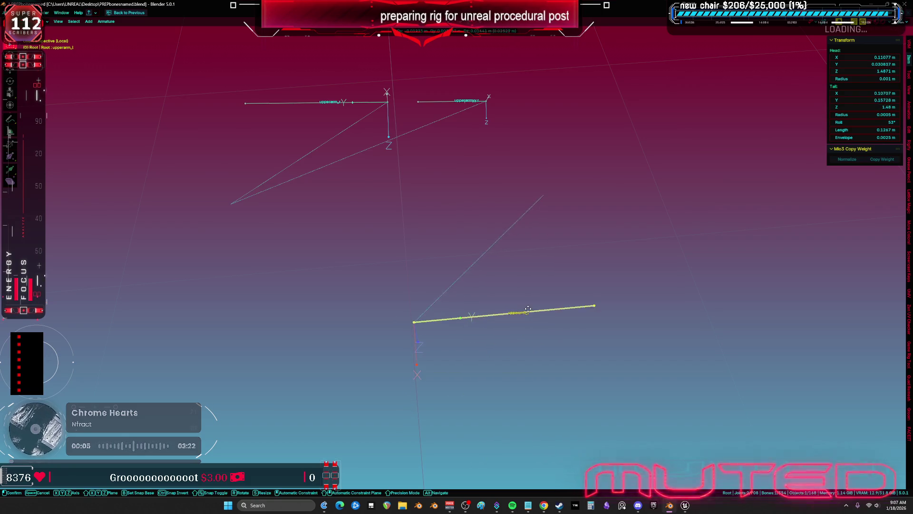
key("alt+h")
left_click_drag(526, 340, 567, 303)
left_click(566, 303)
left_click(567, 303, "shift")
mouse_move(388, 111)
left_mouse_down()
mouse_move(357, 209)
mouse_move(204, 286)
mouse_move(333, 285)
mouse_move(515, 317)
mouse_move(521, 373)
left_mouse_up()
left_click(354, 215, "shift")
left_click(229, 278, "shift")
key("shift+h")
Move the upperarmyy.l helper bone onto the upperarm_l bone.
left_click(526, 386)
key("g")
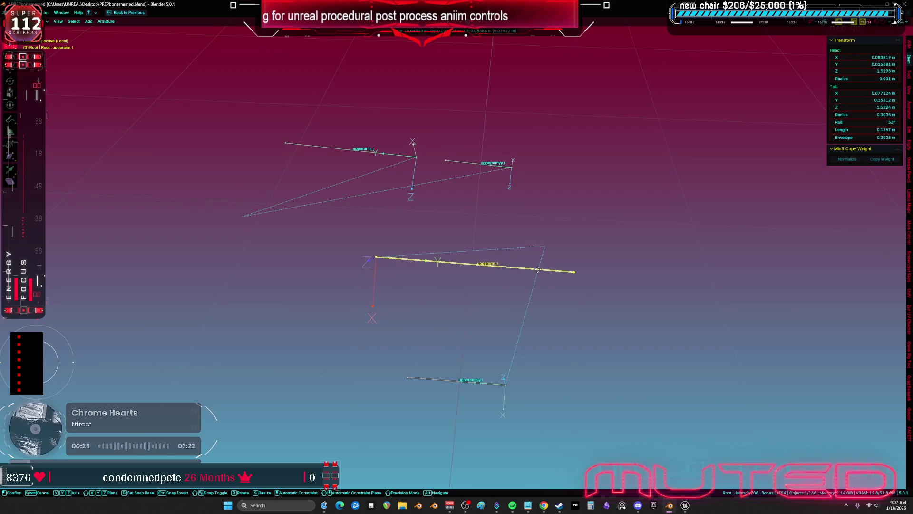
right_click(538, 267)
left_click(449, 380)
mouse_move(461, 354)
left_mouse_down()
mouse_move(471, 338)
mouse_move(534, 318)
mouse_move(546, 347)
mouse_move(521, 351)
left_mouse_up()
key("g")
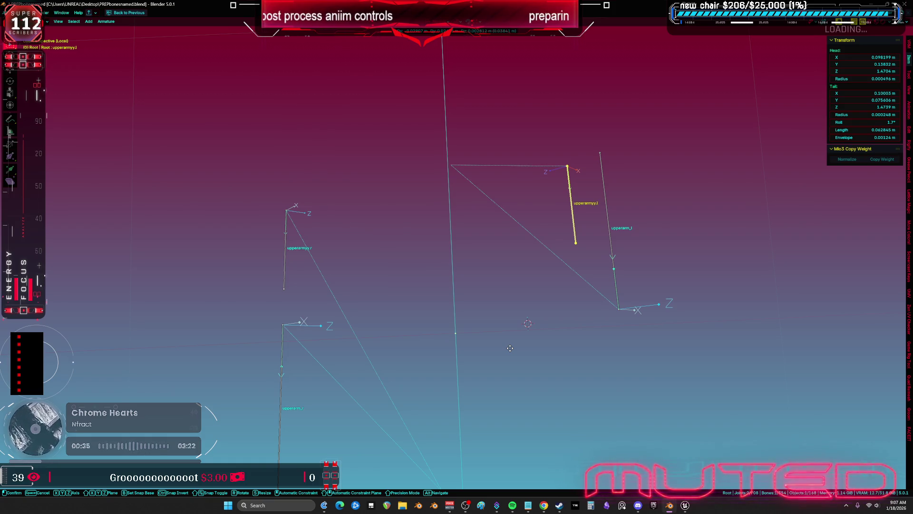
left_click(545, 327)
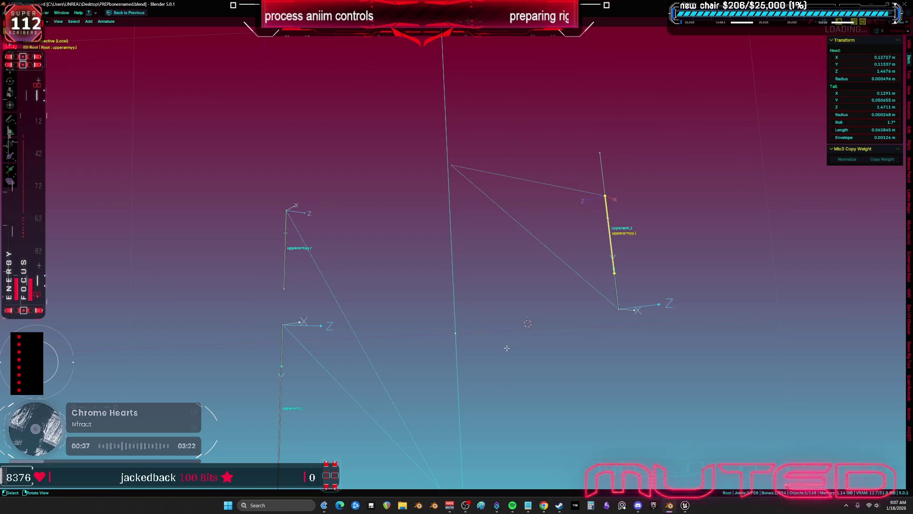
Compare the left bone pair against the mirrored right-side bones in front orthographic view.
left_click(605, 199, "shift")
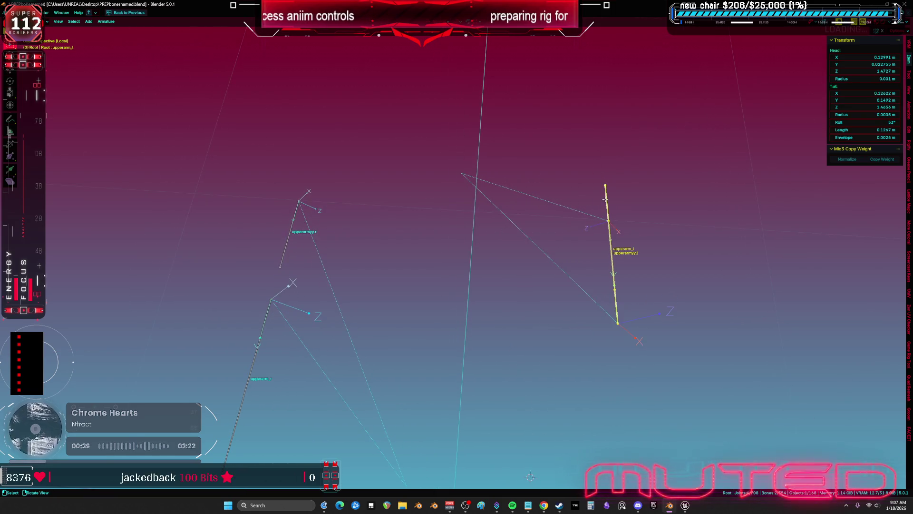
key("ctrl+shift+m")
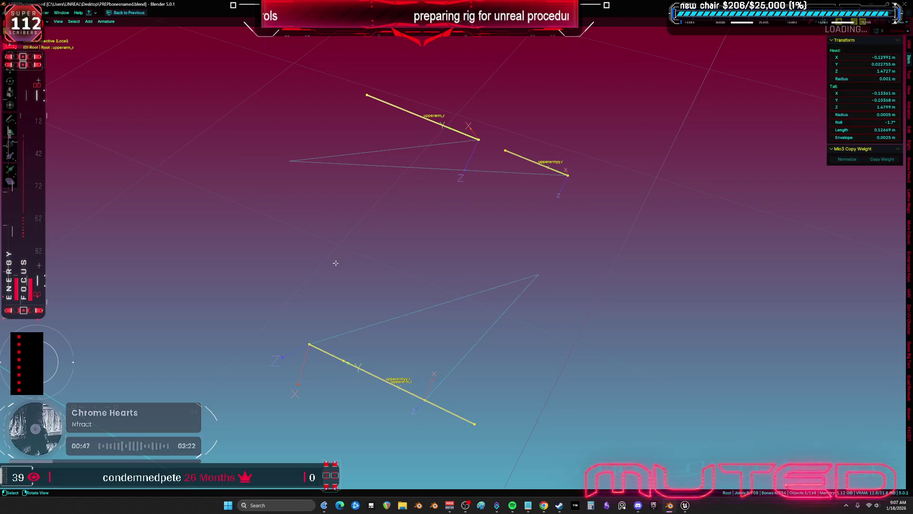
mouse_move(341, 271)
left_mouse_down()
mouse_move(371, 296)
mouse_move(438, 251)
left_mouse_up()
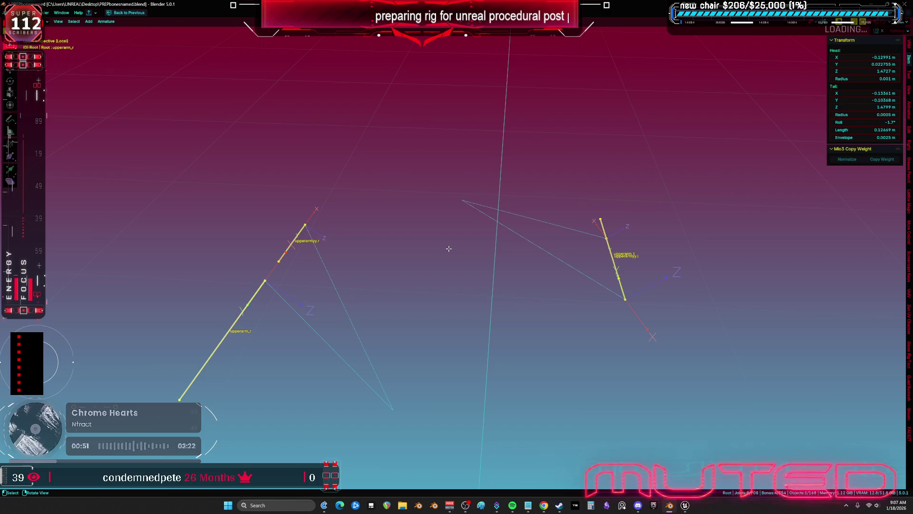
key("KP_1")
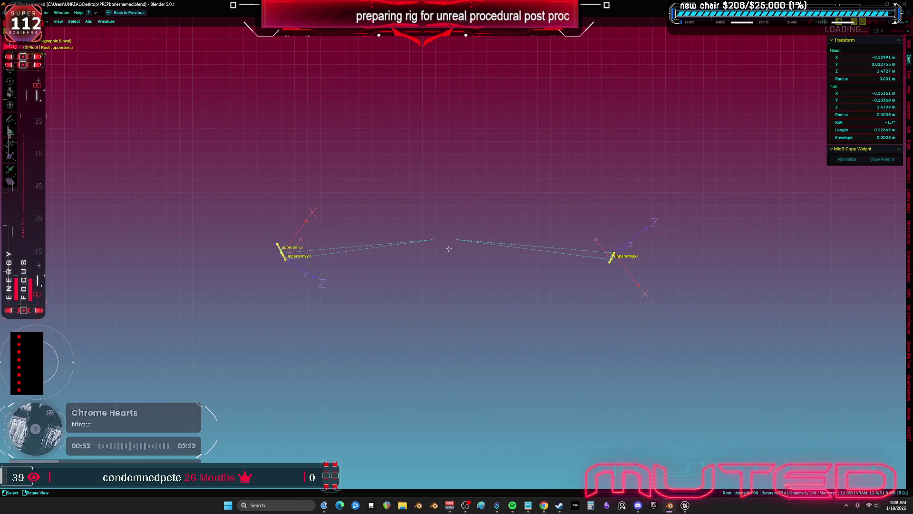
mouse_move(422, 263)
left_mouse_down()
mouse_move(447, 267)
mouse_move(603, 230)
mouse_move(542, 256)
left_mouse_up()
Make upperarmyy.l active to check its Bone properties (roll -178°, length 0.062845 m).
left_click(603, 230)
left_click(557, 240)
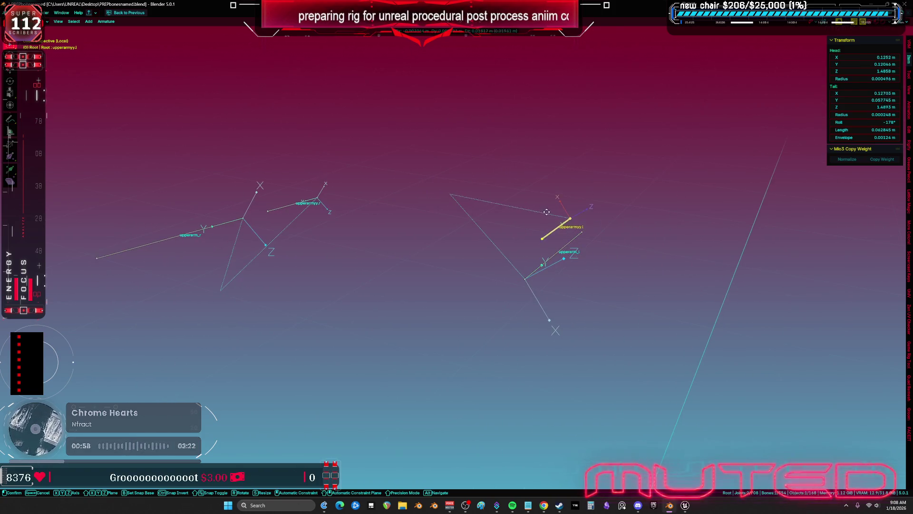
left_click(533, 269)
left_click(534, 269, "alt")
left_click(534, 268)
left_click(548, 255)
key("KP_1")
key("KP_8")
key("KP_4")
key("ctrl+space")
Switch the armature to Pose Mode and review upperarm_l and upperarm_correctiveRoot_l constraints.
left_click(641, 318)
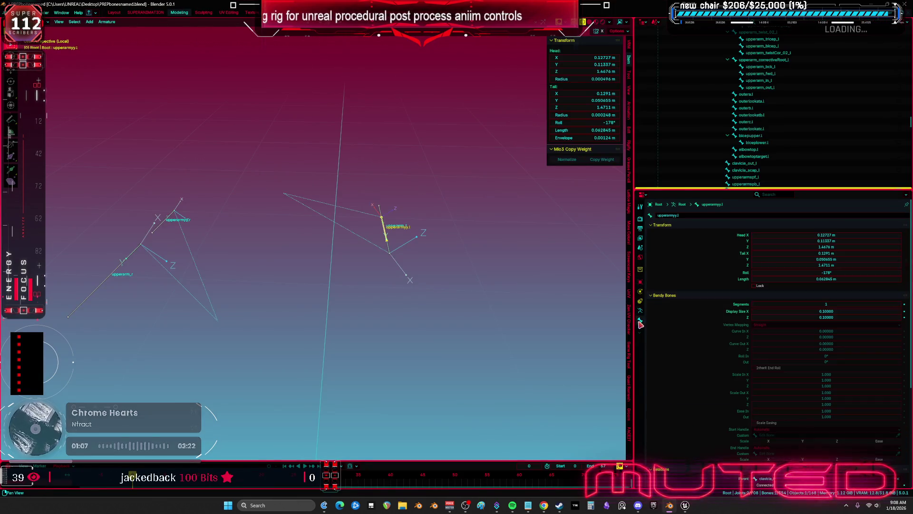
key("KP_4")
key("ctrl+Tab")
left_click(388, 269)
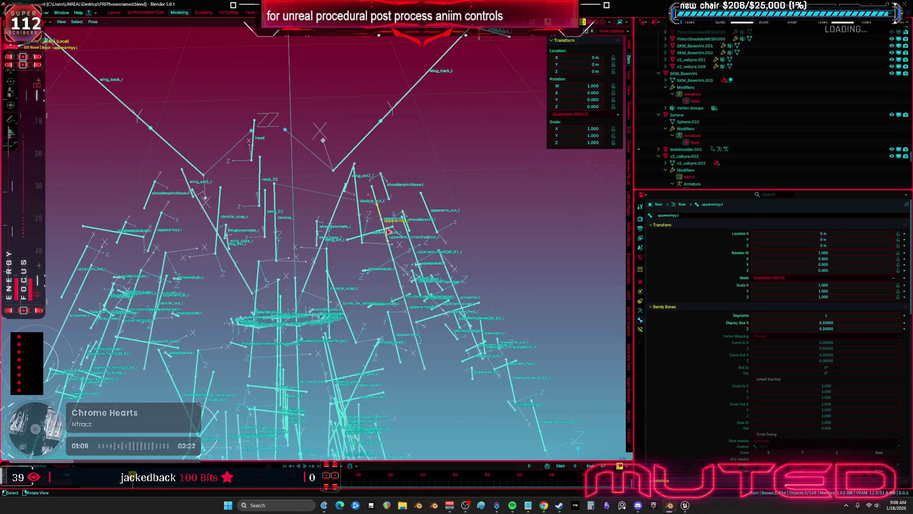
left_click(380, 213)
left_click(640, 329)
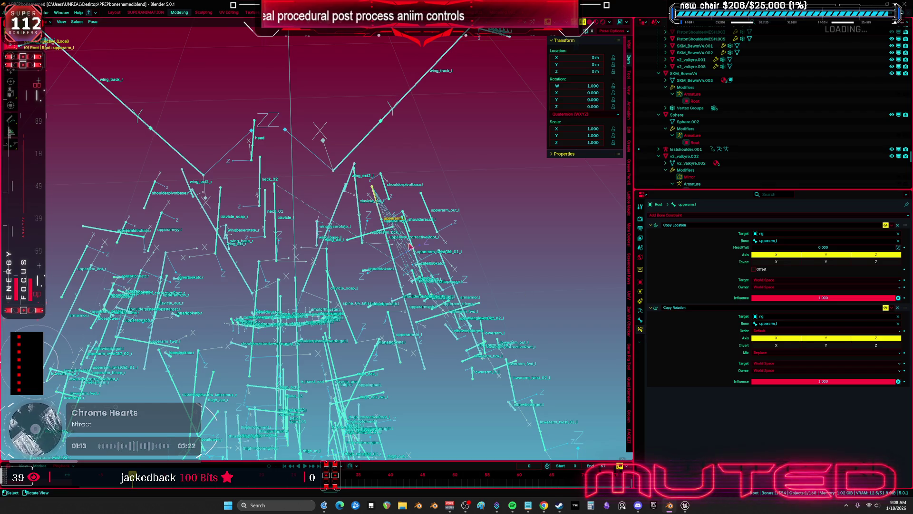
key("KP_4")
key("KP_4")
key("KP_4")
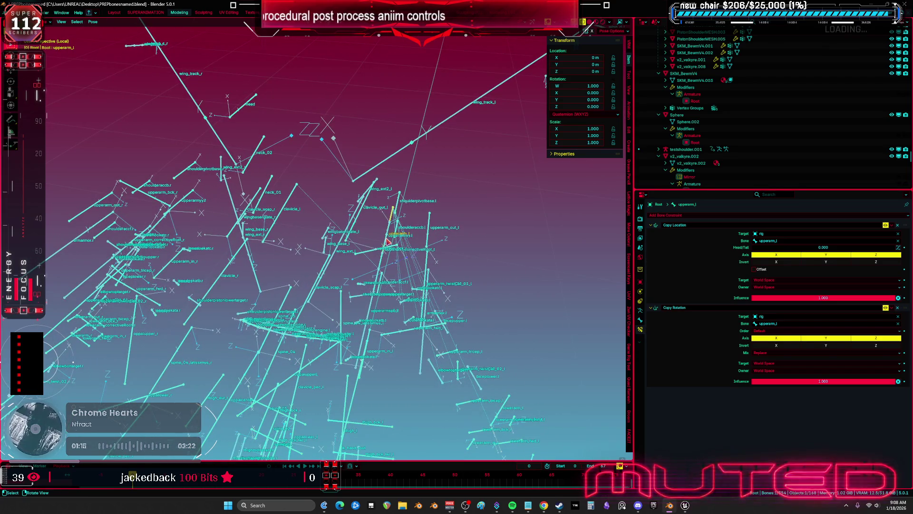
left_click(388, 240)
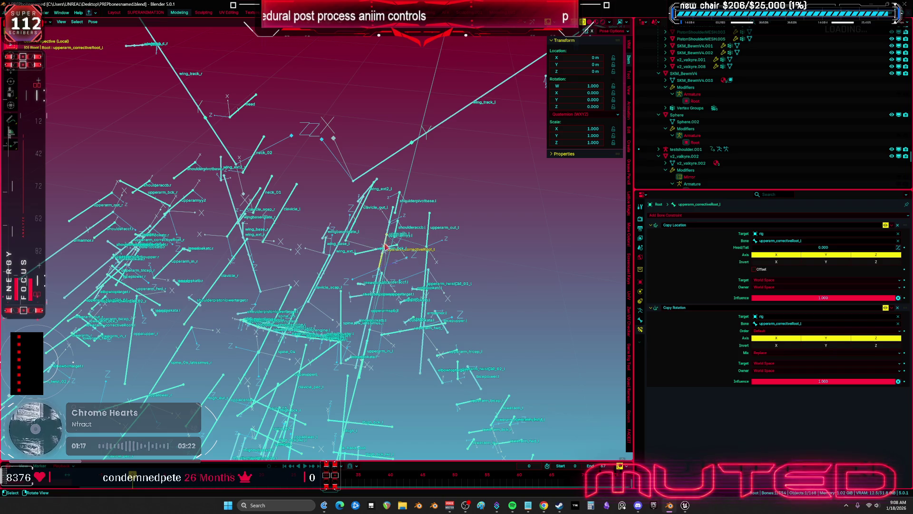
left_click(392, 214)
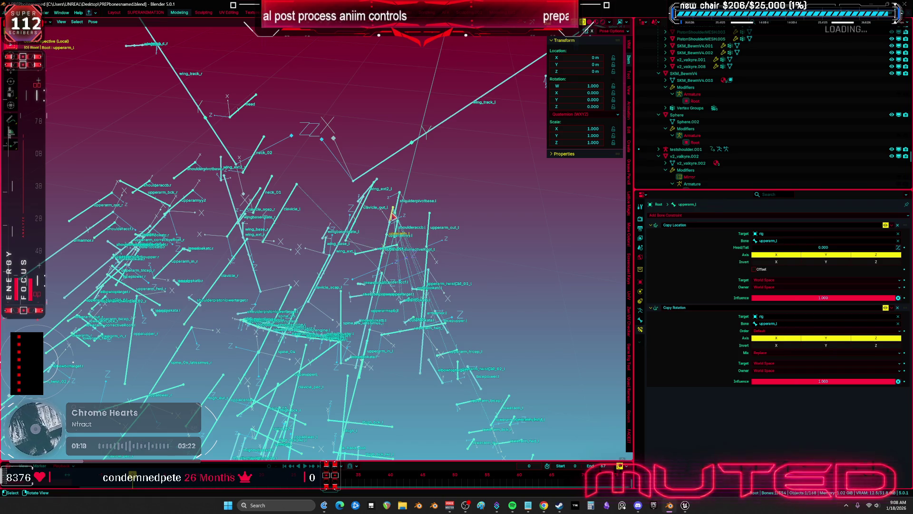
Inspect upperarmyy.r's Y-only Copy Rotation from upperarm_r and upperarm_l's copy constraints.
left_click(389, 228)
left_click(390, 227)
left_click(389, 228)
left_click(389, 227)
left_click(389, 227)
left_click_drag(389, 227, 209, 211)
left_click(204, 205)
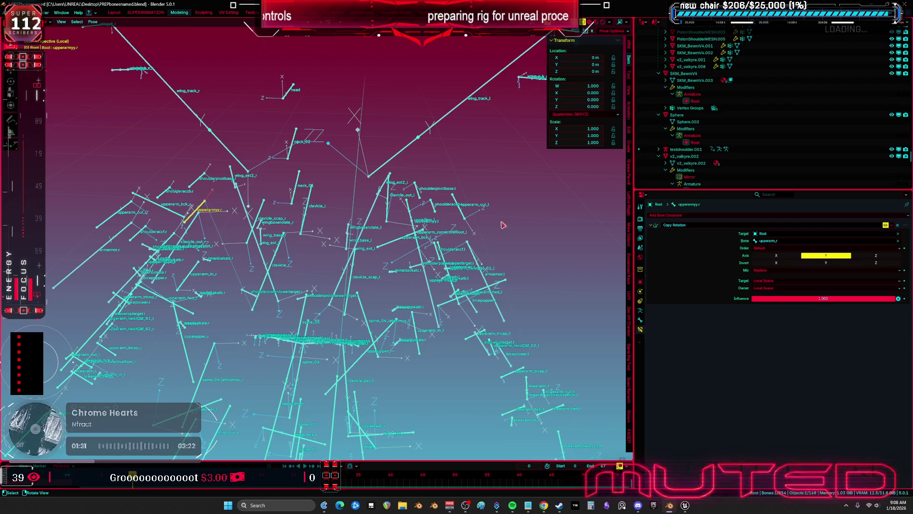
left_click(409, 208, "shift")
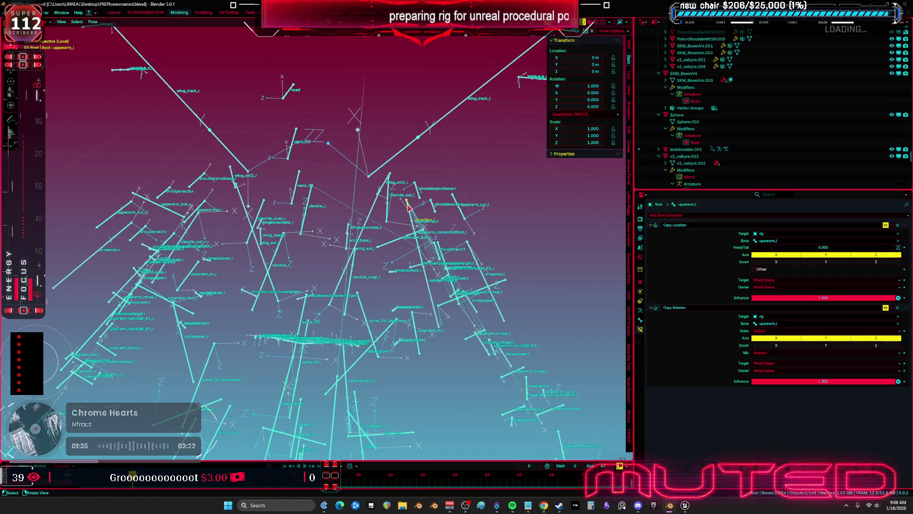
Hide upperarm_correctiveRoot_l, select both upperarmyy bones, and bring up the Pose > Parent options.
left_click(417, 231)
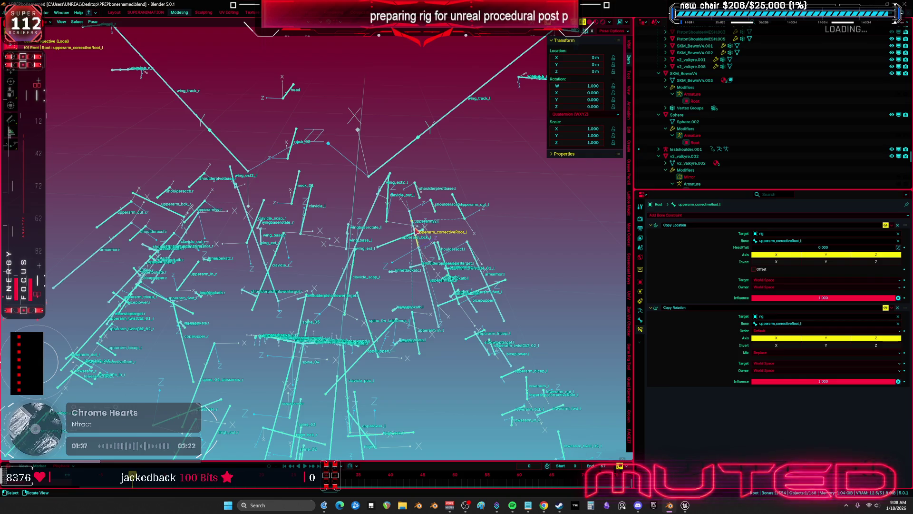
key("h")
left_click(414, 220)
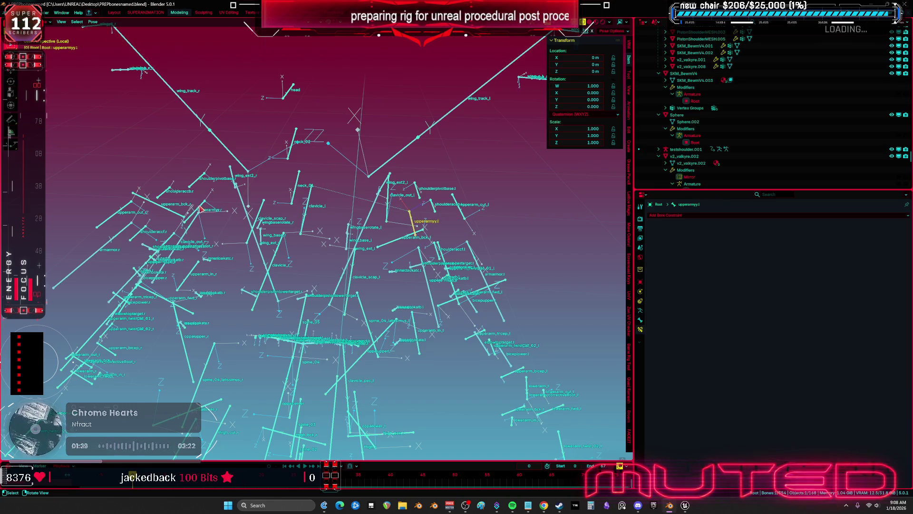
key("ctrl+shift+m")
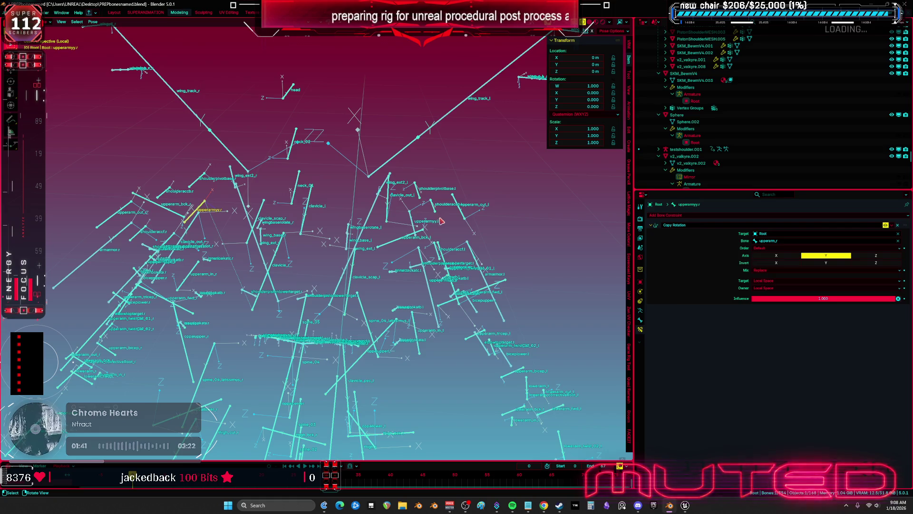
left_click(412, 220, "shift")
left_click(203, 209, "shift")
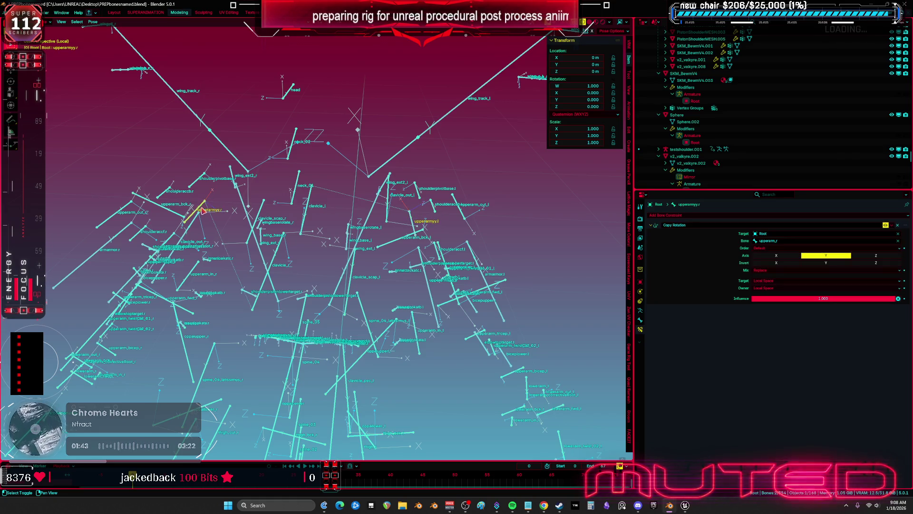
left_click(93, 22)
Copy upperarmyy.r's constraints onto upperarmyy.l with Copy Constraints to Selected Bones.
mouse_move(129, 124)
key("alt+h")
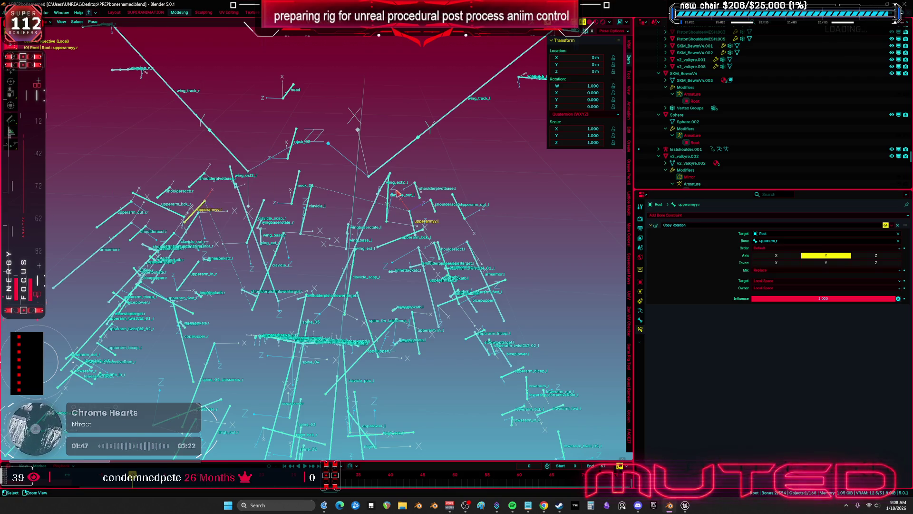
key("ctrl+z")
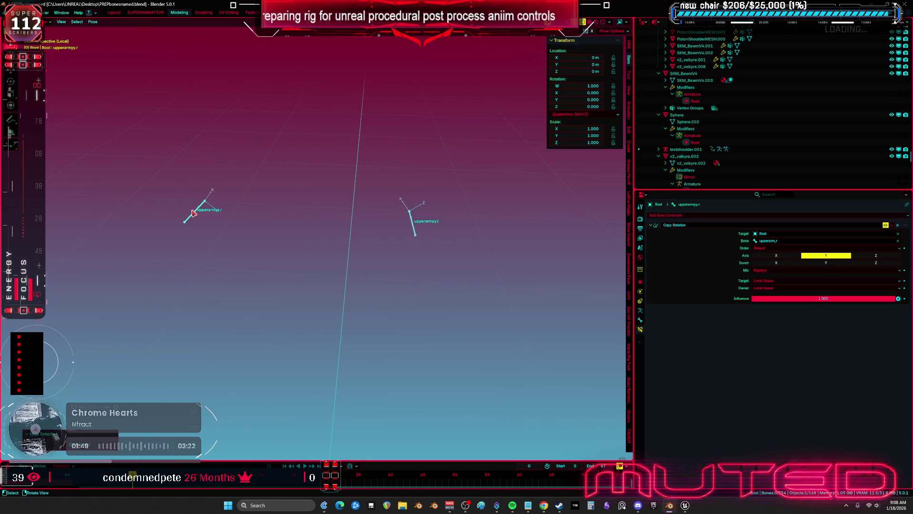
left_click(413, 224)
left_click(202, 209, "shift")
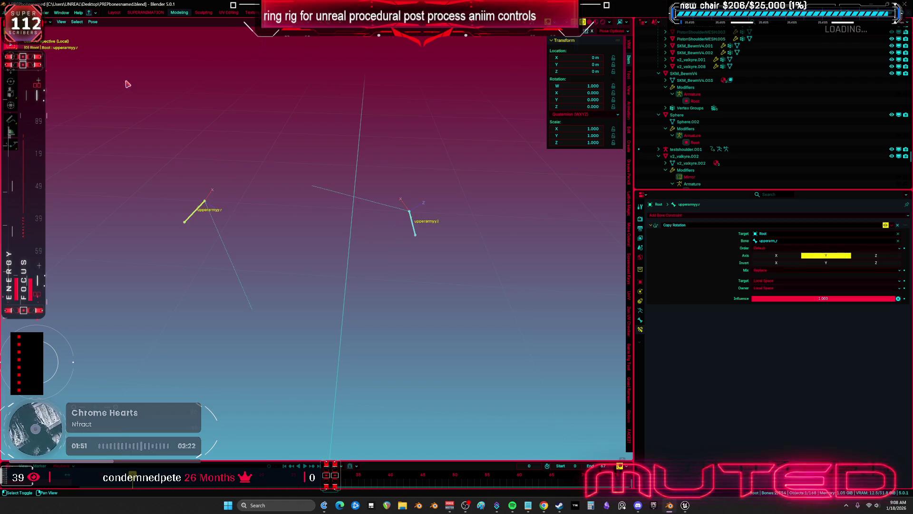
left_click(93, 22)
mouse_move(133, 138)
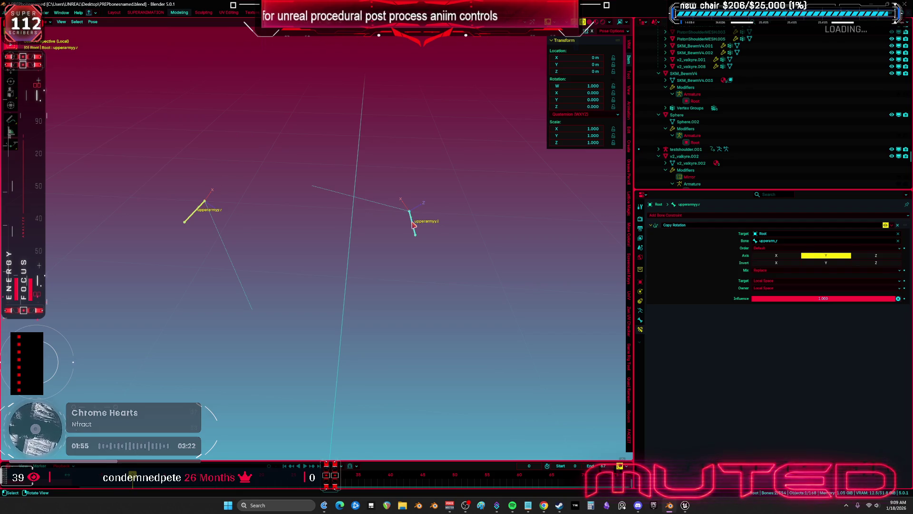
Set upperarmyy.l's Copy Rotation target bone to upperarm_l.
left_click(201, 209)
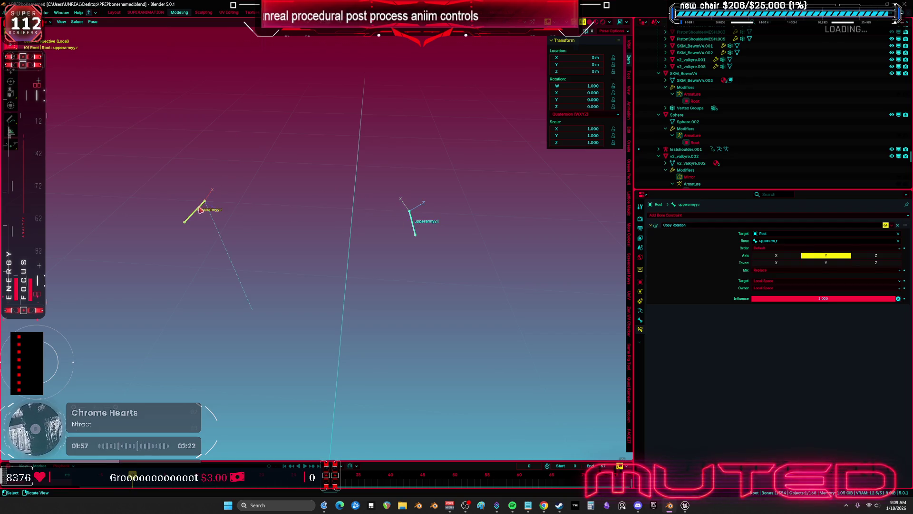
left_click(413, 228)
left_click(790, 241)
left_click(795, 241)
type("l")
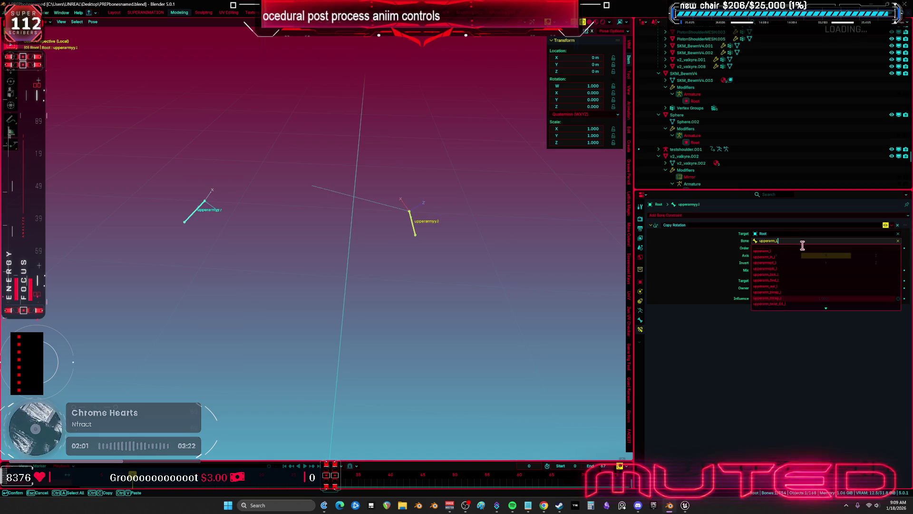
left_click(798, 251)
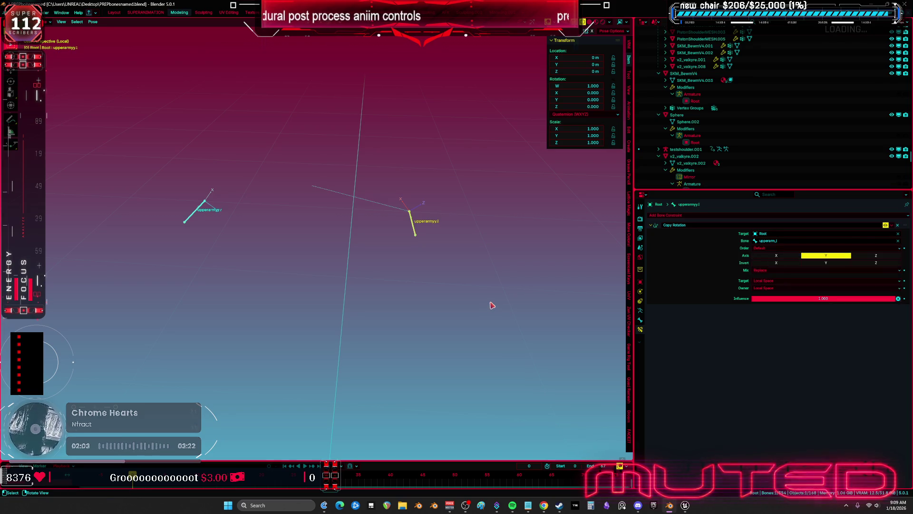
Exit Local View and return the armature to Object Mode.
key("KP_Divide")
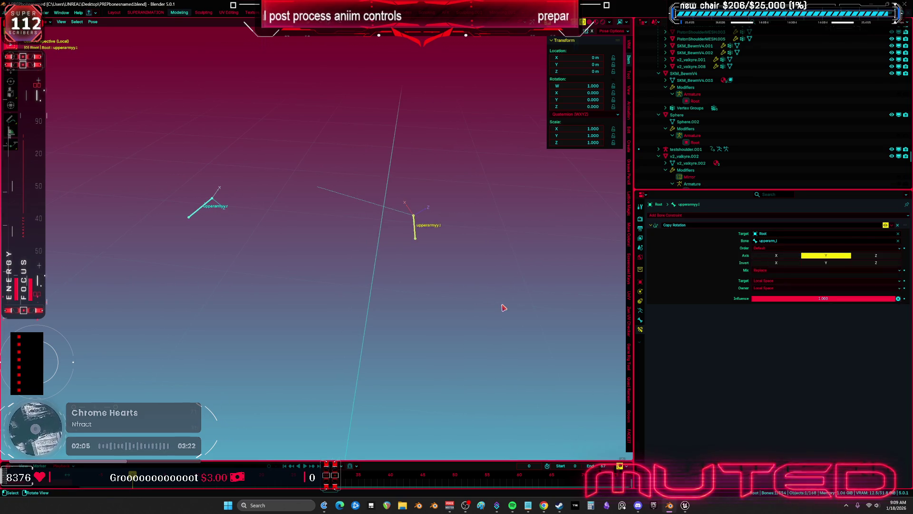
key("ctrl+Tab")
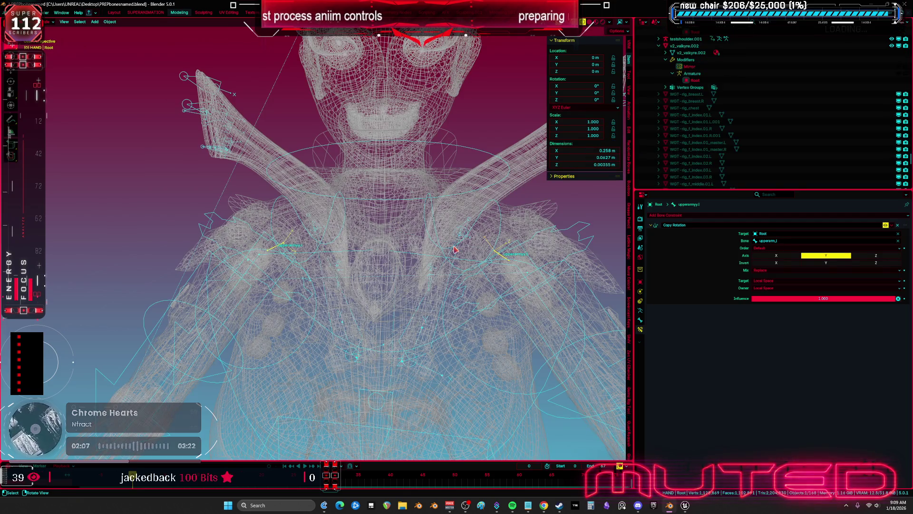
left_click(723, 466)
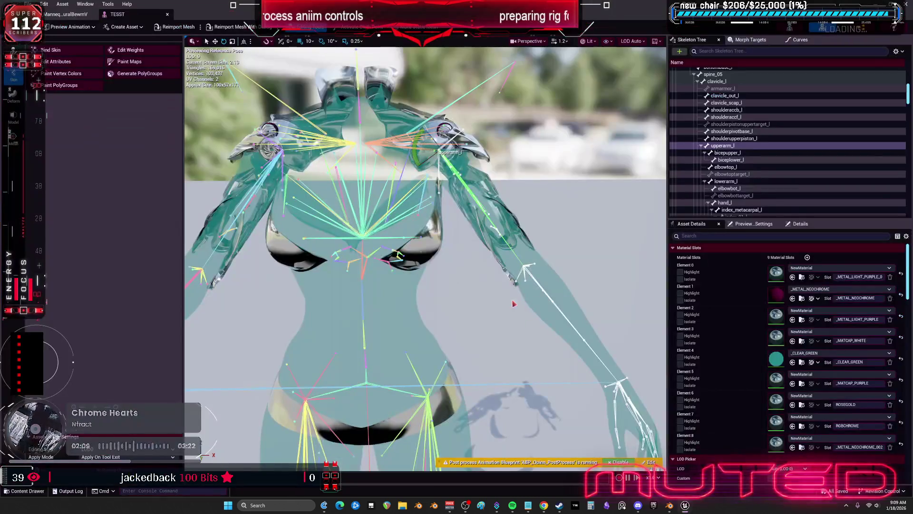
left_click(669, 505)
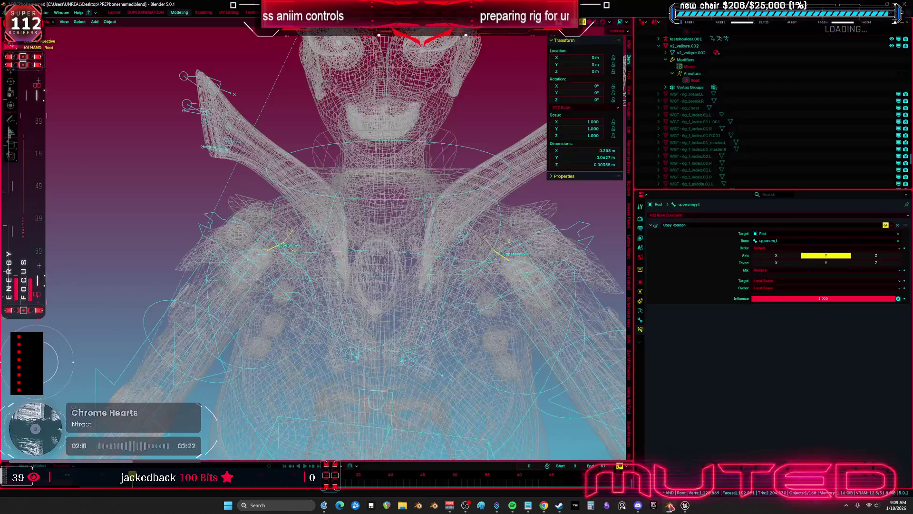
scroll(406, 296, "up", 3)
scroll(406, 296, "up", 1)
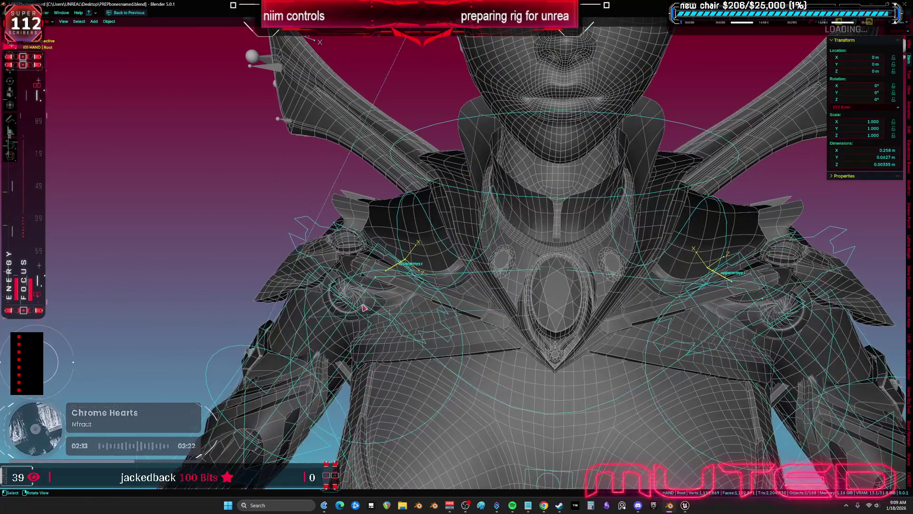
Clear _1_1_007's parent keeping its transformation, then apply all its transforms.
left_click(342, 316)
key("KP_1")
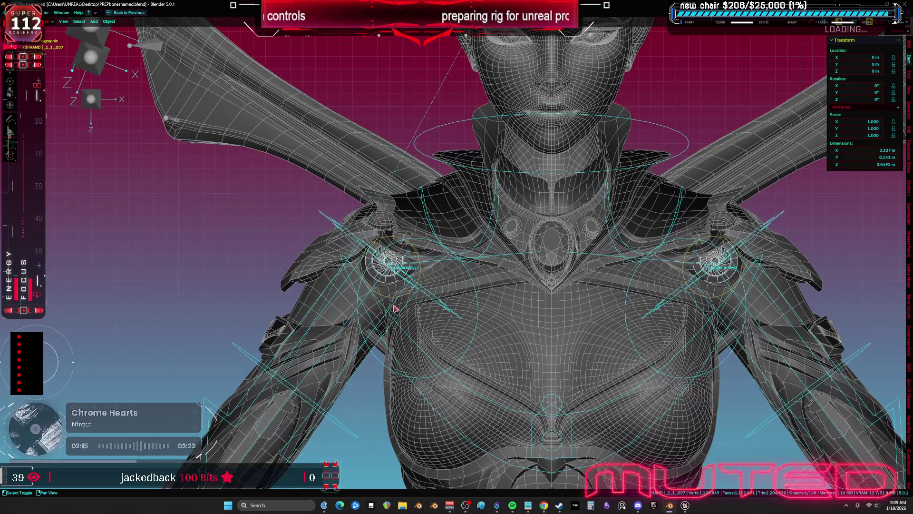
key("ctrl+space")
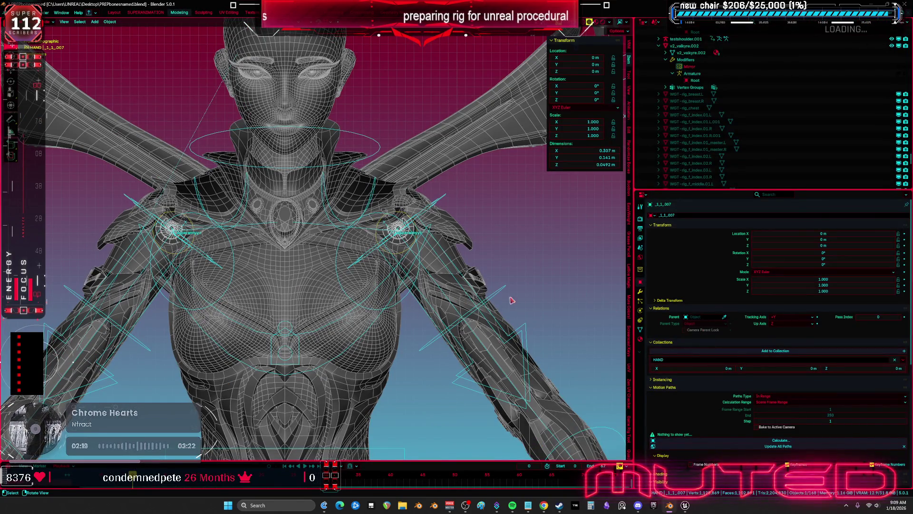
key("ctrl+space")
key("alt+p")
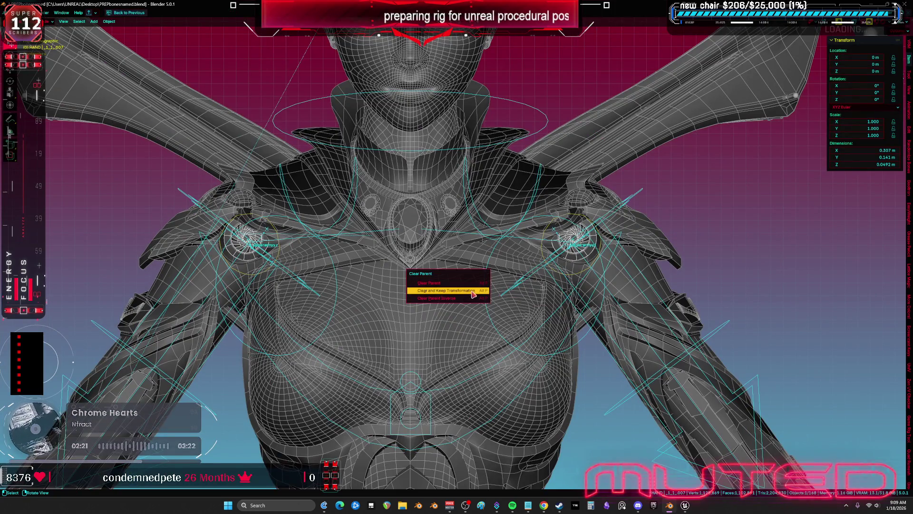
left_click(472, 291)
key("ctrl+a")
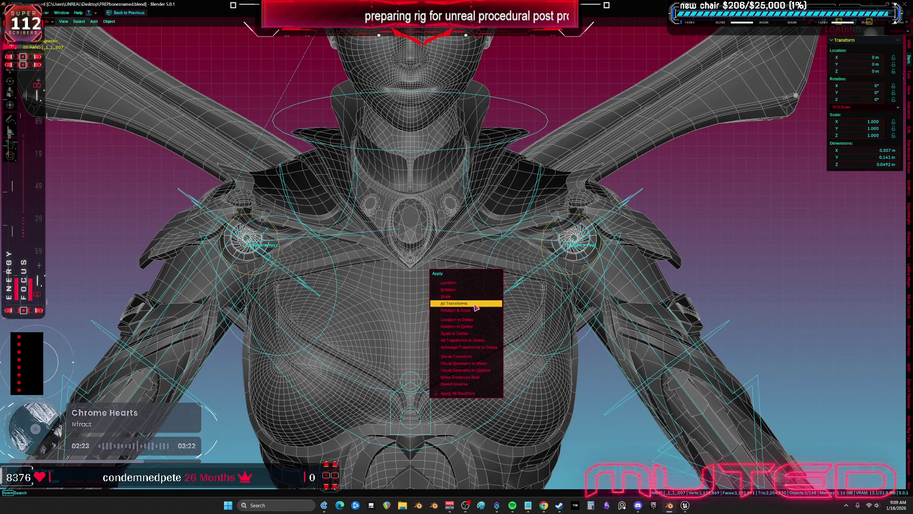
left_click(478, 303)
Reveal all hidden bones on the Root armature, then reselect _1_1_007 and show its modifiers.
key("KP_Decimal")
scroll(411, 271, "up", 4)
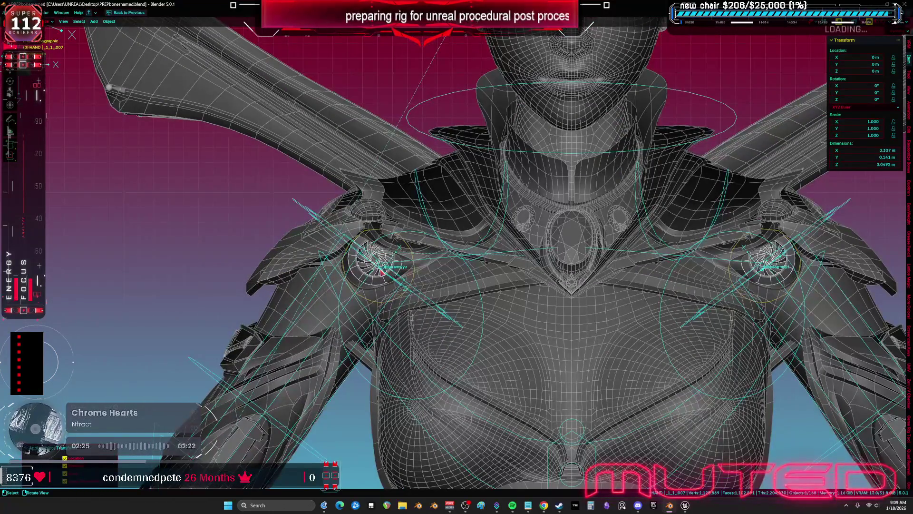
left_click(381, 272)
key("ctrl+Tab")
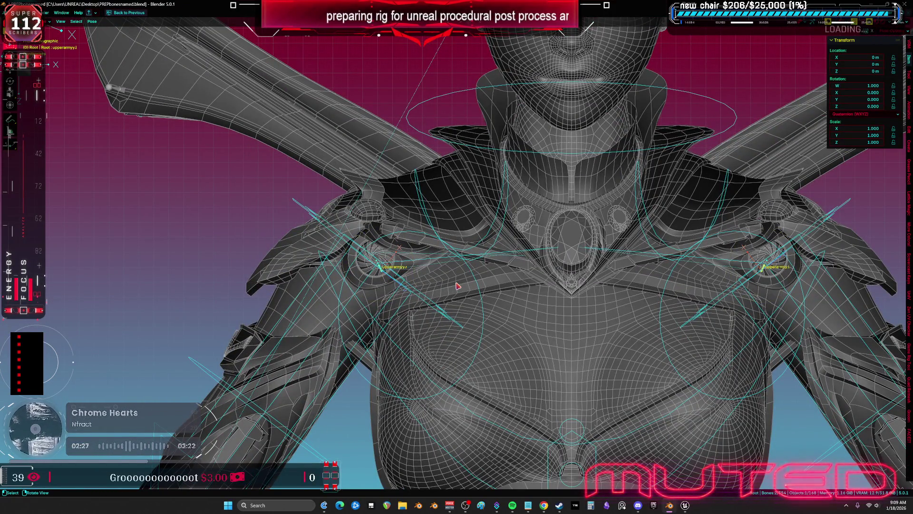
key("alt+h")
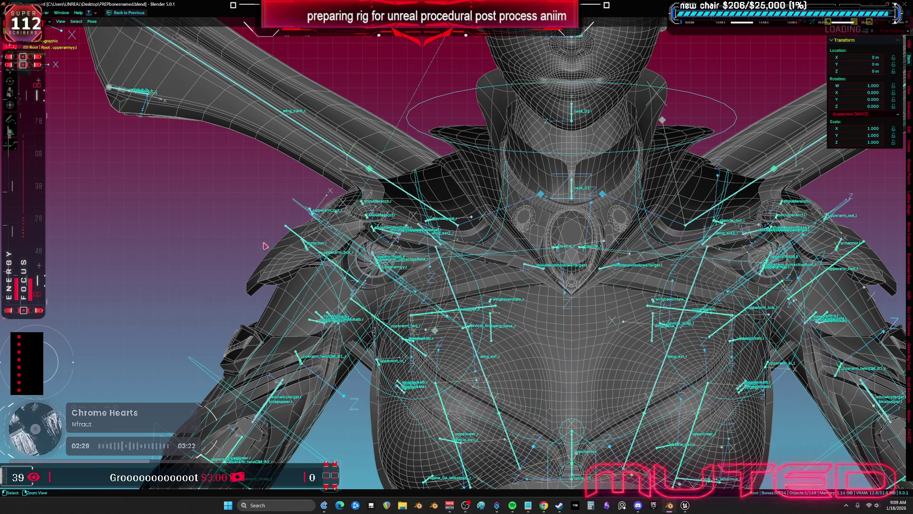
key("ctrl+Tab")
left_click(383, 279)
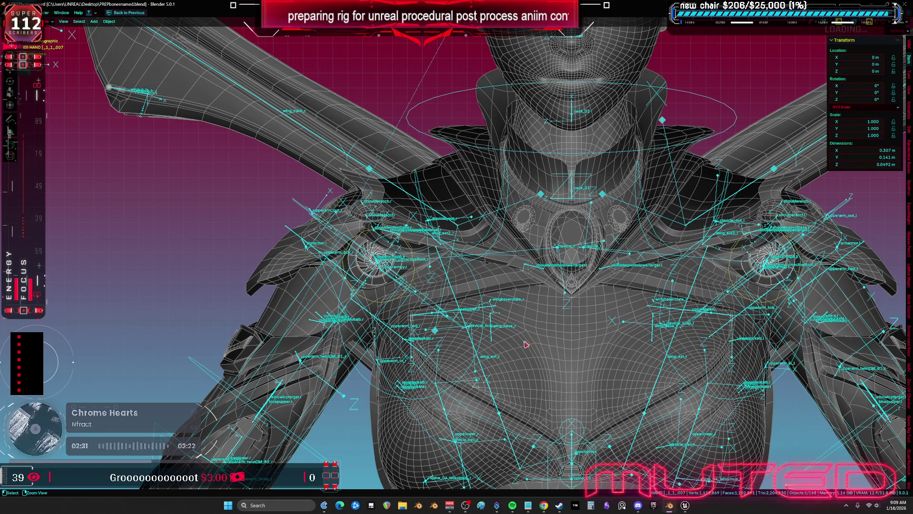
key("ctrl+space")
left_click(640, 301)
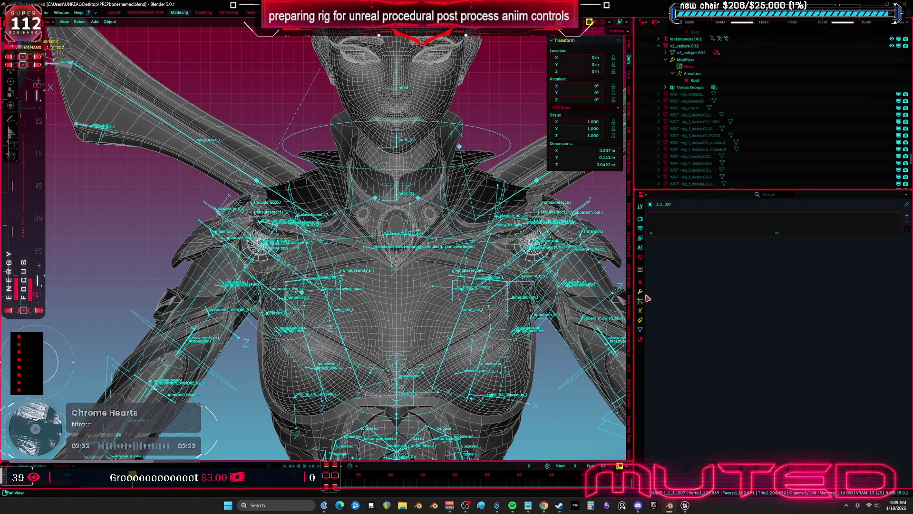
Delete _1_1_007's Armature modifier and set Subdivision viewport and render levels to 1.
left_click(641, 291)
left_click(891, 239)
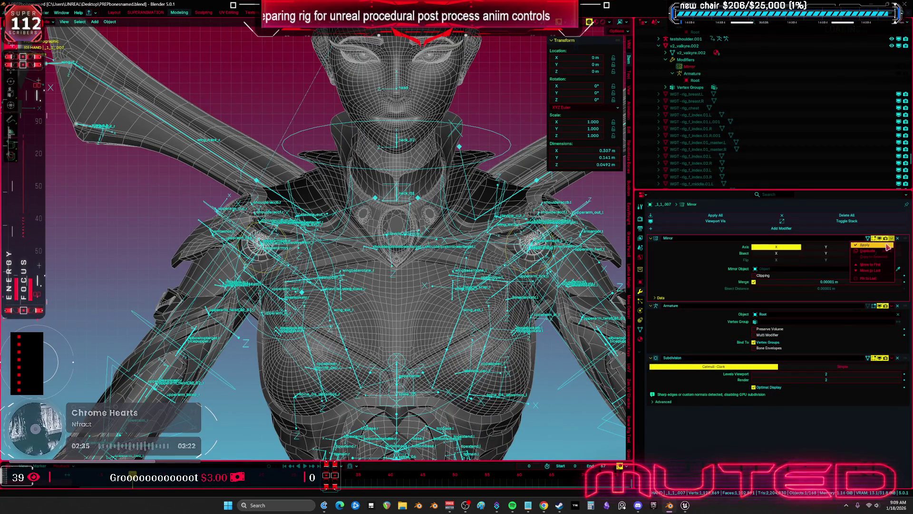
left_click(897, 306)
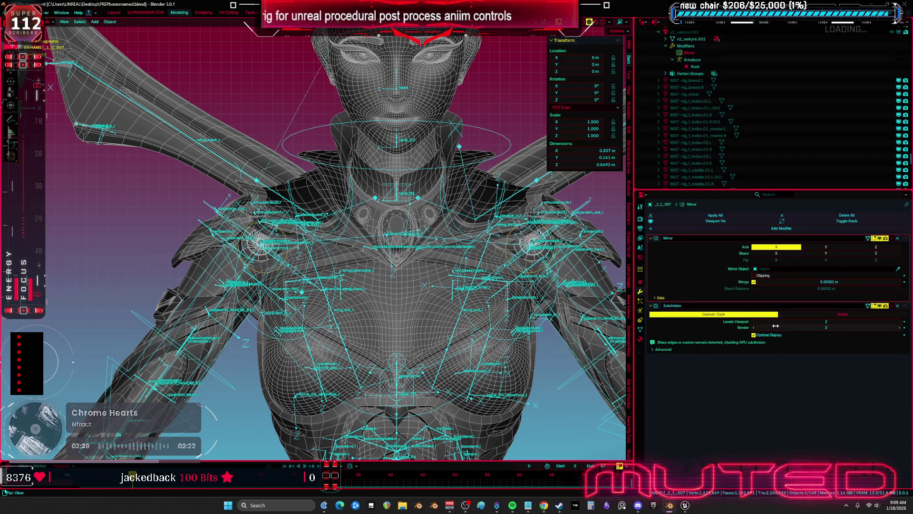
left_click_drag(755, 322, 755, 328)
type("1")
key("Return")
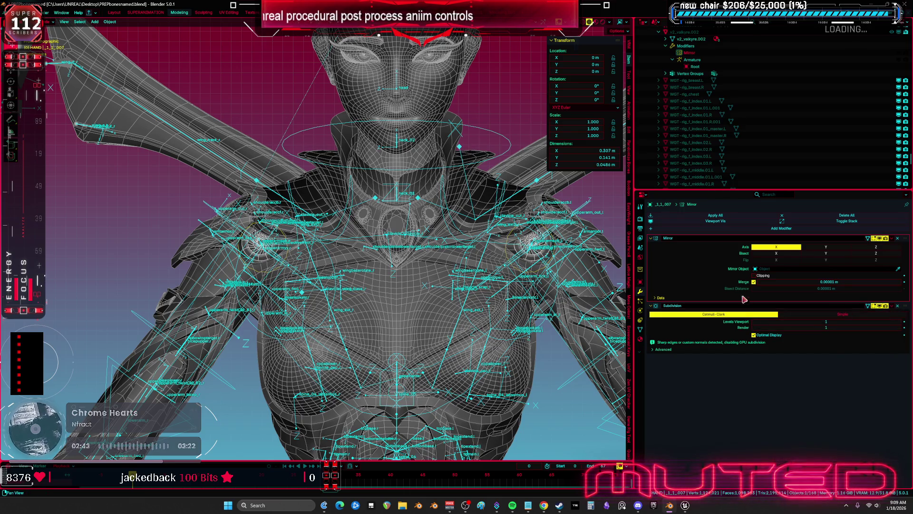
Parent _1_1_007 to the Root armature with Armature Deform.
left_click(200, 223)
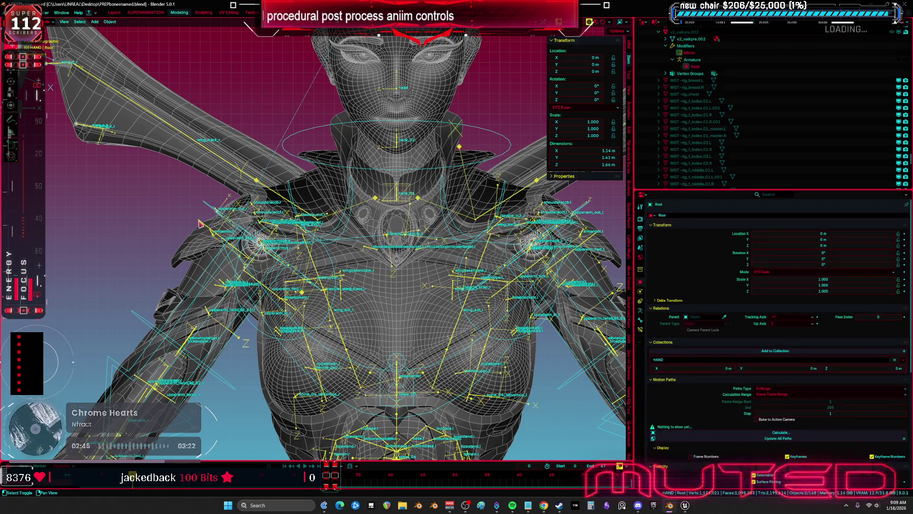
key("ctrl+p")
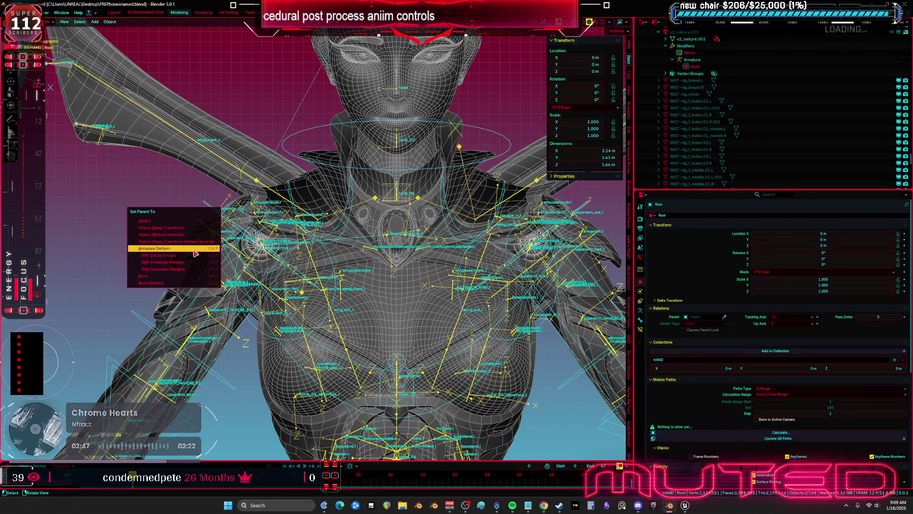
left_click(194, 253)
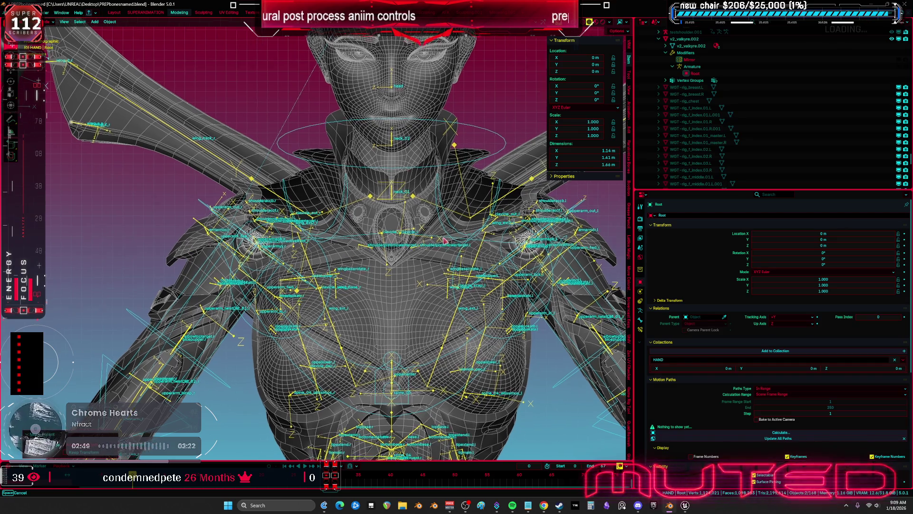
left_click_drag(388, 252, 425, 224)
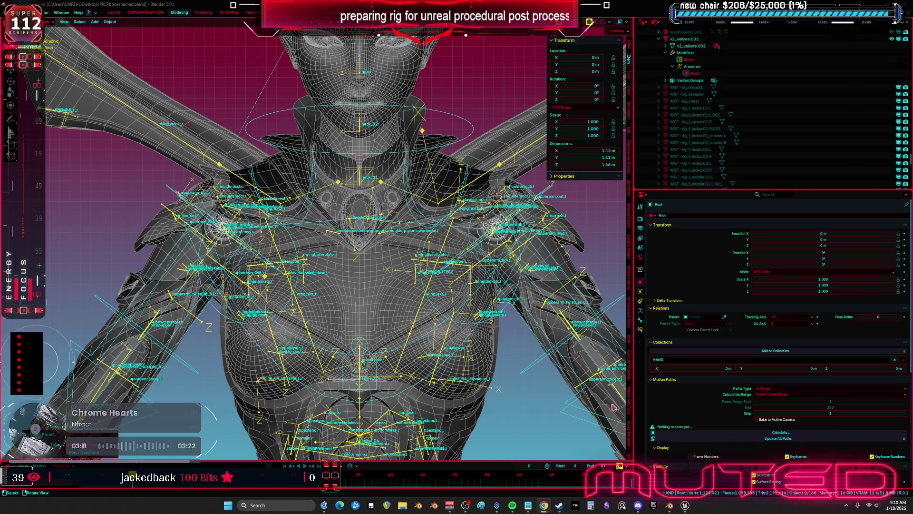
Select the _1_1_007 and SKM_BewmV4.002 meshes together with the Root armature.
left_click(492, 240)
left_click(497, 240)
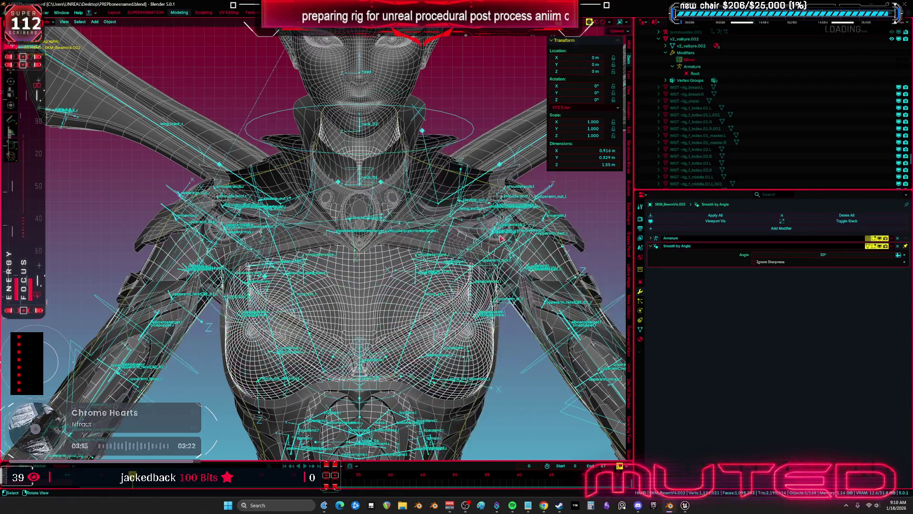
left_click(494, 241)
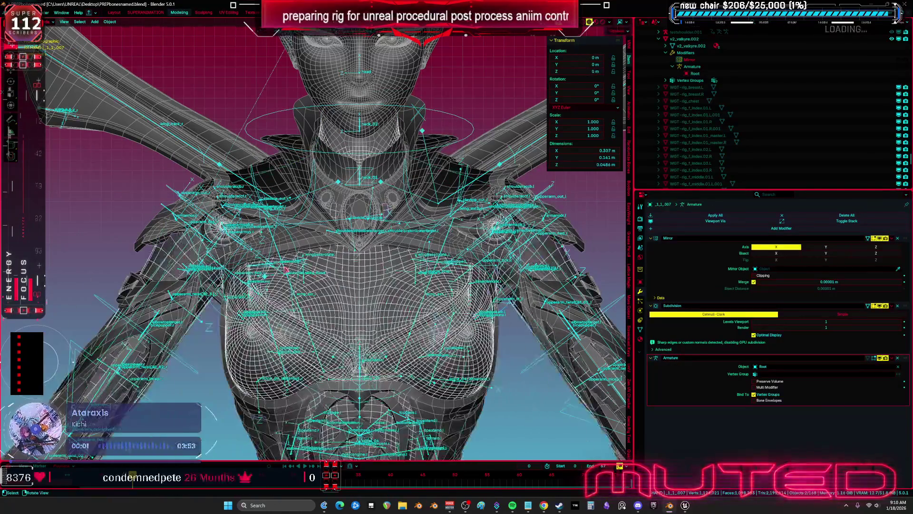
left_click(162, 205, "shift")
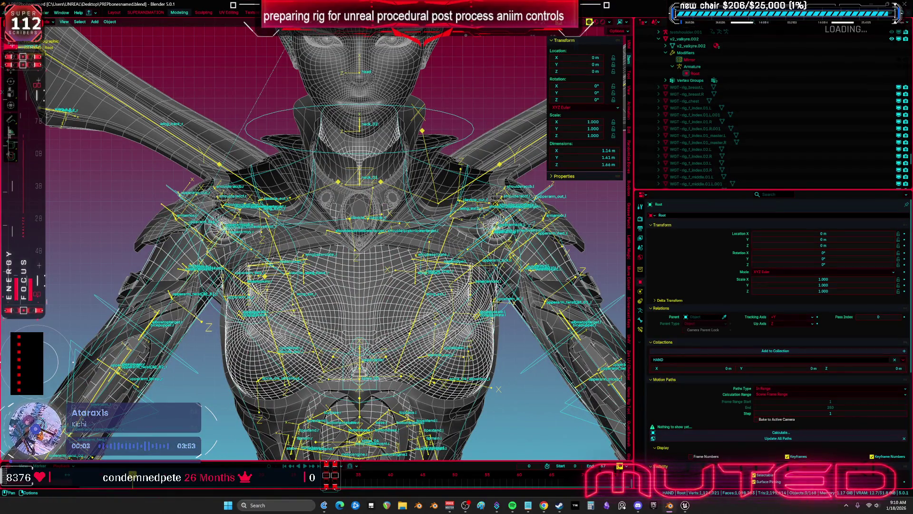
Export the selection to TESST.fbx, save PREPbonesnamed.blend, and switch to Unreal.
left_click(18, 12)
mouse_move(67, 117)
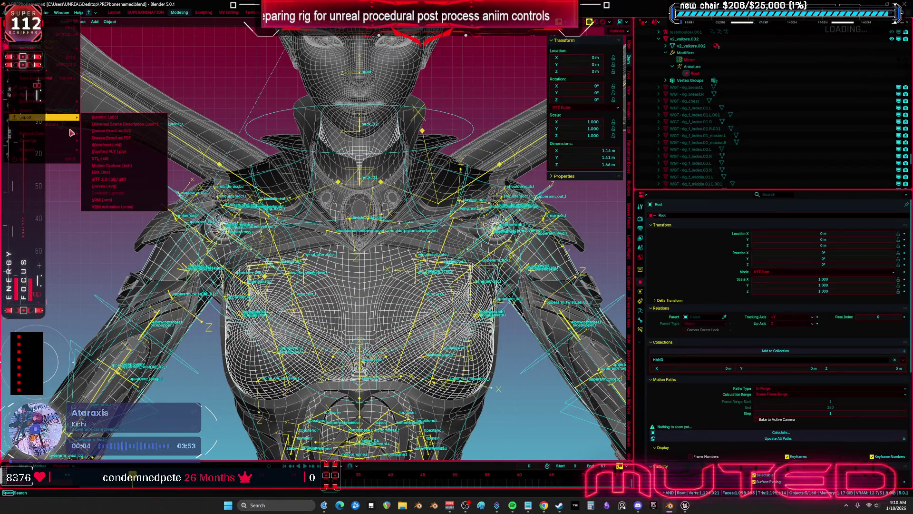
left_click(122, 176)
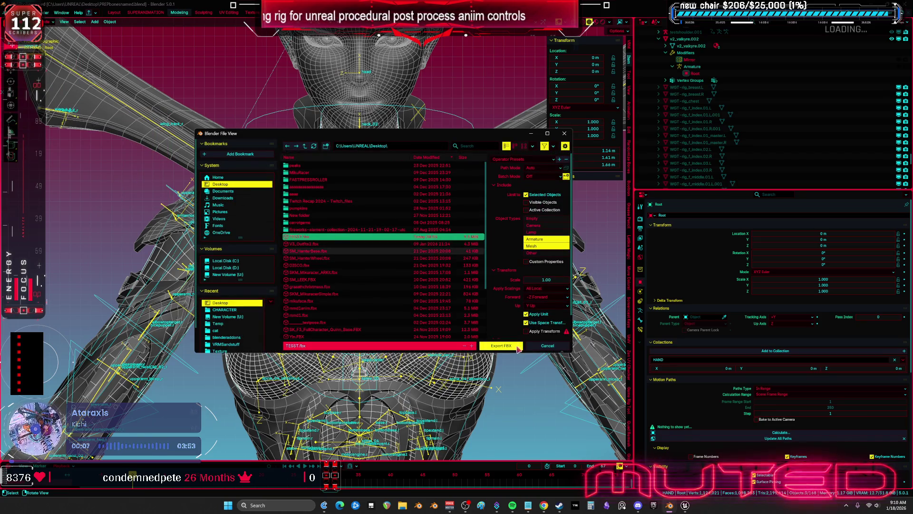
left_click(502, 339)
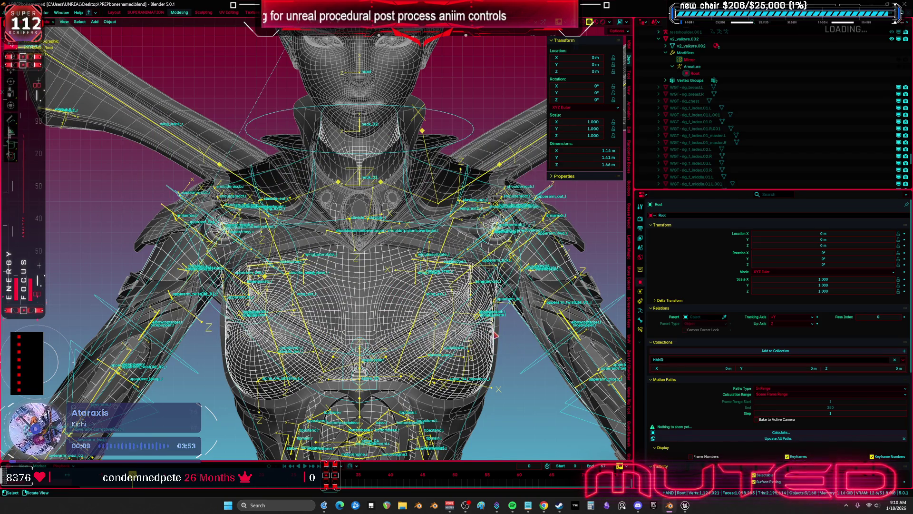
scroll(407, 302, "down", 1)
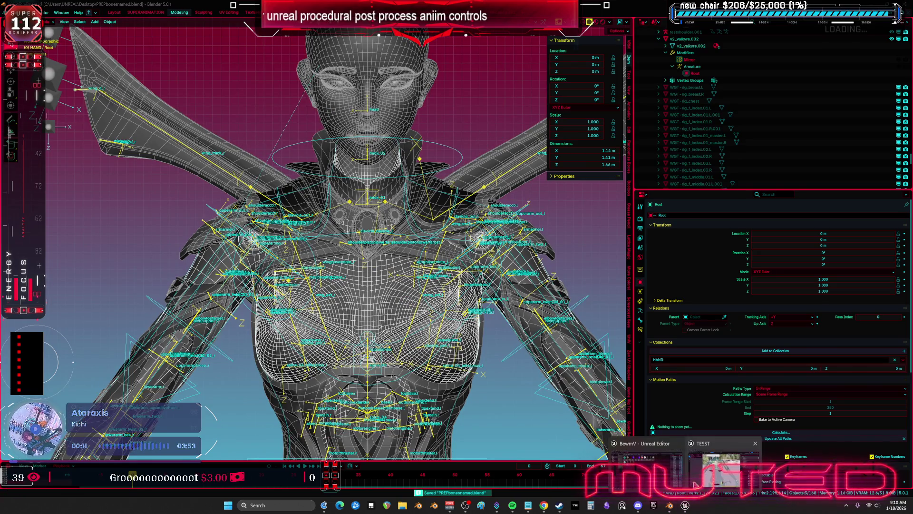
key("alt+Tab")
Close the TESST mesh editor and reimport TESST from the updated file.
double_click(85, 14)
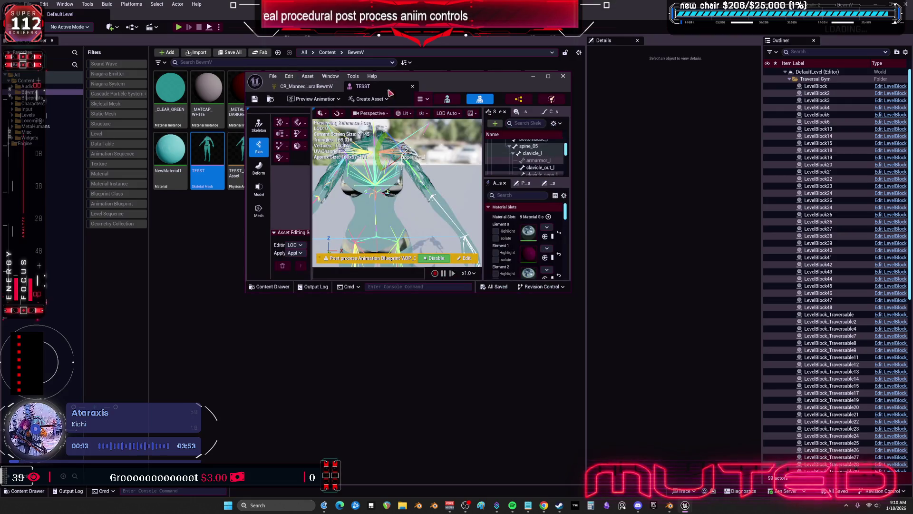
left_click(564, 78)
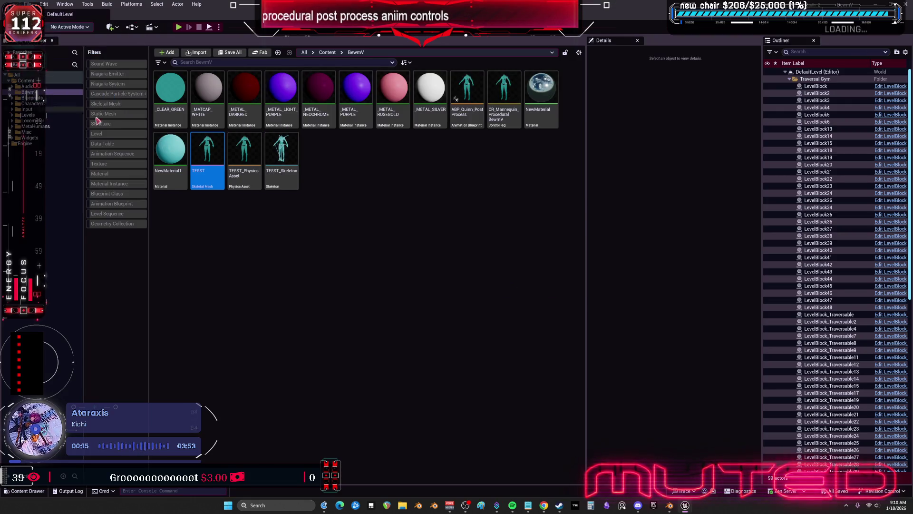
right_click(201, 145)
left_click(261, 229)
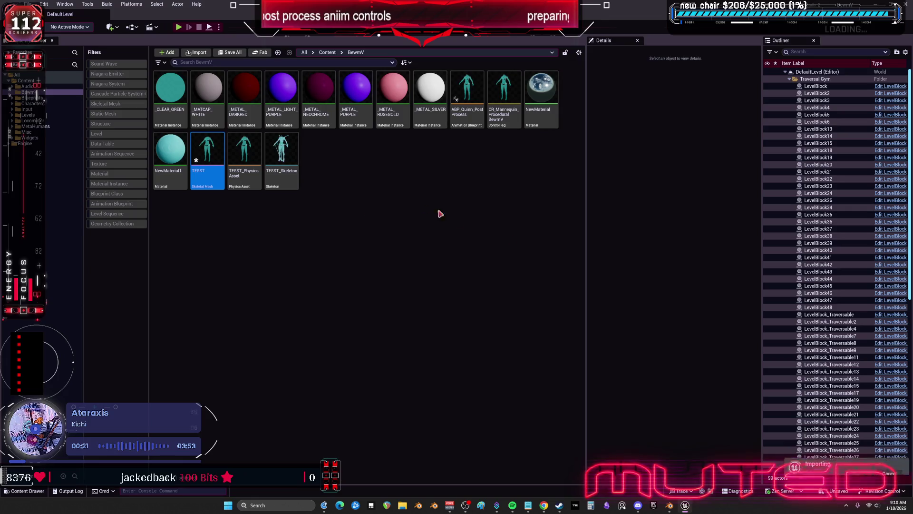
Open TESST and rotate the upperarm_r bone to test its deformation.
double_click(214, 145)
double_click(454, 79)
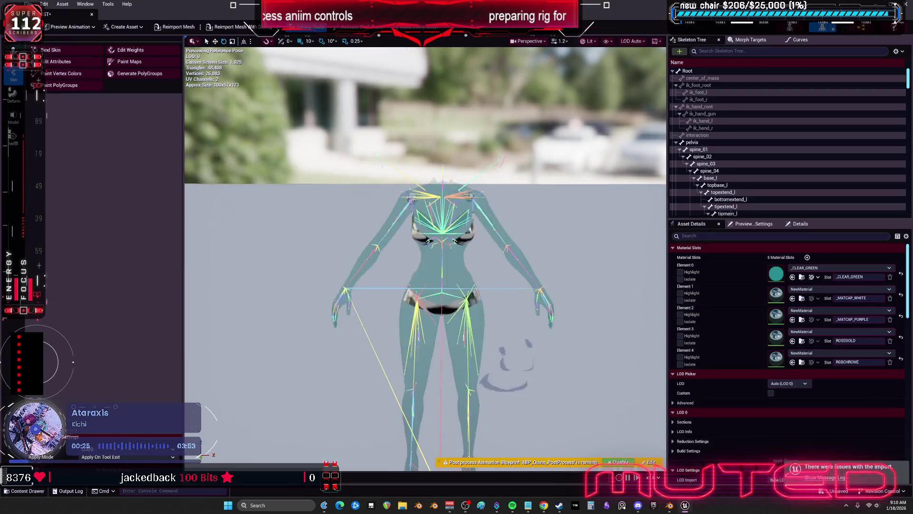
scroll(425, 257, "up", 10)
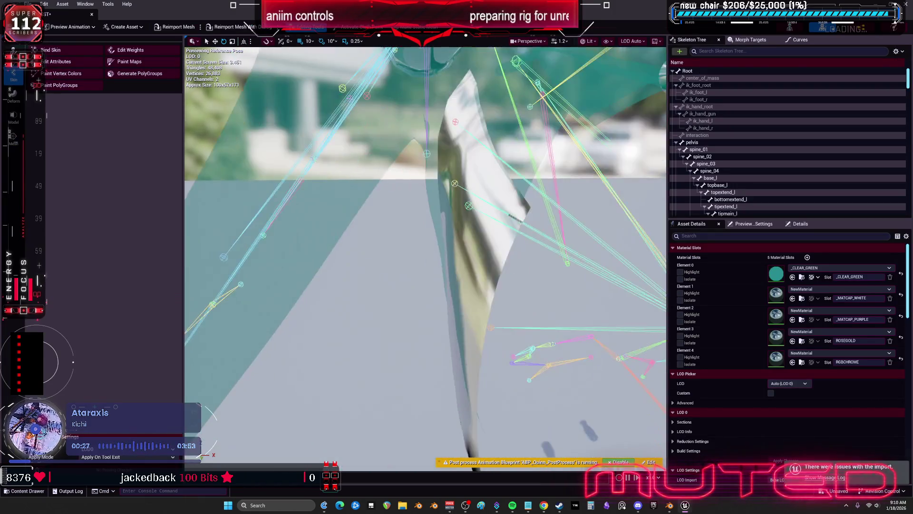
left_click_drag(425, 257, 397, 186)
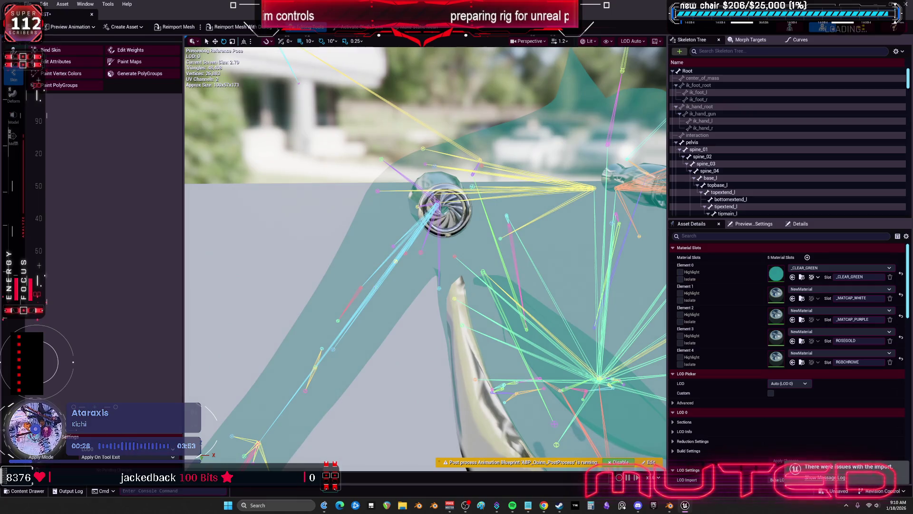
left_click(336, 334)
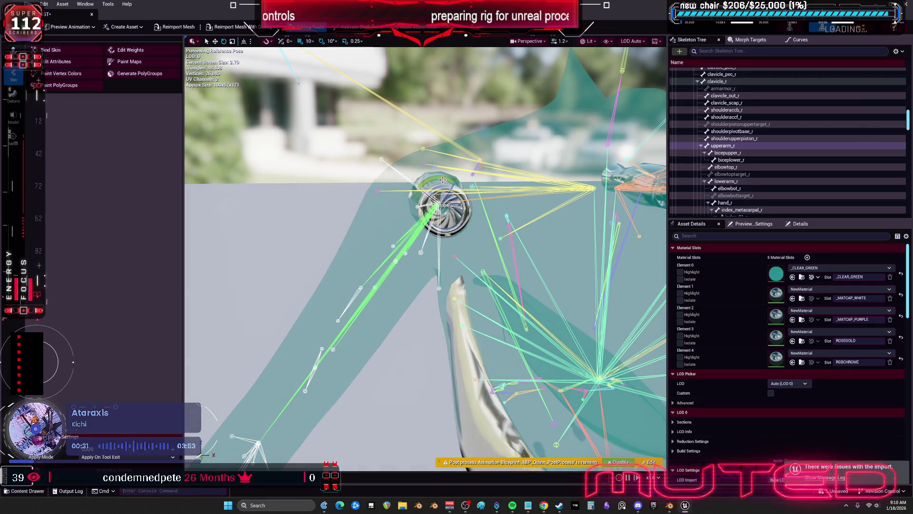
mouse_move(459, 185)
left_mouse_down()
mouse_move(440, 173)
mouse_move(458, 180)
left_mouse_up()
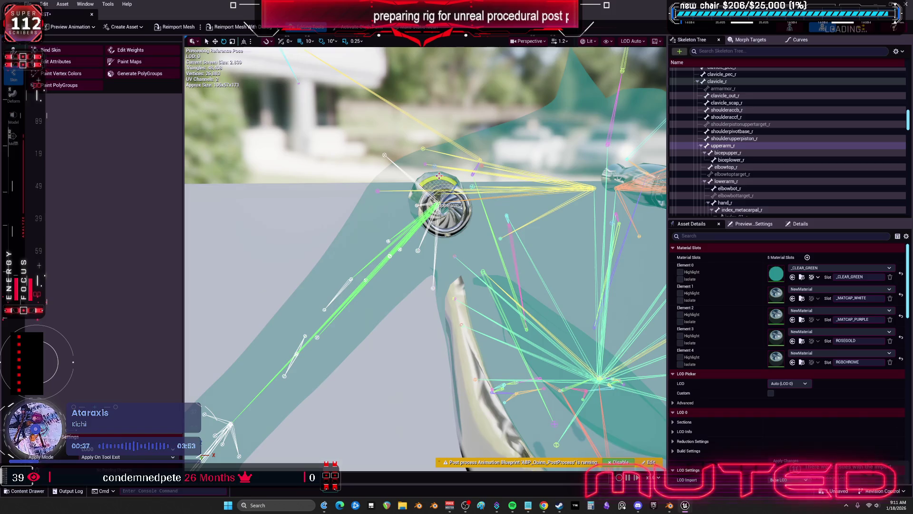
key("super+Down")
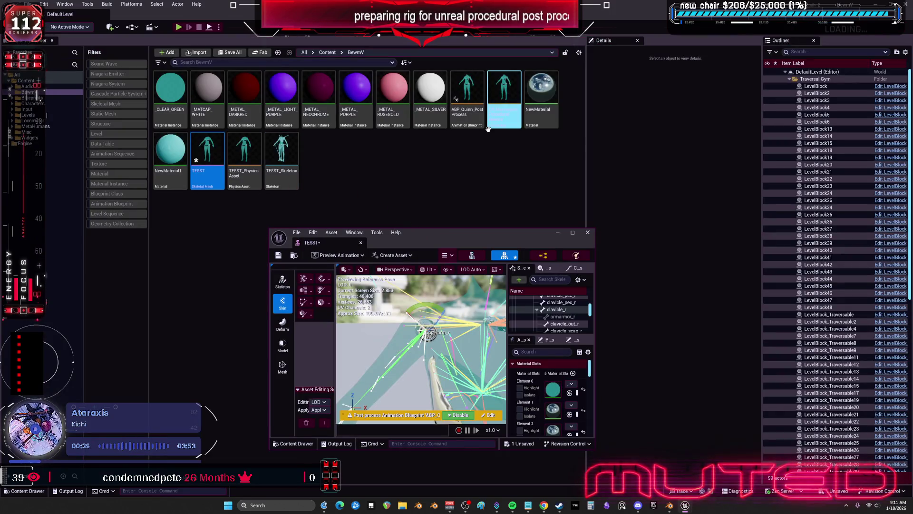
Open the control rig and ABP_Quinn_PostProcess, compile the rig, and swing the right upper arm.
double_click(493, 128)
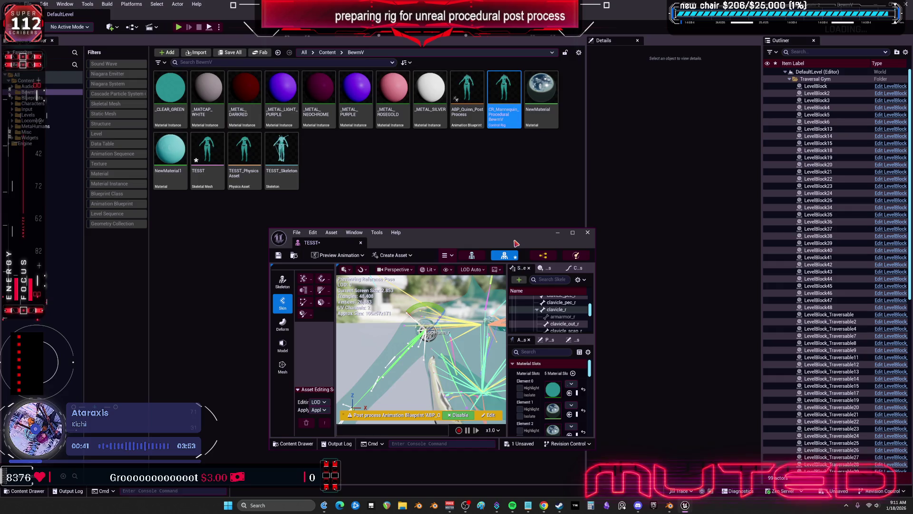
double_click(480, 119)
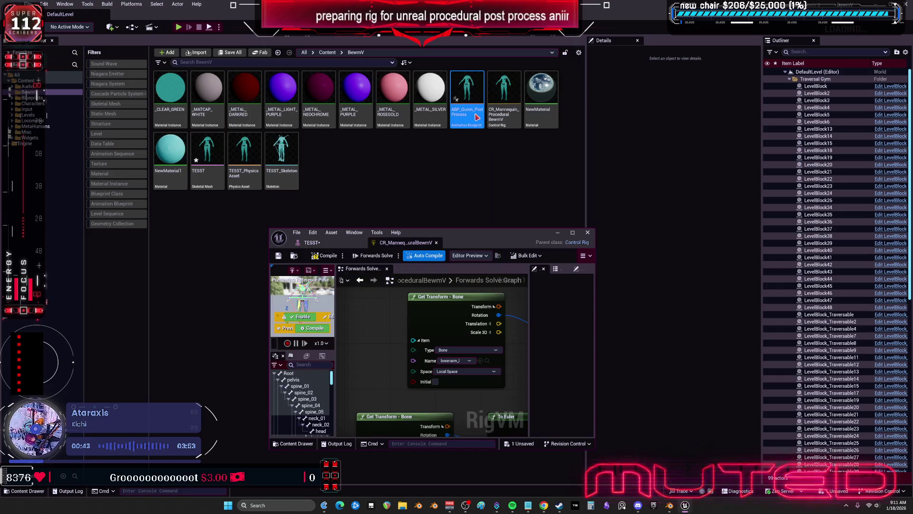
double_click(490, 243)
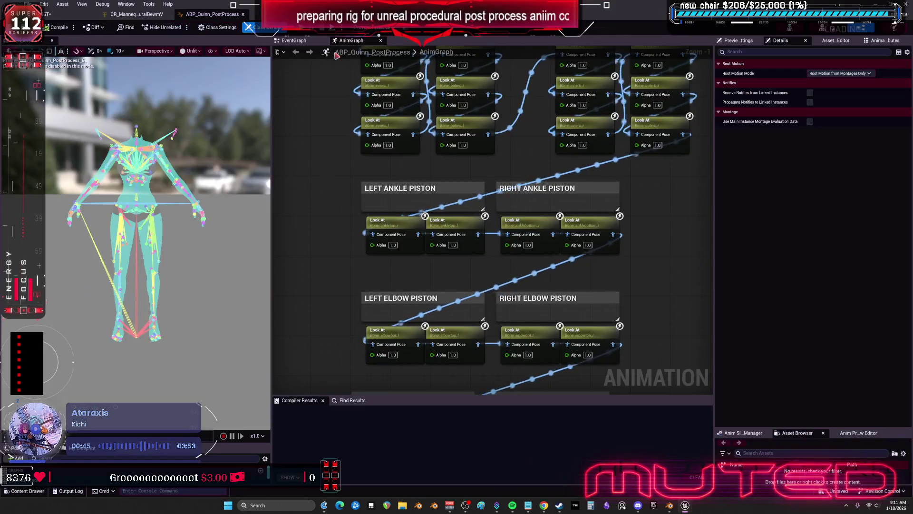
left_click(151, 21)
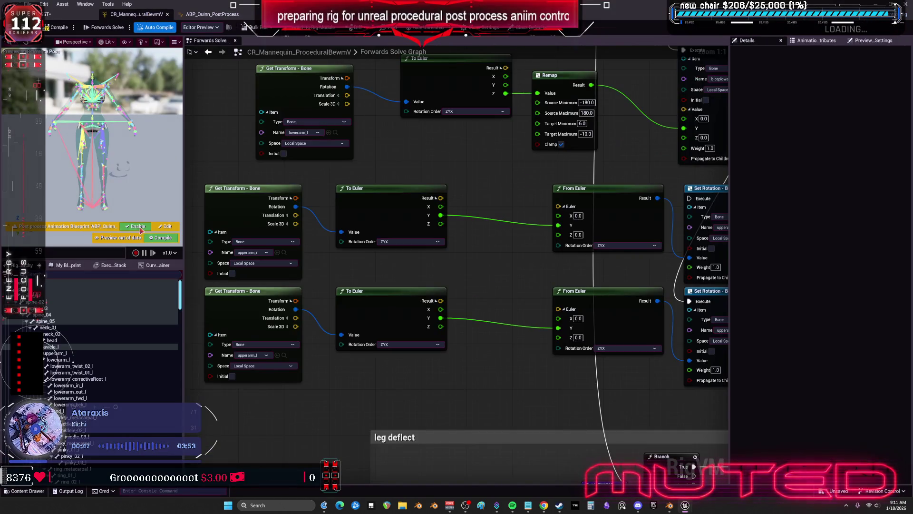
left_click(54, 30)
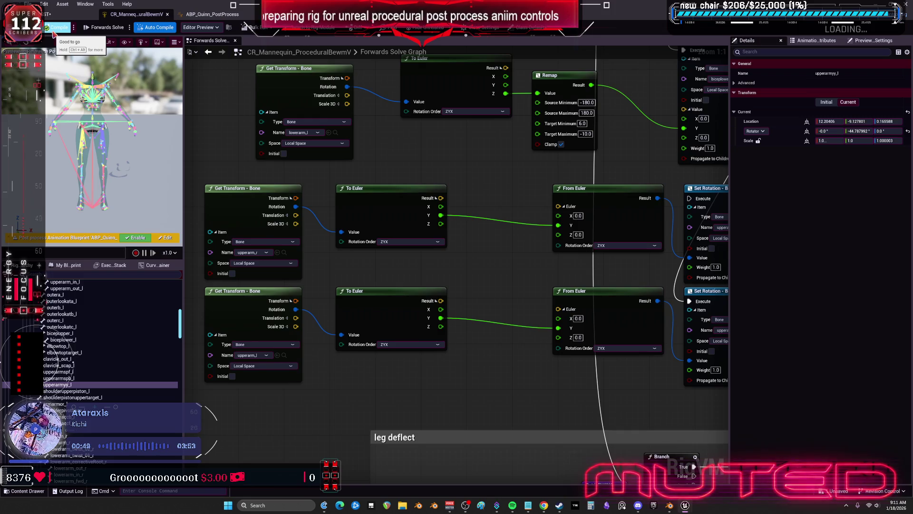
left_click(214, 14)
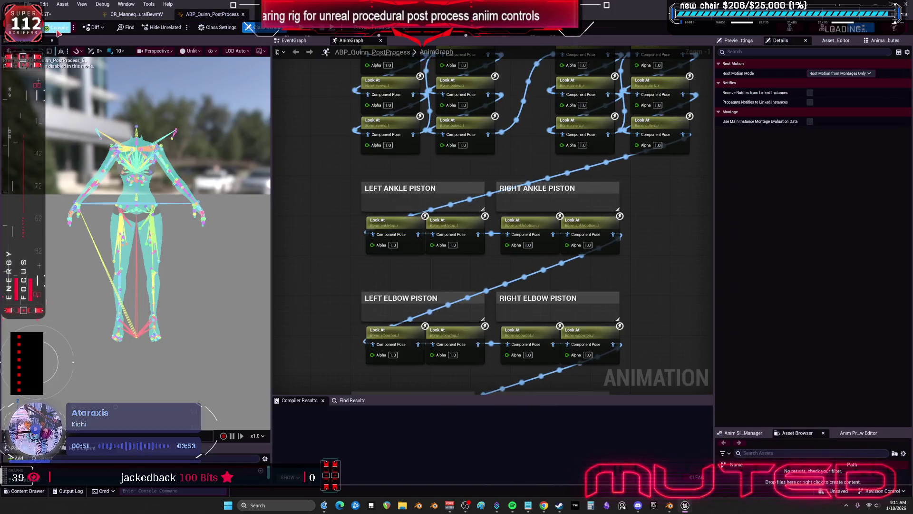
left_click(52, 15)
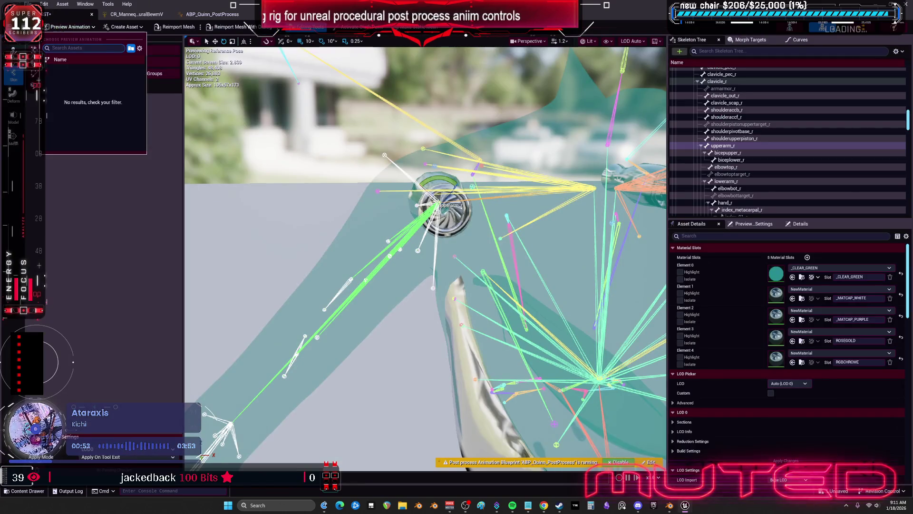
left_click_drag(441, 177, 458, 180)
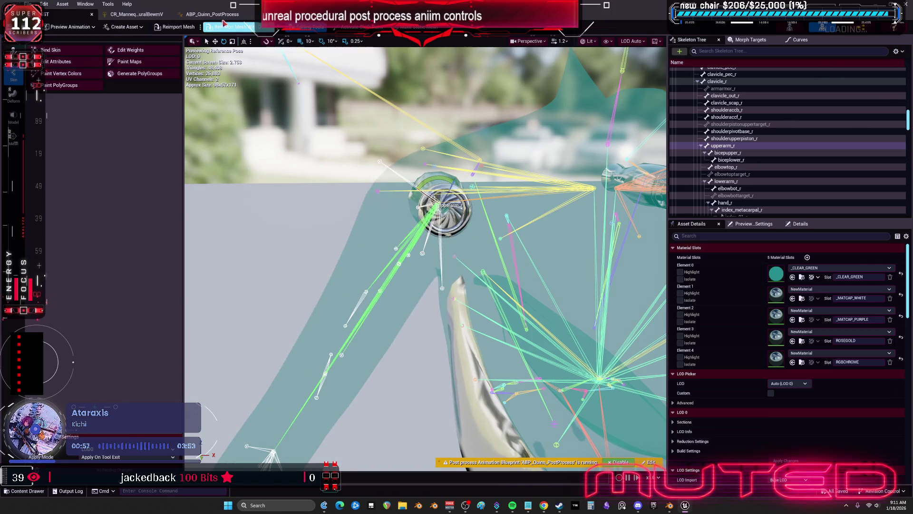
Review the Get Transform, To Euler and Set Rotation nodes, then compile and save the control rig.
left_click(143, 15)
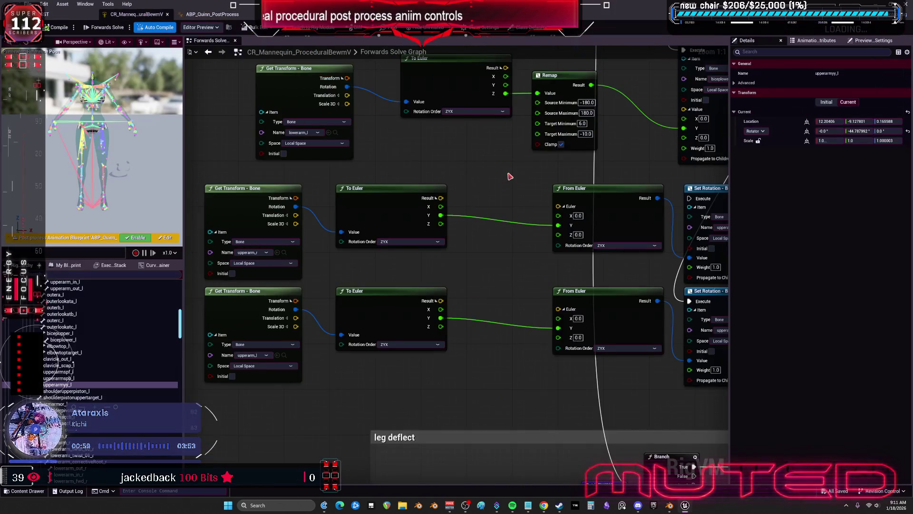
scroll(428, 214, "down", 3)
scroll(484, 322, "up", 3)
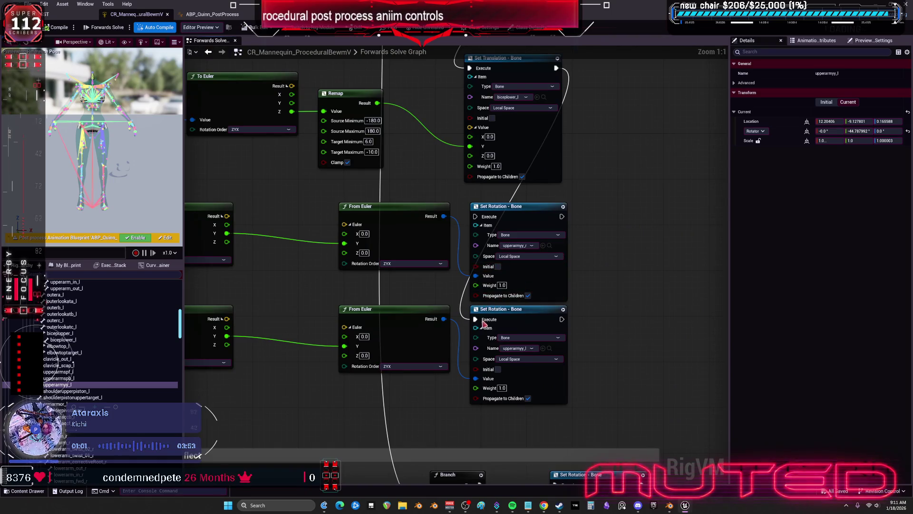
left_click_drag(382, 229, 599, 236)
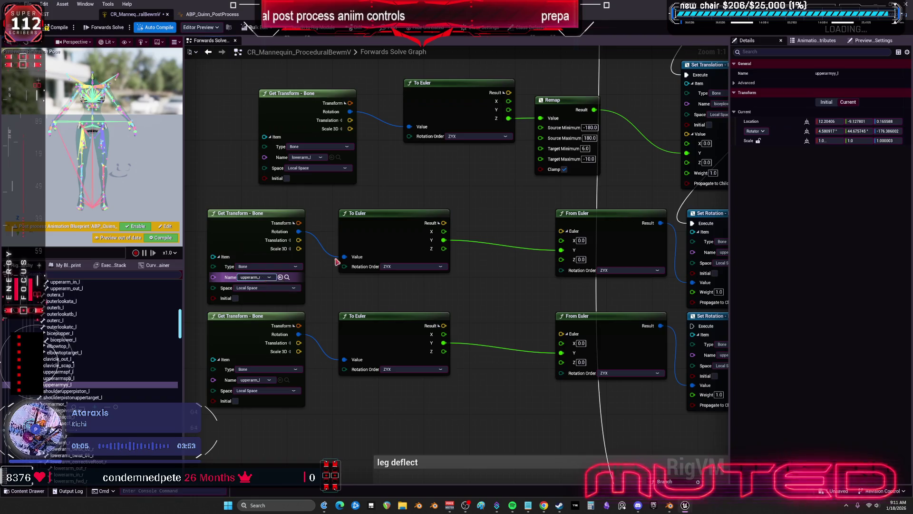
scroll(342, 252, "right", 3)
scroll(428, 228, "right", 3)
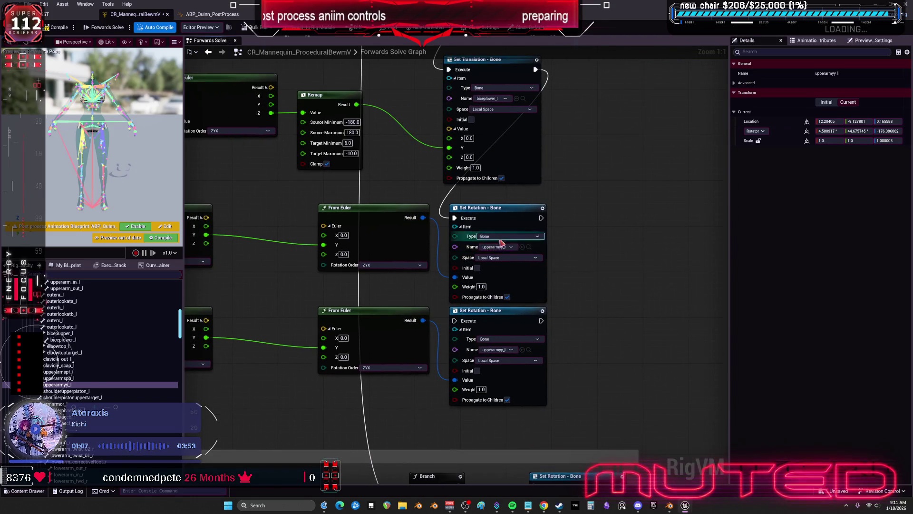
mouse_move(595, 249)
left_mouse_down()
mouse_move(493, 219)
mouse_move(509, 224)
left_mouse_up()
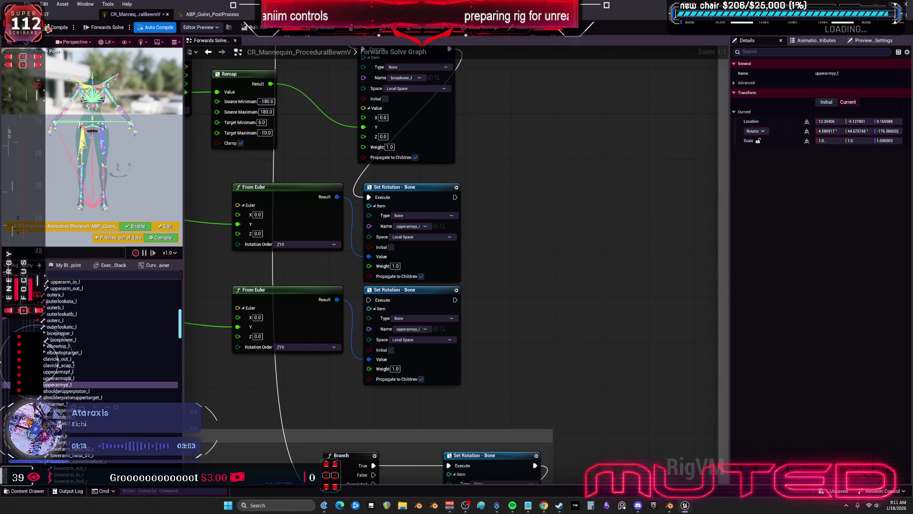
left_click(46, 28)
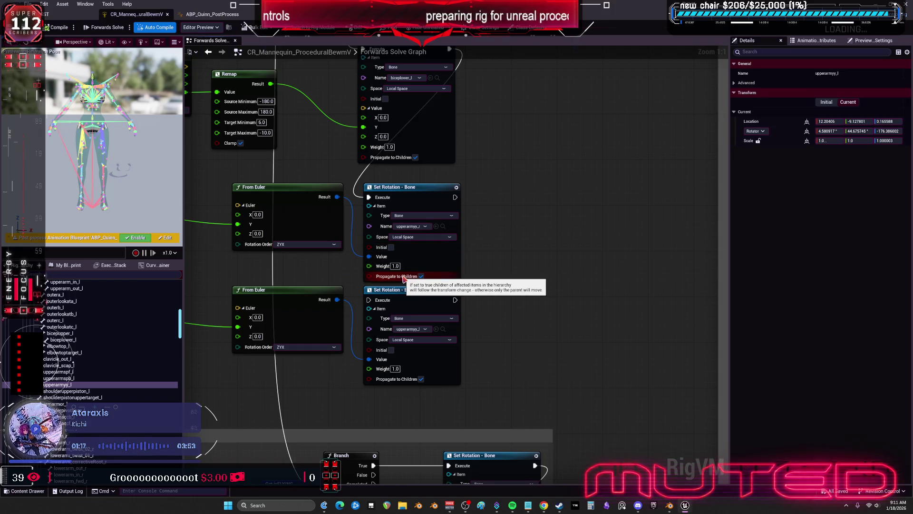
Rotate the right upper arm in the TESST preview to test the clamp, then pick the left upper arm.
left_click(219, 17)
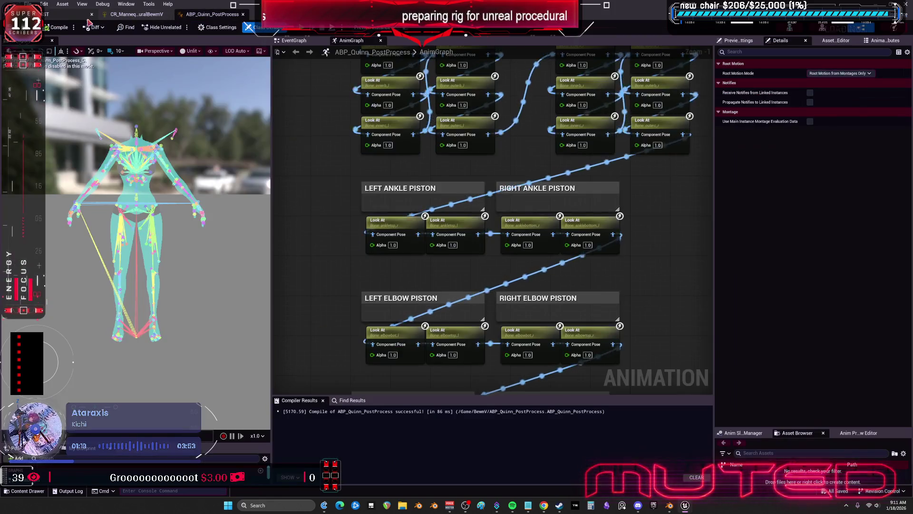
left_click(52, 18)
mouse_move(439, 182)
left_mouse_down()
mouse_move(452, 196)
mouse_move(409, 204)
mouse_move(369, 195)
mouse_move(502, 367)
left_mouse_up()
left_click(507, 374)
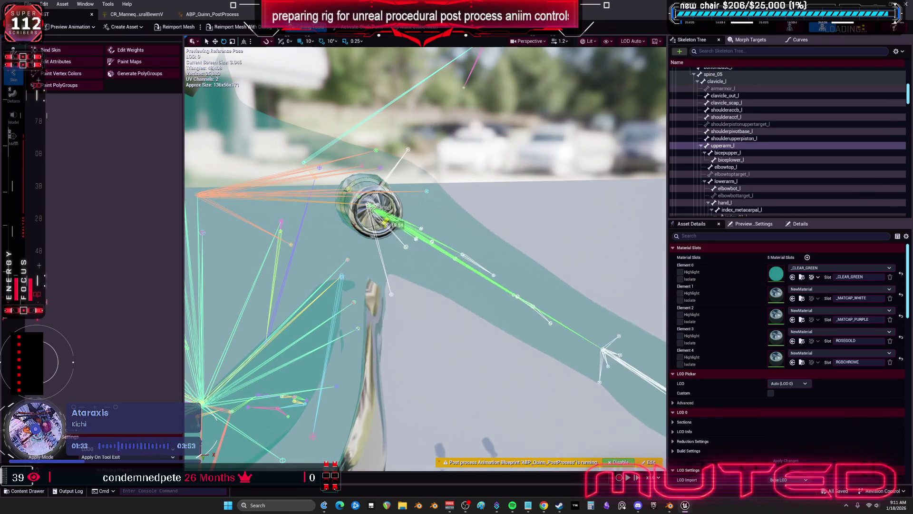
Connect the execution wire to the second Set Rotation node's Execute pin, then view the TESST preview.
left_click(143, 14)
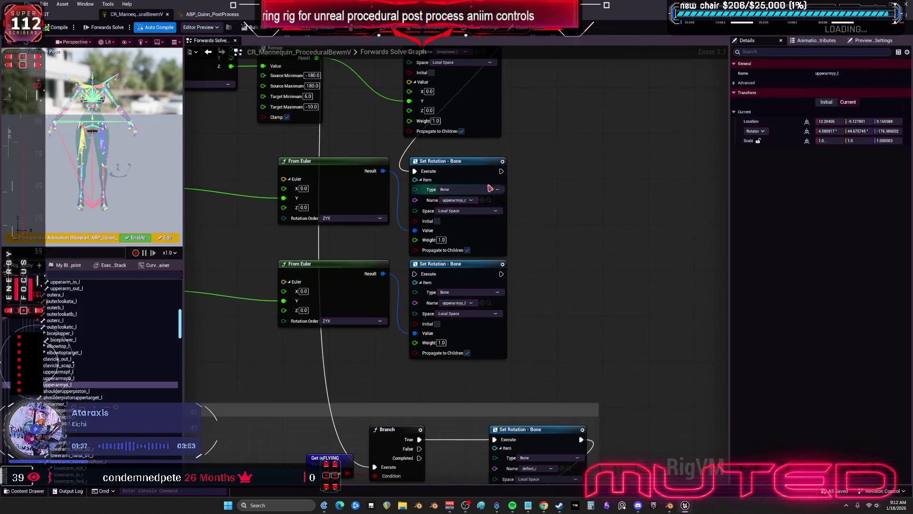
mouse_move(414, 171)
left_mouse_down()
mouse_move(388, 264)
mouse_move(416, 275)
left_mouse_up()
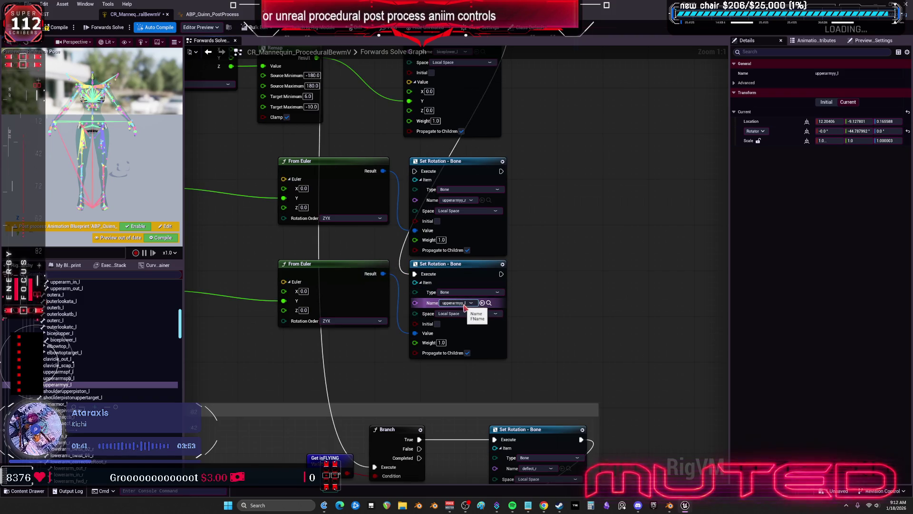
left_click_drag(342, 377, 521, 349)
left_click_drag(206, 314, 325, 312)
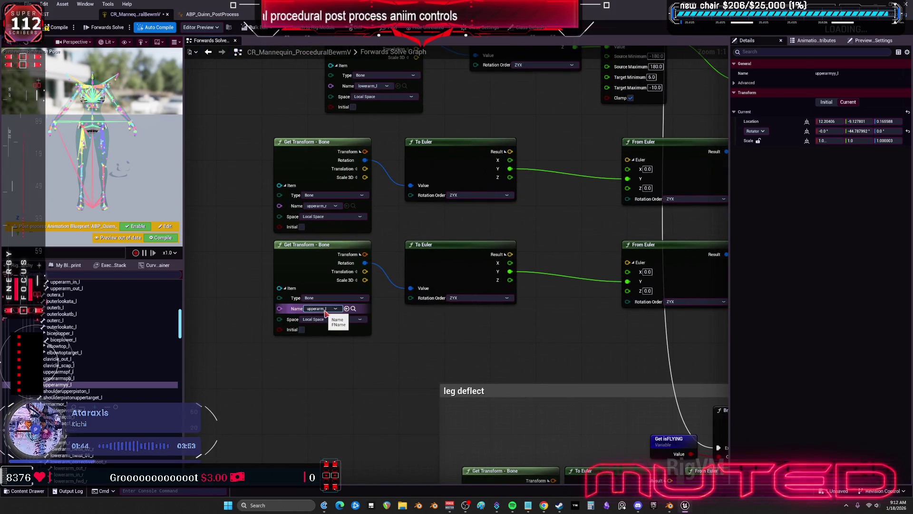
left_click_drag(564, 332, 306, 320)
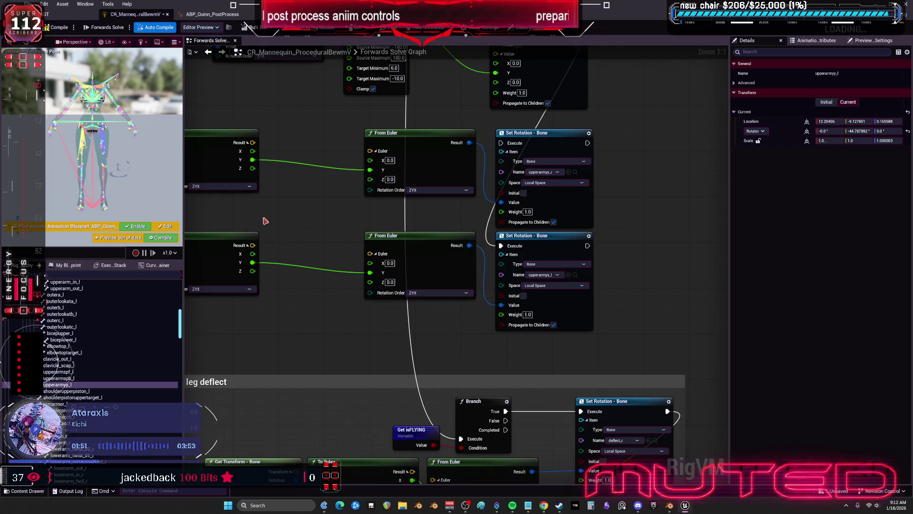
left_click(62, 14)
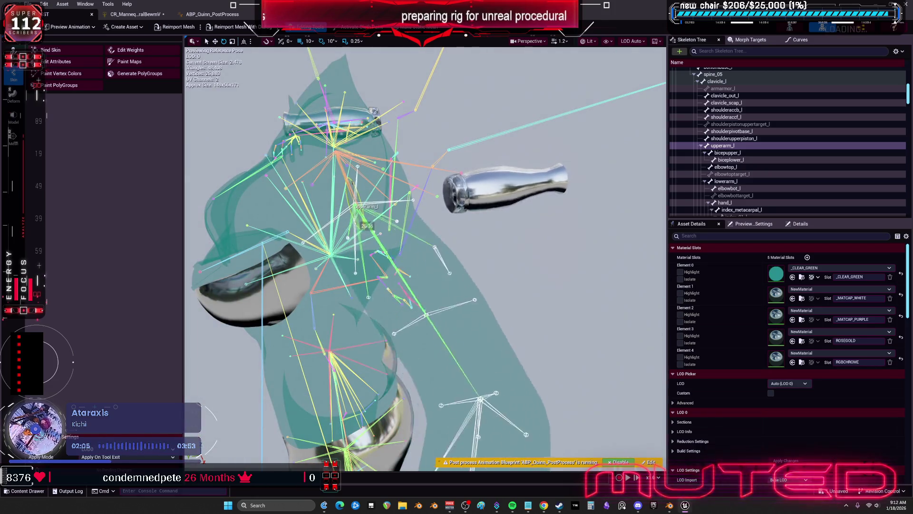
Test the left upper arm rotation, then pan the Forwards Solve graph to the upperarm Euler nodes.
mouse_move(359, 207)
left_mouse_down()
mouse_move(362, 185)
mouse_move(342, 220)
left_mouse_up()
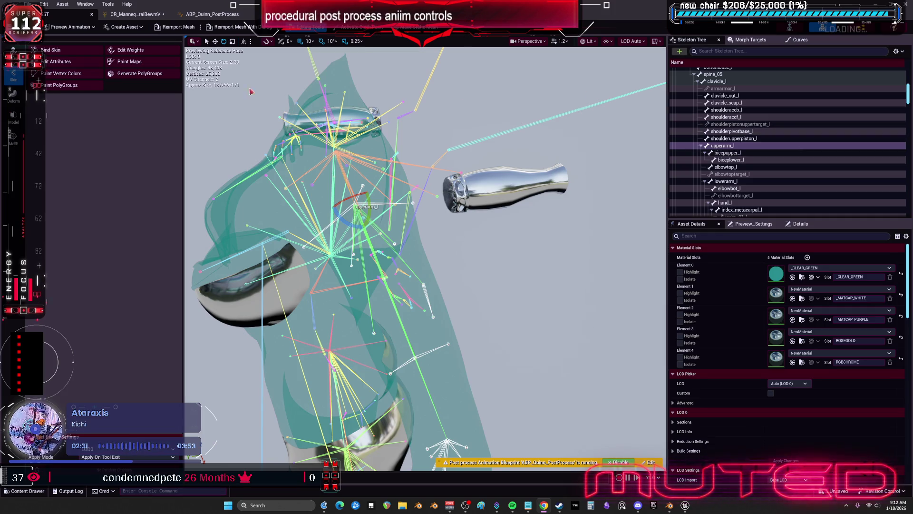
left_click(214, 15)
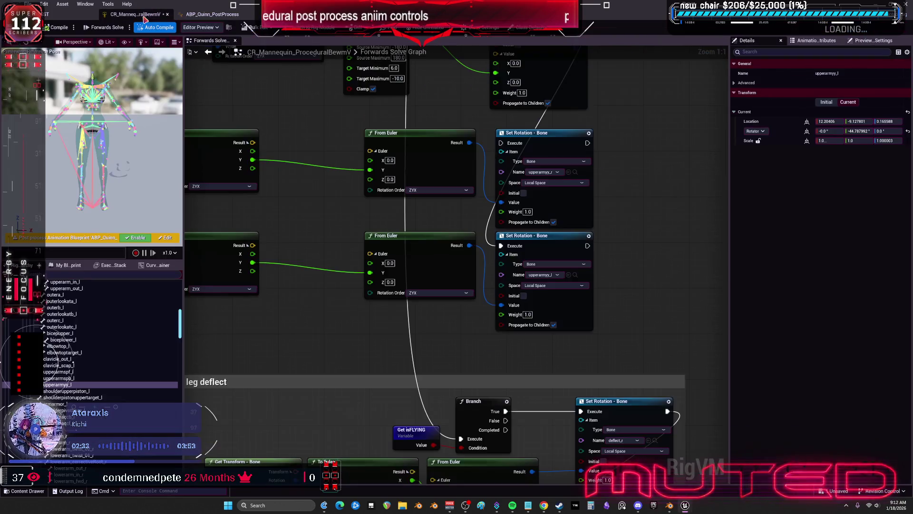
left_click(136, 14)
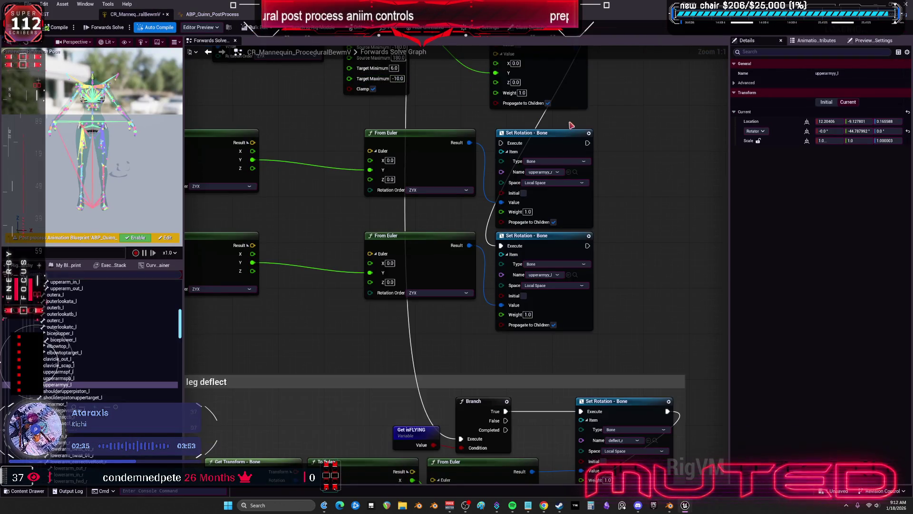
left_click_drag(343, 326, 572, 314)
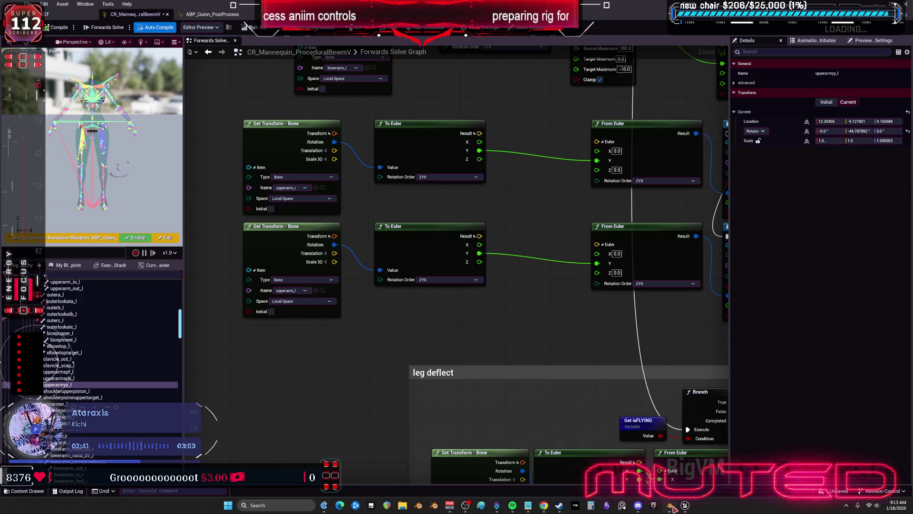
key("alt+Tab")
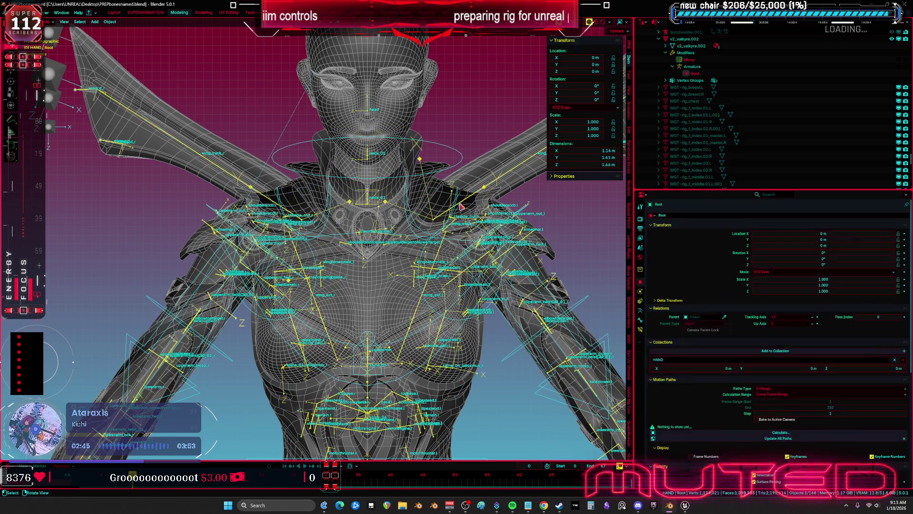
Isolate the rig in Edit Mode and select and frame the upperarmyy.l bone in front view.
key("KP_Divide")
scroll(311, 178, "up", 3)
key("Tab")
key("KP_Decimal")
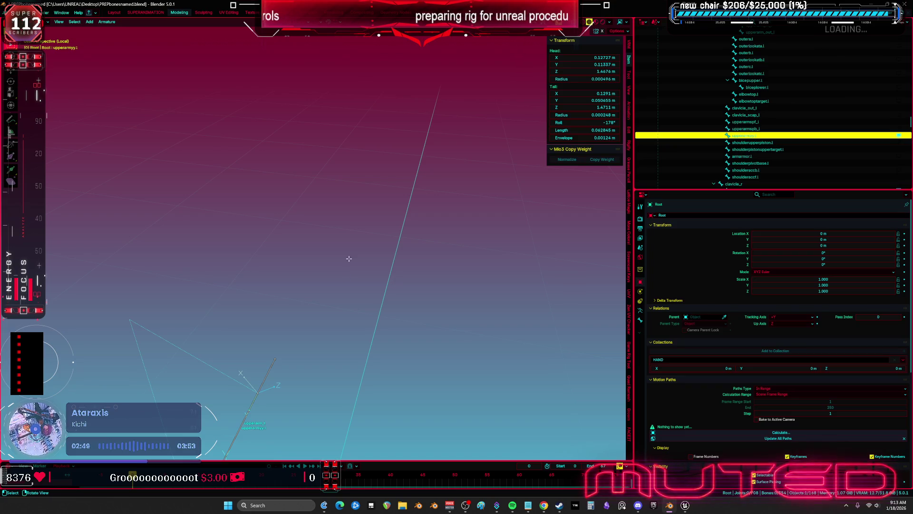
left_click(377, 261)
key("KP_Decimal")
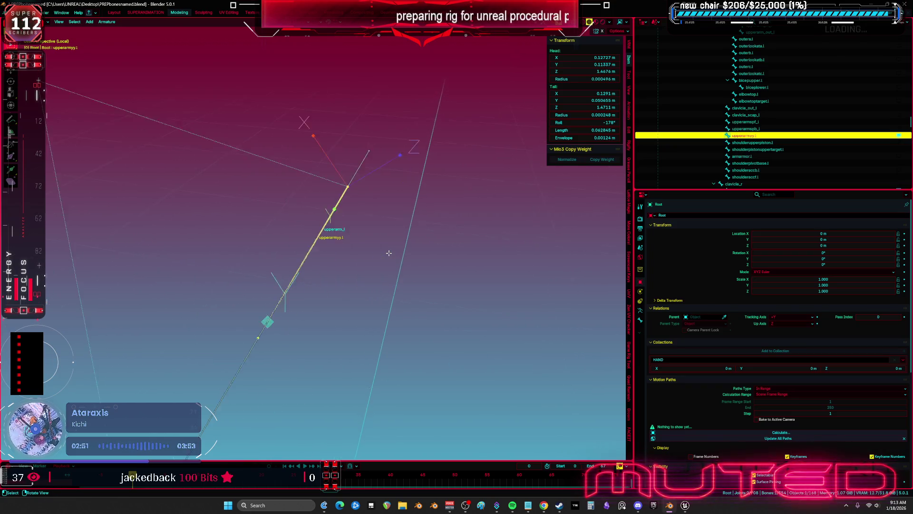
key("KP_1")
key("g")
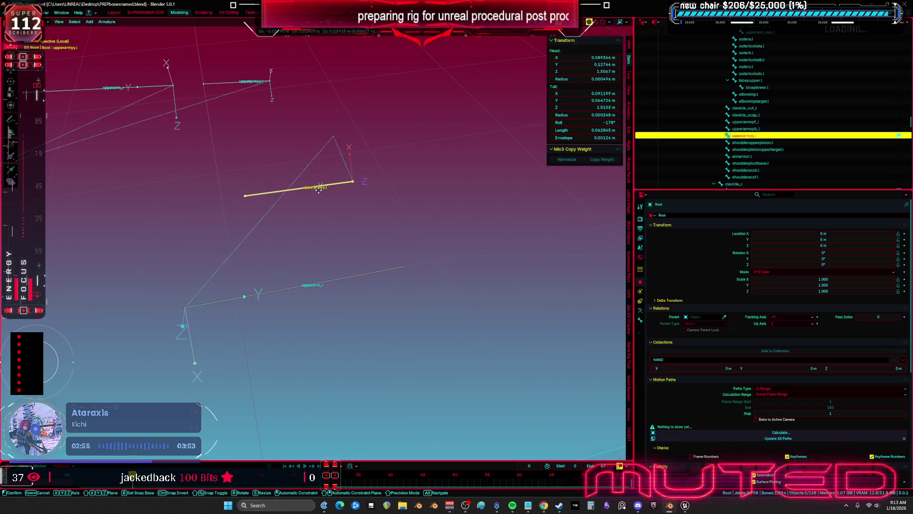
key("alt")
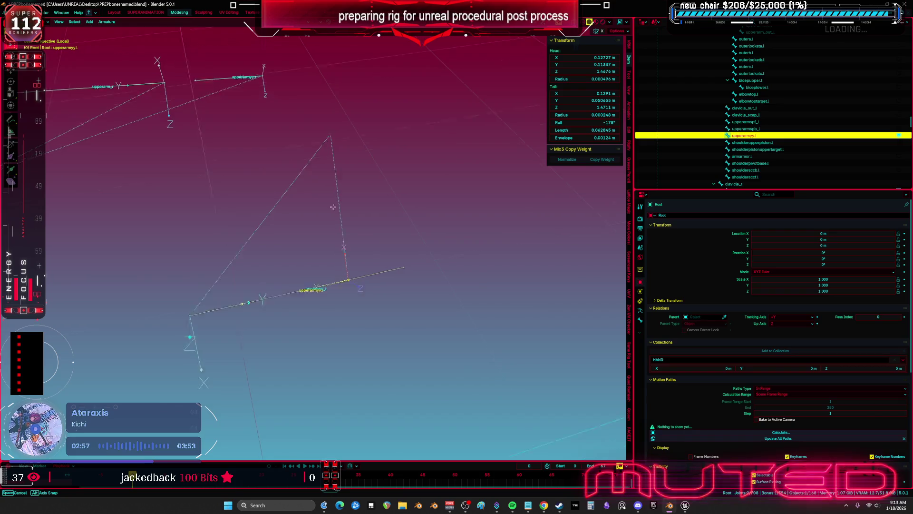
mouse_move(376, 179)
left_mouse_down()
mouse_move(361, 205)
mouse_move(371, 203)
left_mouse_up()
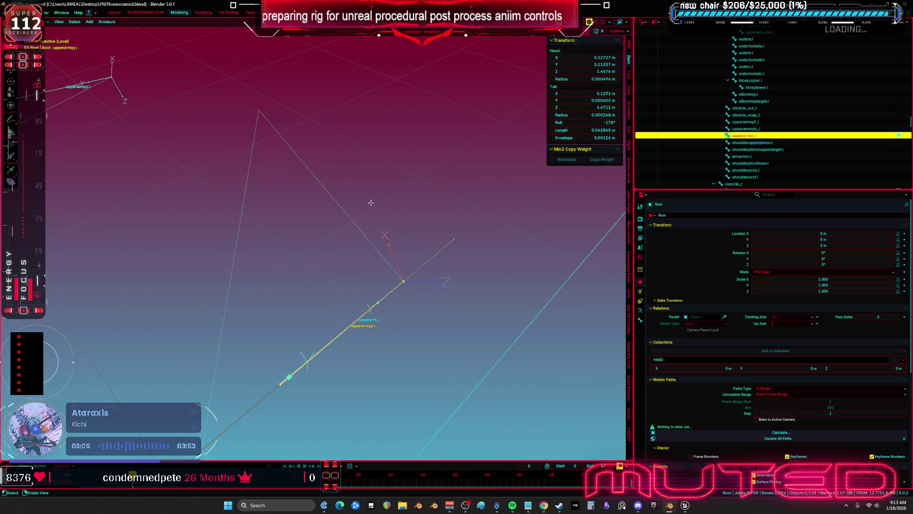
Rotate upperarmyy.l about the Y axis to a -51° roll, then return to object mode and full view.
key("r")
left_click(371, 202)
key("y")
left_click(390, 207)
scroll(390, 207, "down", 2)
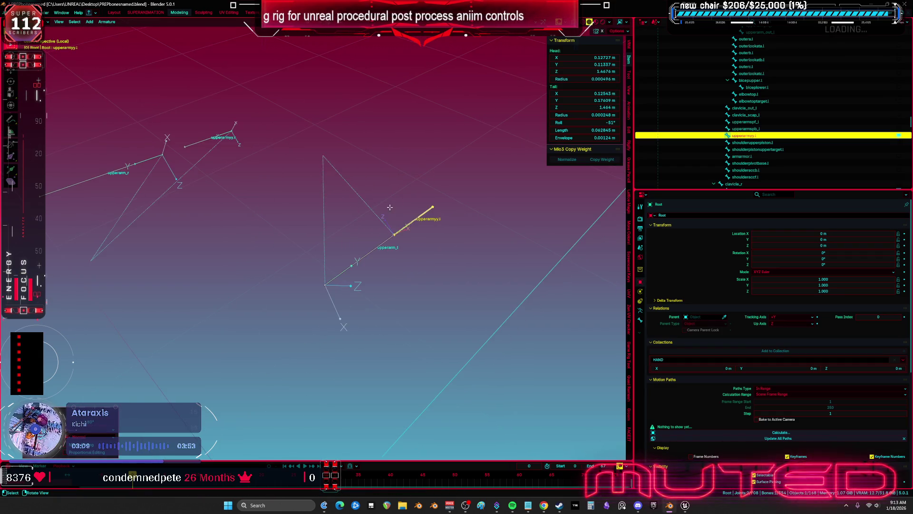
key("Tab")
left_click(314, 210)
key("KP_Divide")
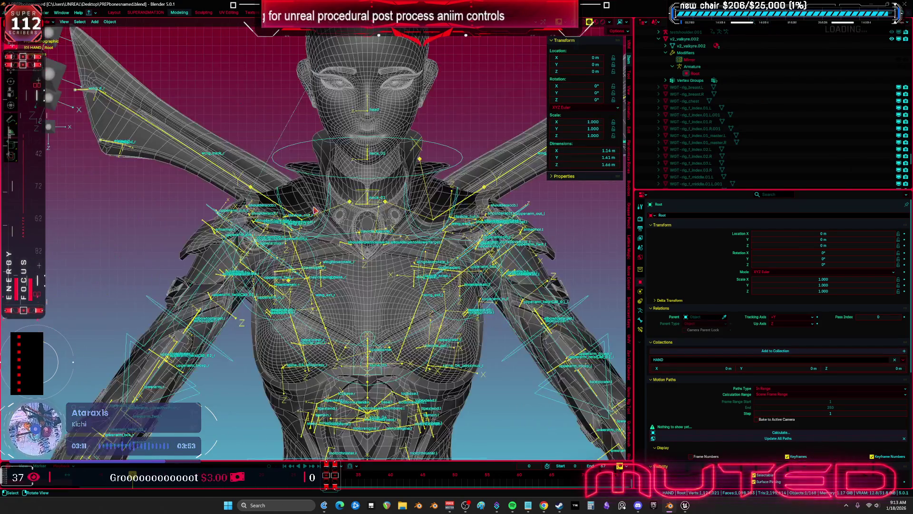
Select the _1_1_007, Cube.005 and Cube.008 shoulder meshes, cancelling an accidental move.
left_click(246, 248, "shift")
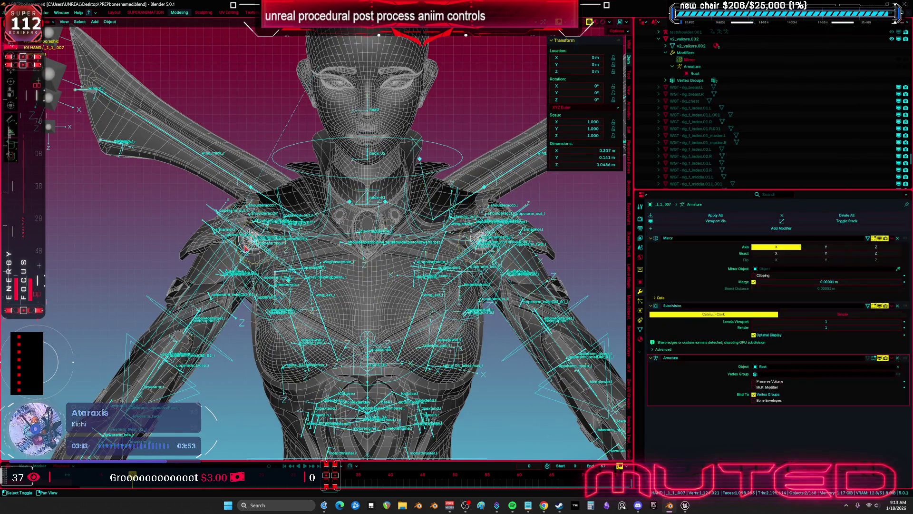
scroll(245, 248, "up", 3)
left_click(199, 207, "shift")
scroll(200, 207, "up", 1)
left_click_drag(200, 207, 304, 245)
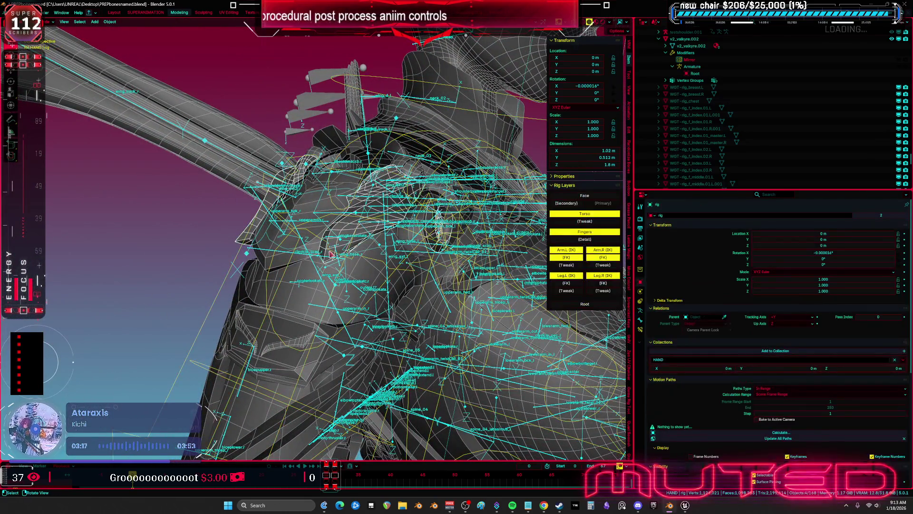
left_click(285, 264, "shift")
key("g")
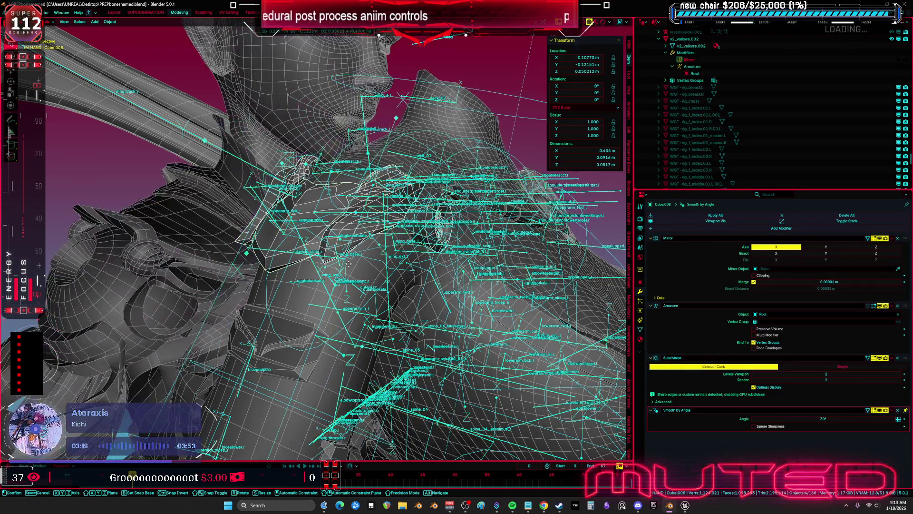
key("Escape")
Rebuild the selection with Cube.008, Cube.005 and _1_1_007, and add aaaaa.018.
left_click(349, 263)
left_click(314, 256)
left_click(314, 255, "shift")
mouse_move(314, 254)
left_mouse_down()
mouse_move(321, 236)
mouse_move(381, 238)
mouse_move(441, 217)
mouse_move(376, 230)
mouse_move(406, 228)
left_mouse_up()
left_click(331, 242, "shift")
left_click(360, 214, "shift")
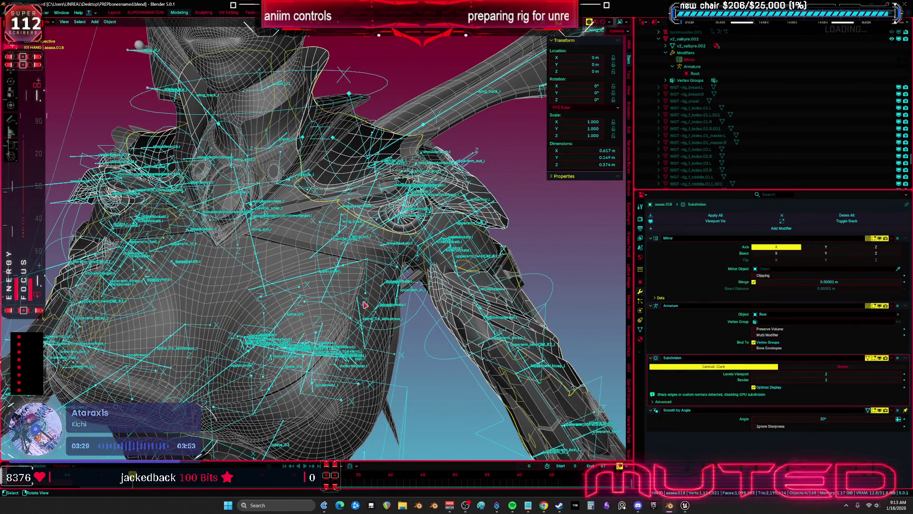
In front wireframe view, add Root and Cube.012, then make aaaaa.018 the active object.
key("KP_1")
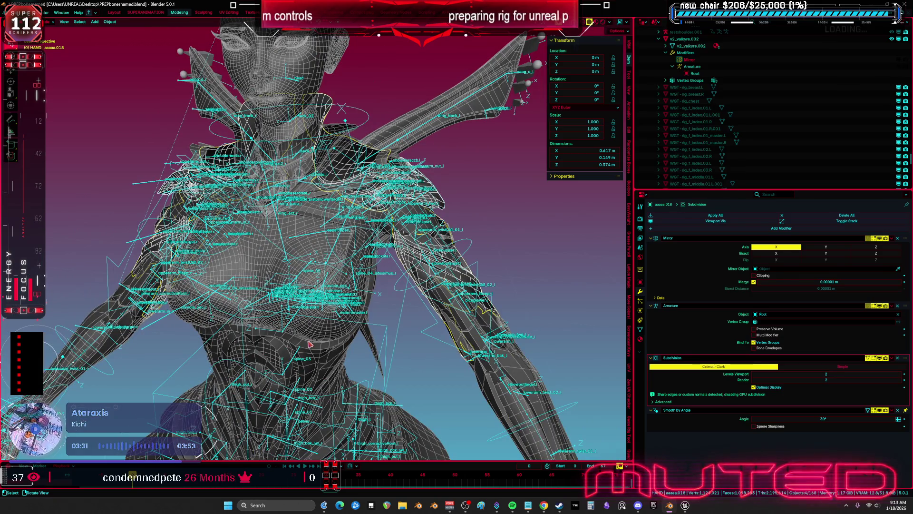
left_click(156, 326, "shift")
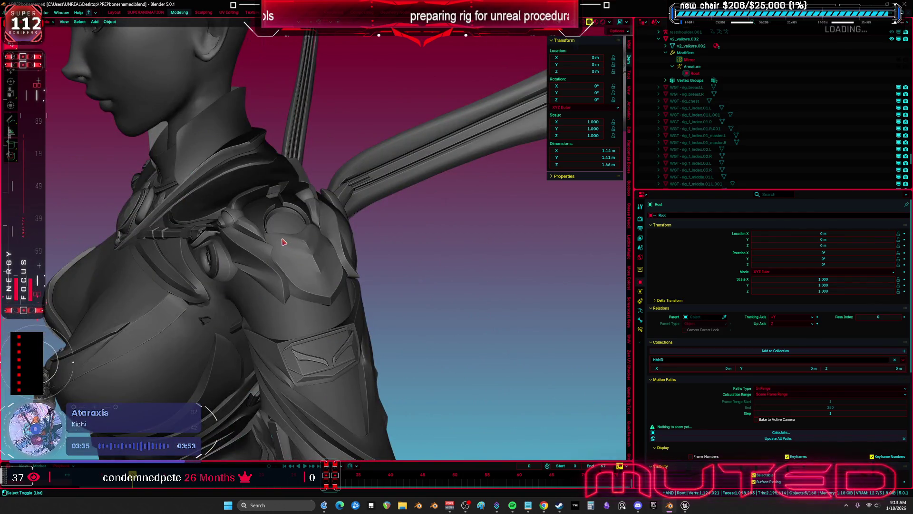
key("shift+z")
left_click(263, 195, "shift")
key("KP_1")
scroll(263, 195, "up", 3)
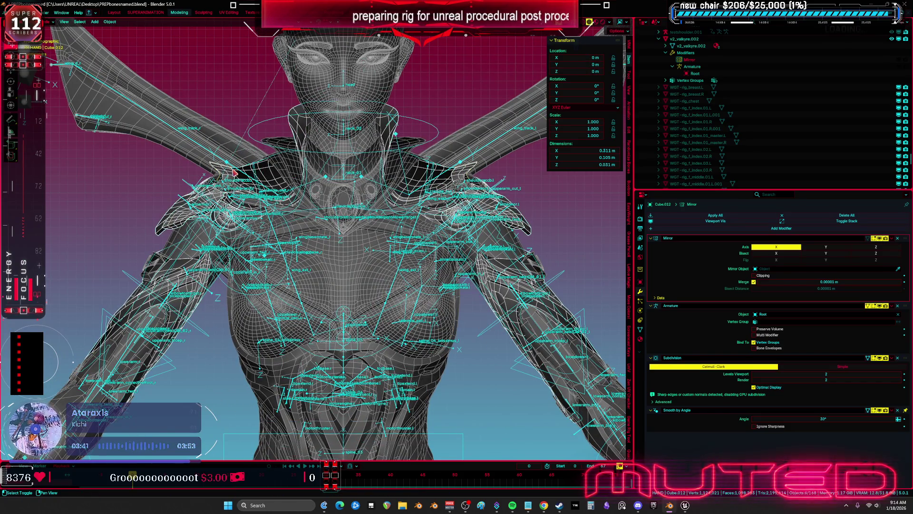
left_click(269, 170, "shift")
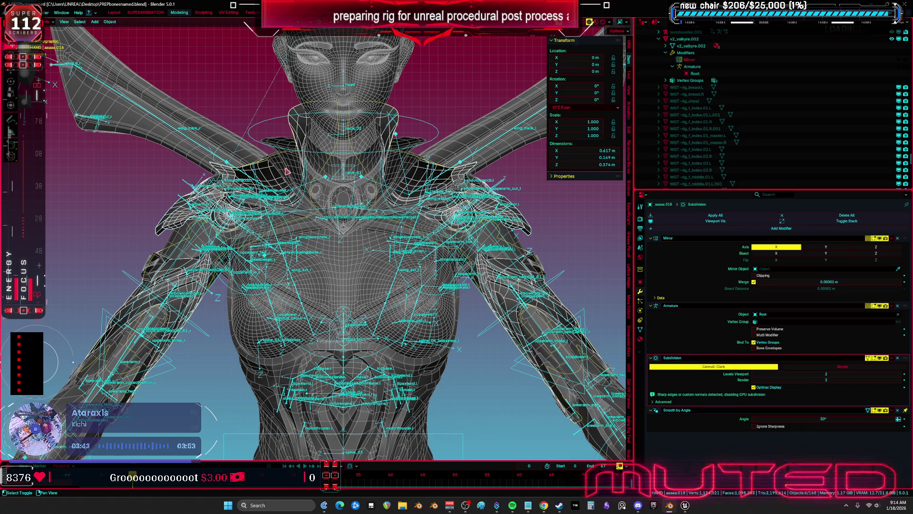
Export the selected meshes and rig to TESST.fbx as FBX.
left_click(10, 12)
mouse_move(29, 117)
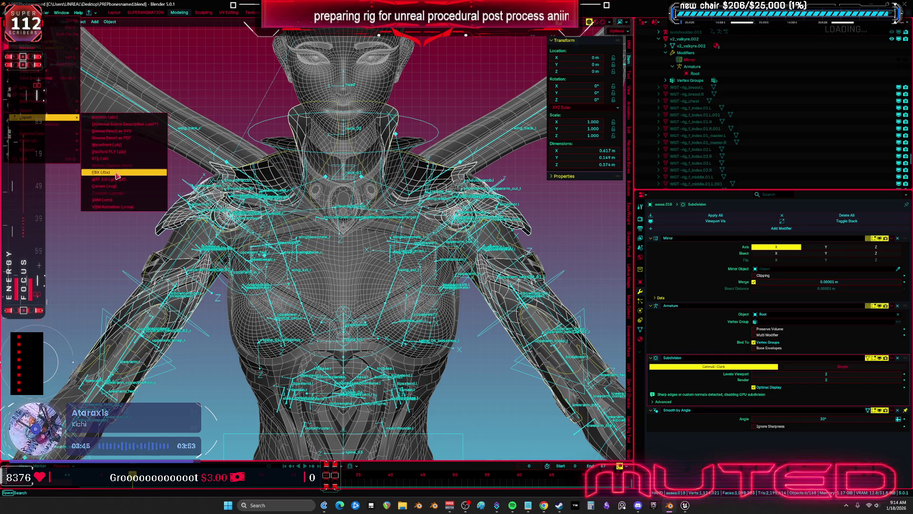
left_click(117, 172)
left_click(309, 236)
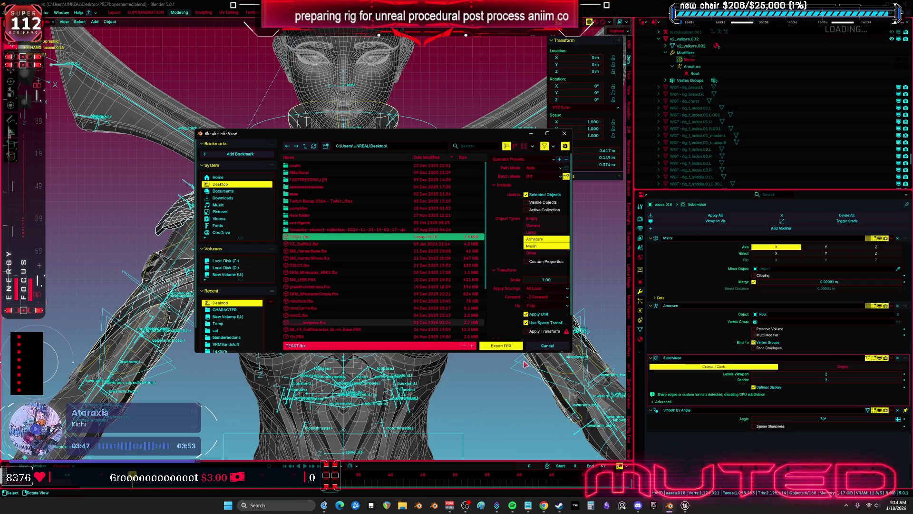
left_click(509, 346)
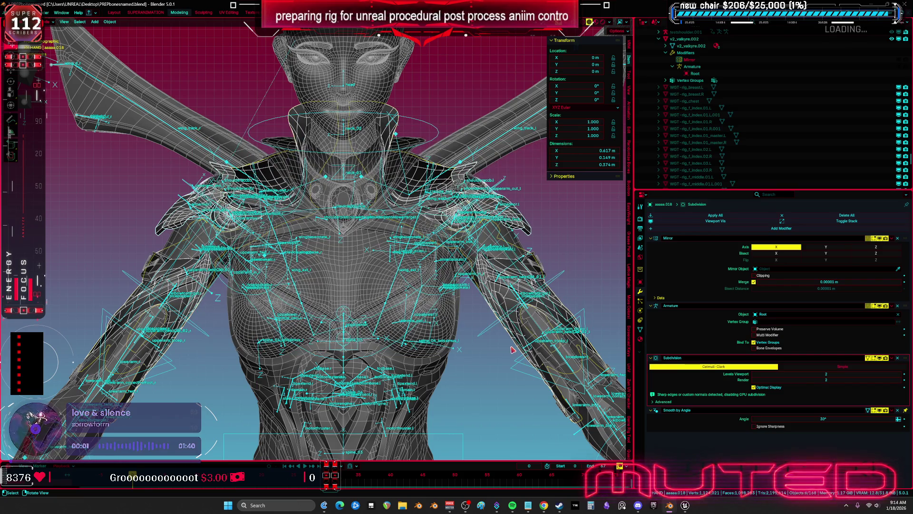
Save PREPbonesnamed.blend and switch back to Unreal Engine.
key("ctrl+s")
mouse_move(685, 505)
left_click(723, 459)
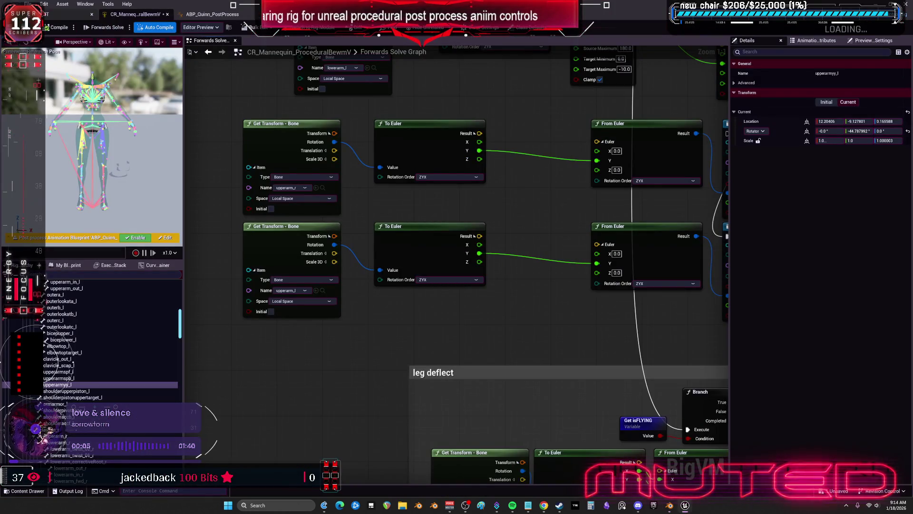
Reimport TESST from the updated FBX in the Content Browser and open CR_Mannequin_ProceduralBewmV.
key("alt+Tab")
left_click(29, 4)
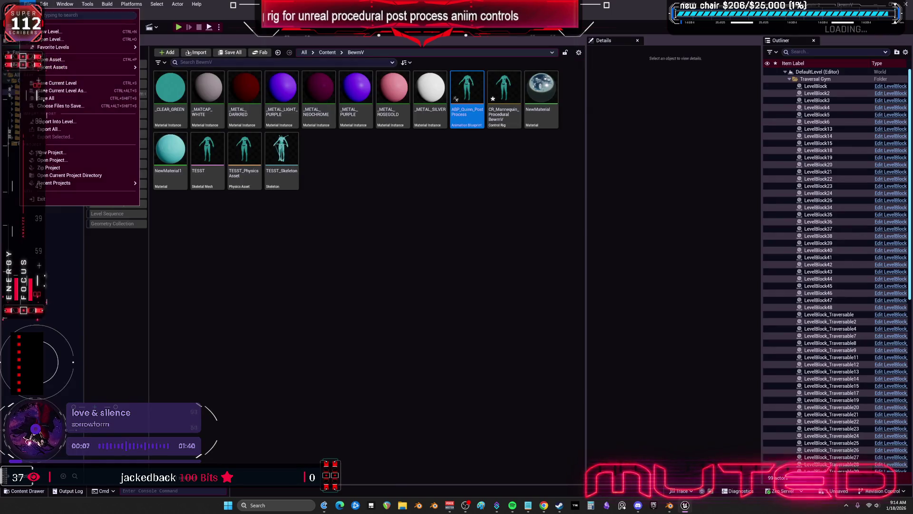
key("Escape")
right_click(211, 154)
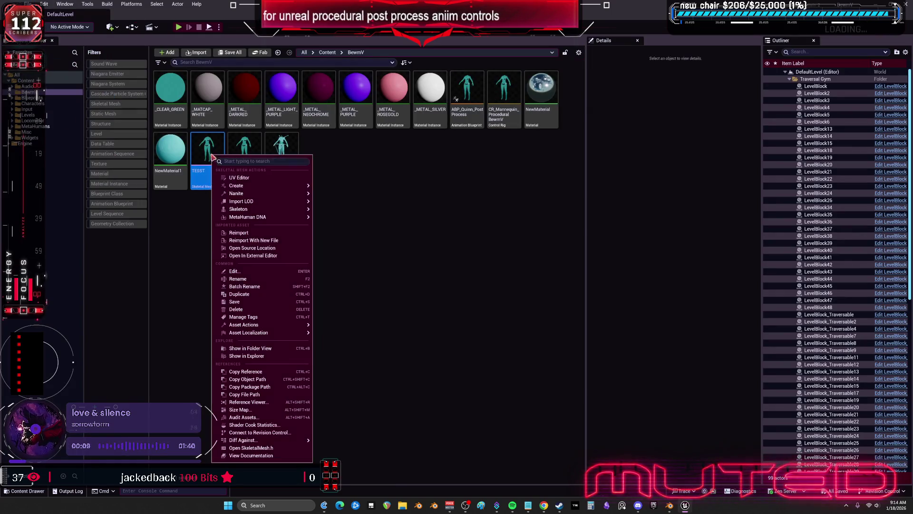
left_click(248, 232)
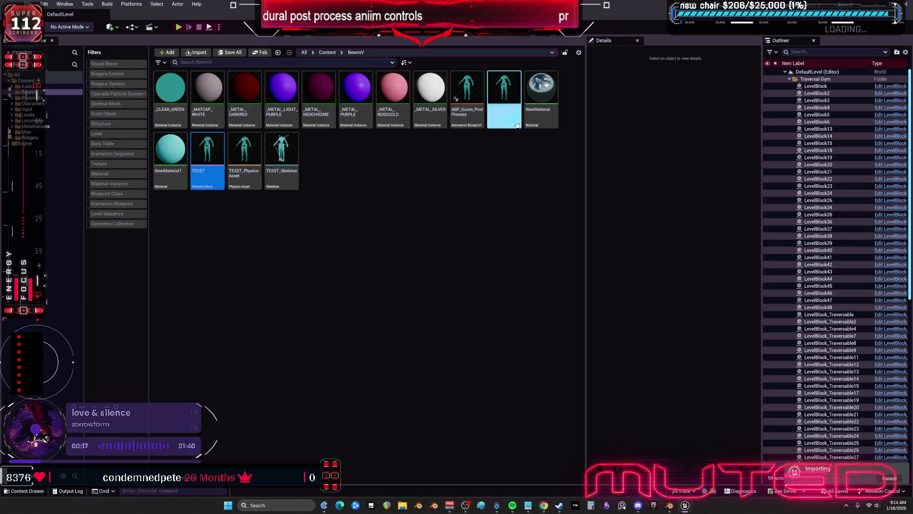
double_click(501, 118)
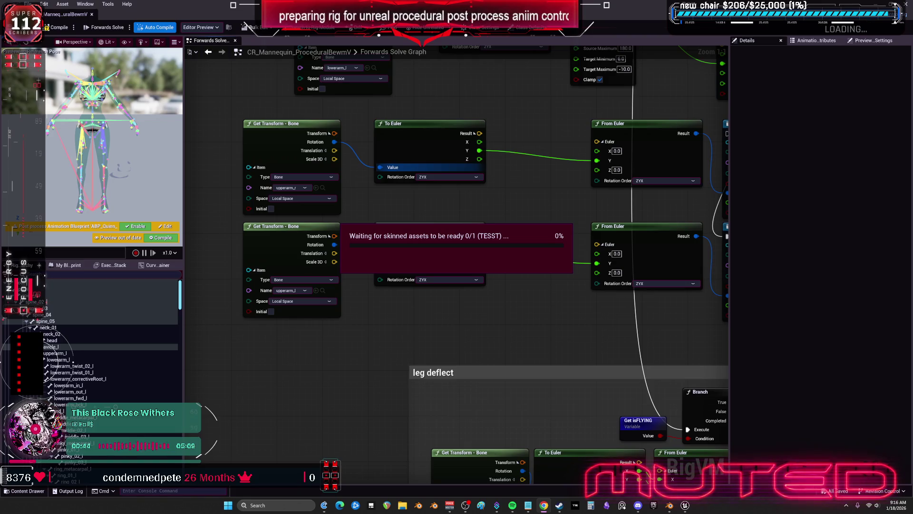
Isolate the shoulder pieces in Blender and frame shoulderpivotbase.r in Pose Mode on the Root armature.
key("alt+Tab")
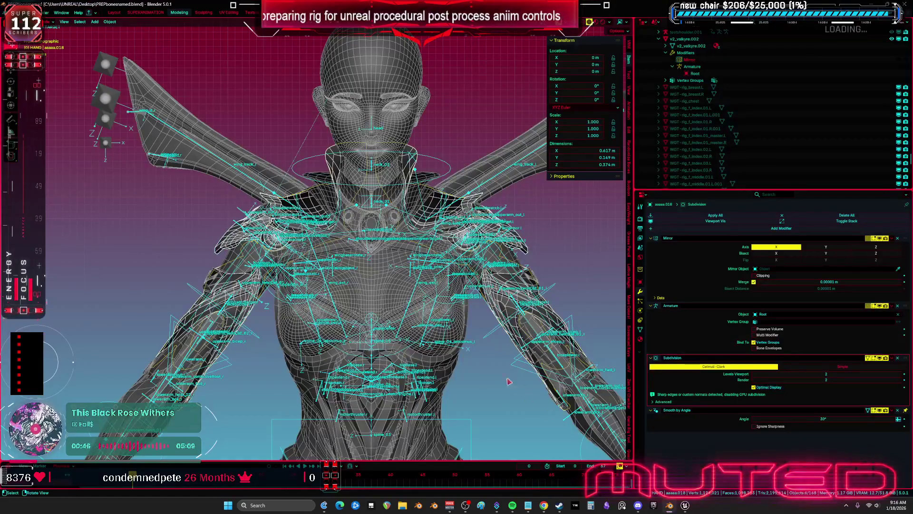
scroll(455, 254, "down", 5)
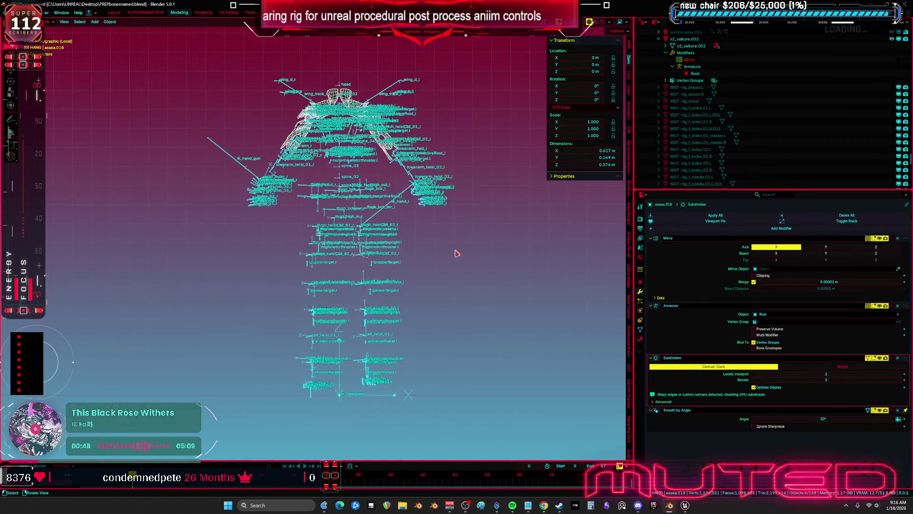
key("slash")
mouse_move(391, 237)
left_mouse_down()
mouse_move(464, 240)
mouse_move(418, 233)
left_mouse_up()
key("shift+alt+z")
key("KP_1")
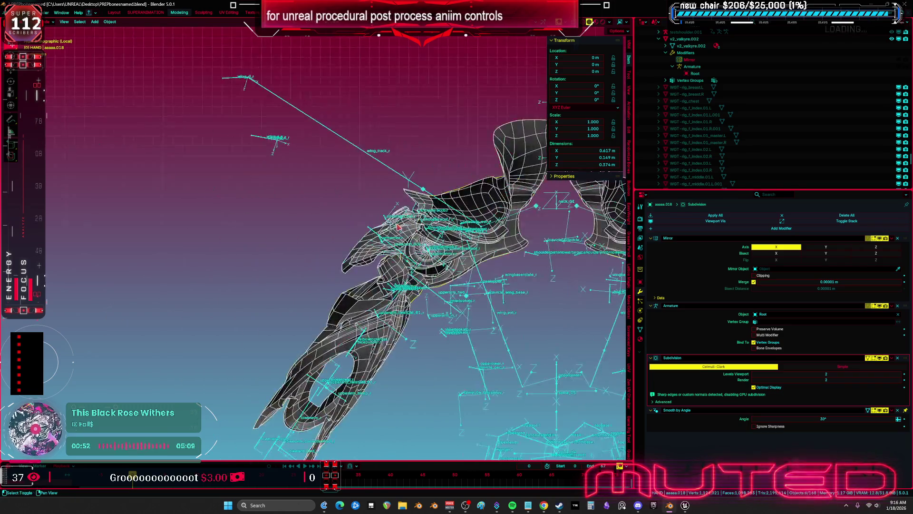
left_click(327, 253)
key("ctrl+Tab")
left_click_drag(327, 253, 277, 218)
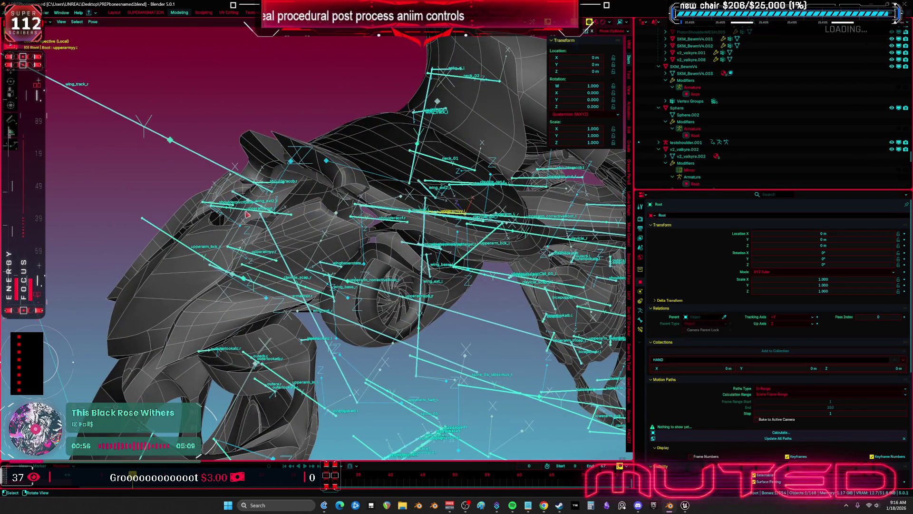
mouse_move(220, 206)
left_mouse_down()
mouse_move(330, 221)
mouse_move(404, 265)
left_mouse_up()
key("shift+alt+z")
key("shift+alt+z")
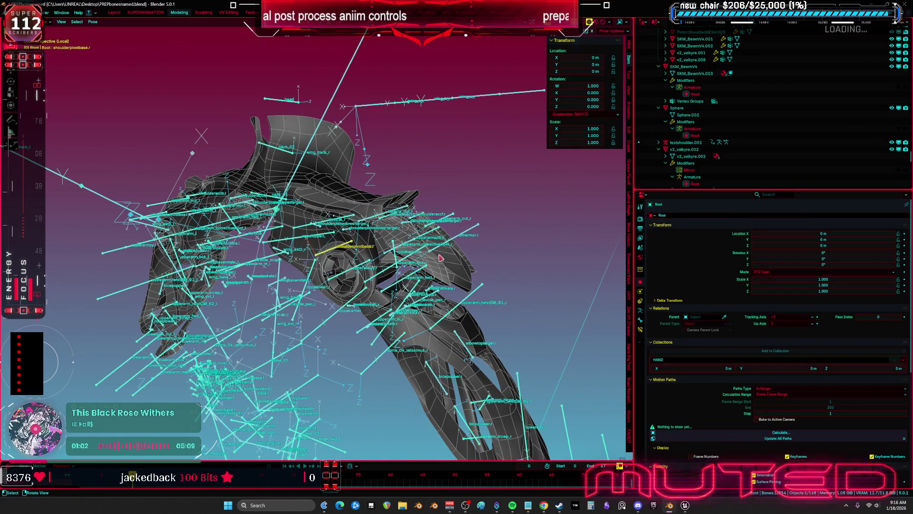
key("KP_Decimal")
Trial-rotate shoulderpivotbase.r on X and Z with Normal orientation, cancelling each attempt.
key("r")
key("x")
key("x")
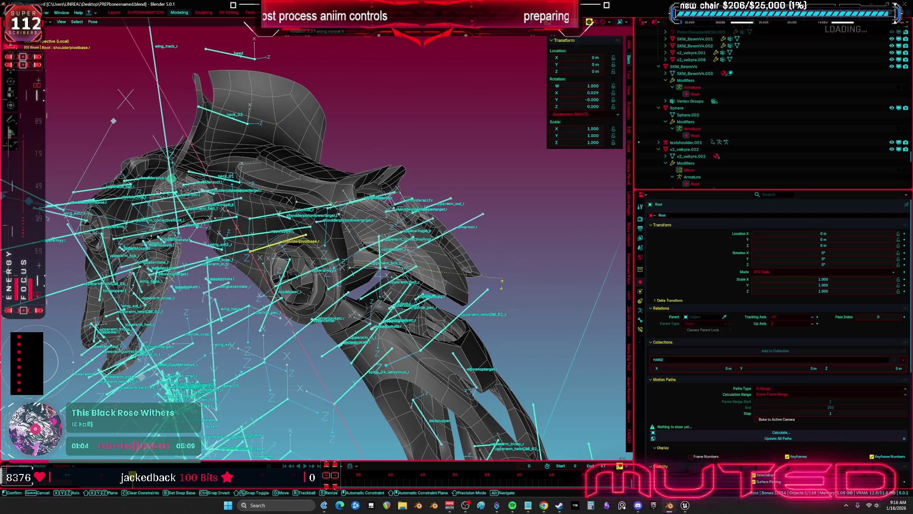
key("Escape")
key("comma")
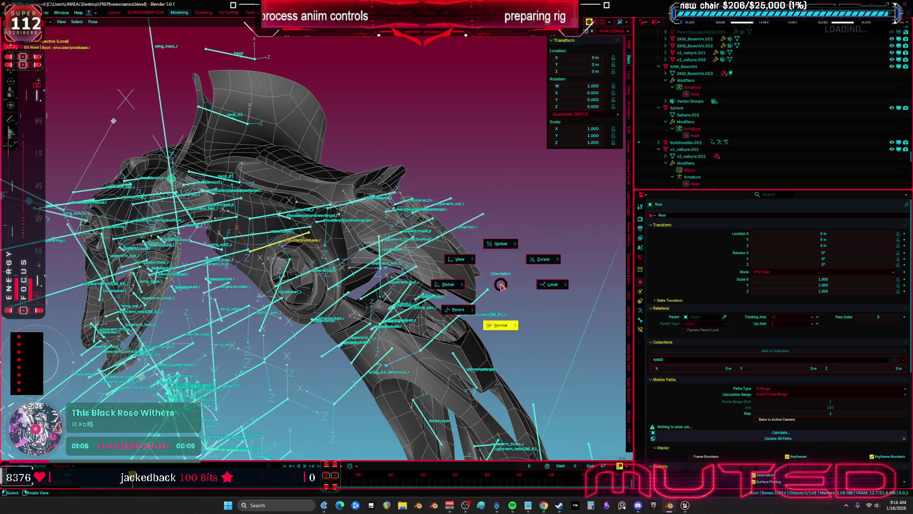
left_click(540, 297)
key("r")
key("z")
key("z")
key("Escape")
Try Z, Y and X rotations in orthographic view, cancel, then return to Object Mode and Unreal.
key("KP_5")
key("r")
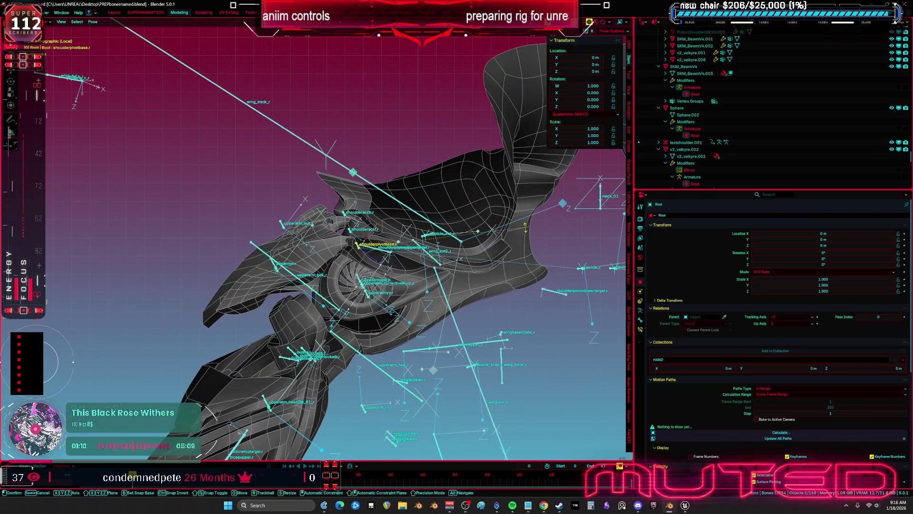
key("z")
key("z")
key("y")
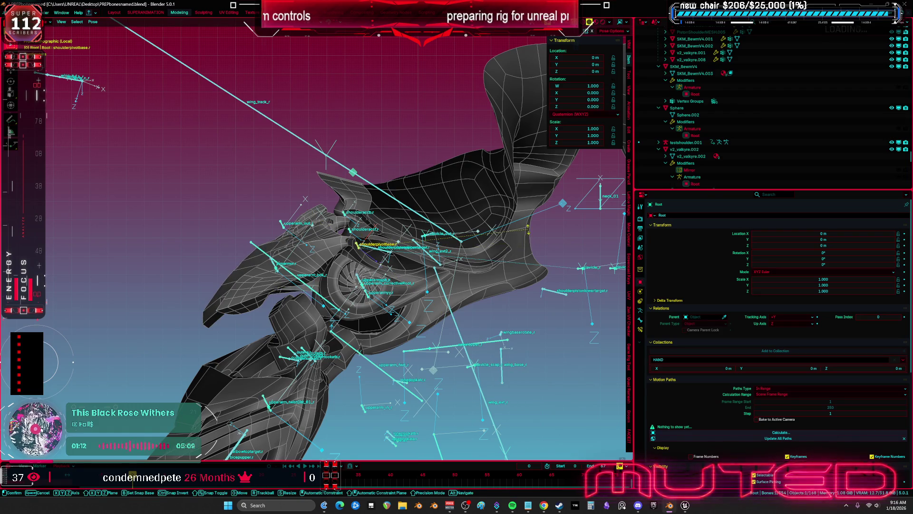
key("x")
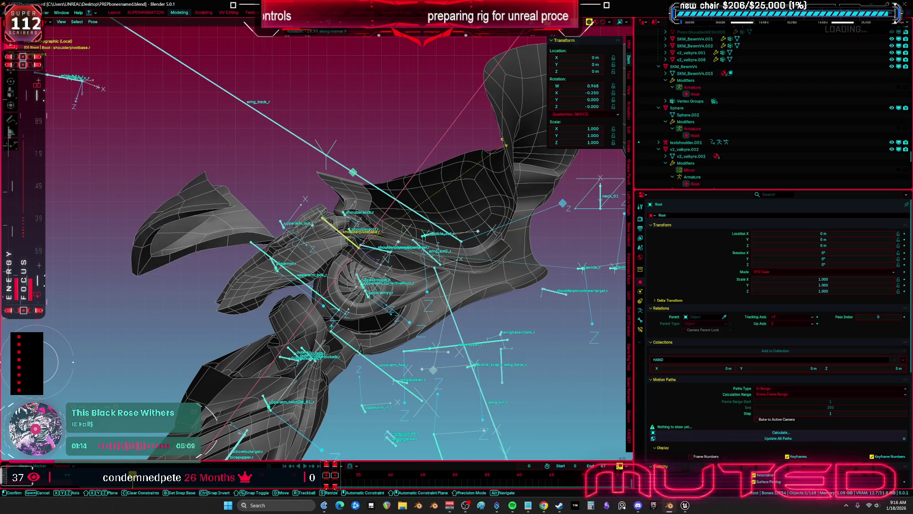
key("Escape")
mouse_move(419, 238)
left_mouse_down()
mouse_move(438, 234)
mouse_move(406, 234)
mouse_move(420, 225)
left_mouse_up()
key("ctrl+Tab")
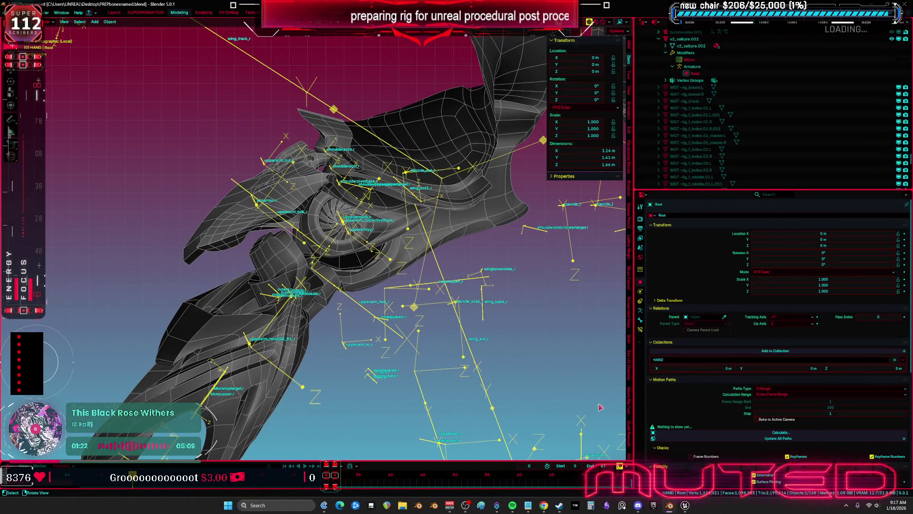
left_click(723, 458)
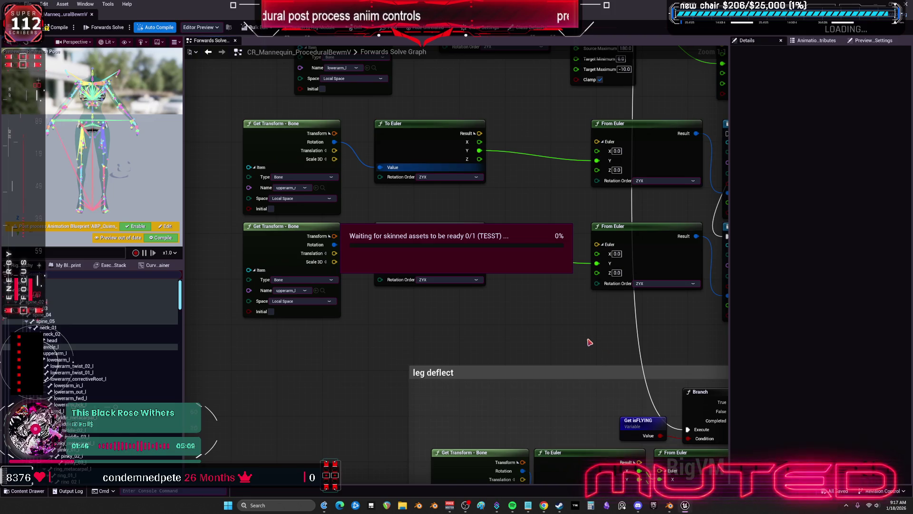
Bring up Windows Task Manager to see running processes like Blender and UnrealEditor.
key("ctrl+shift+Escape")
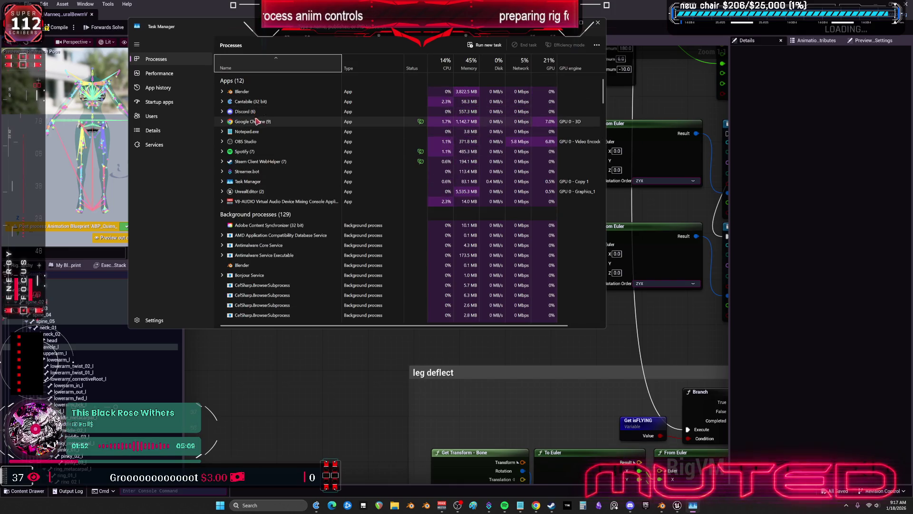
End the UnrealEditor process, close Task Manager, and switch to the Epic Games Launcher.
left_click(266, 192)
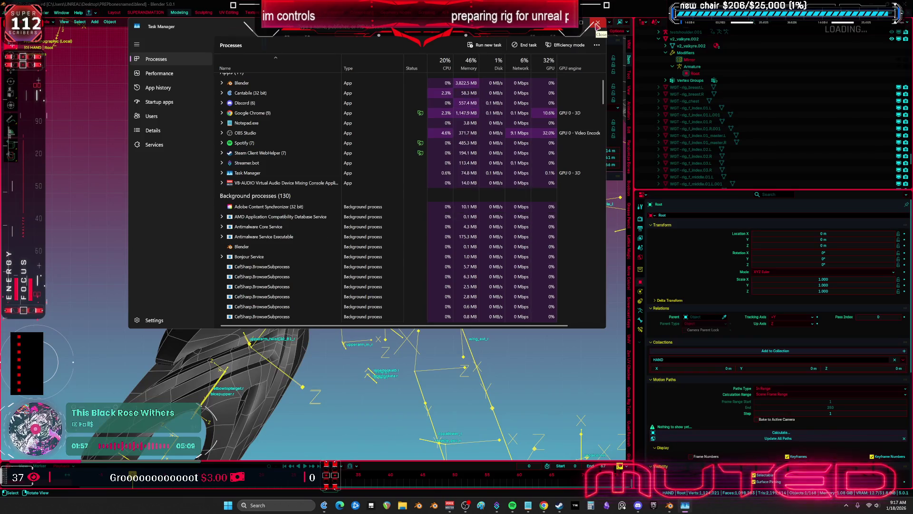
left_click(596, 24)
left_click(662, 506)
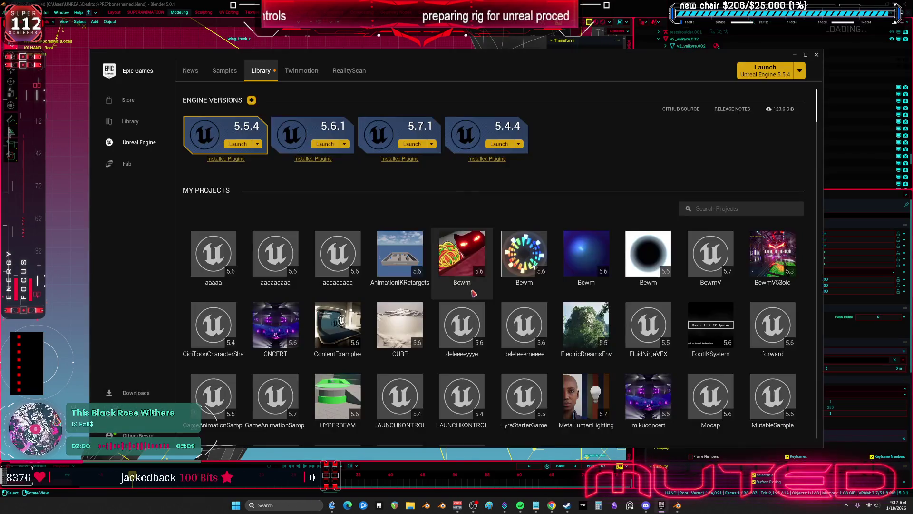
Launch the BewmV project from My Projects and dismiss the launcher window once the editor loads.
double_click(706, 241)
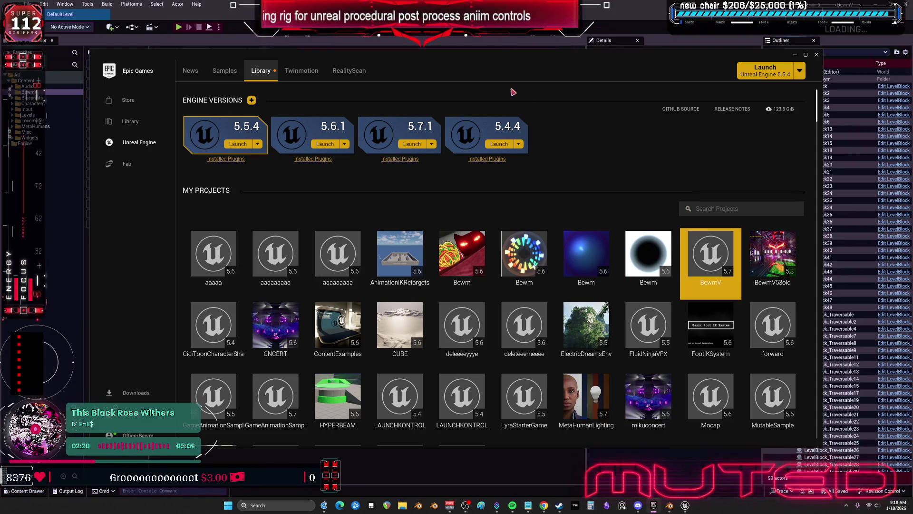
left_click(817, 55)
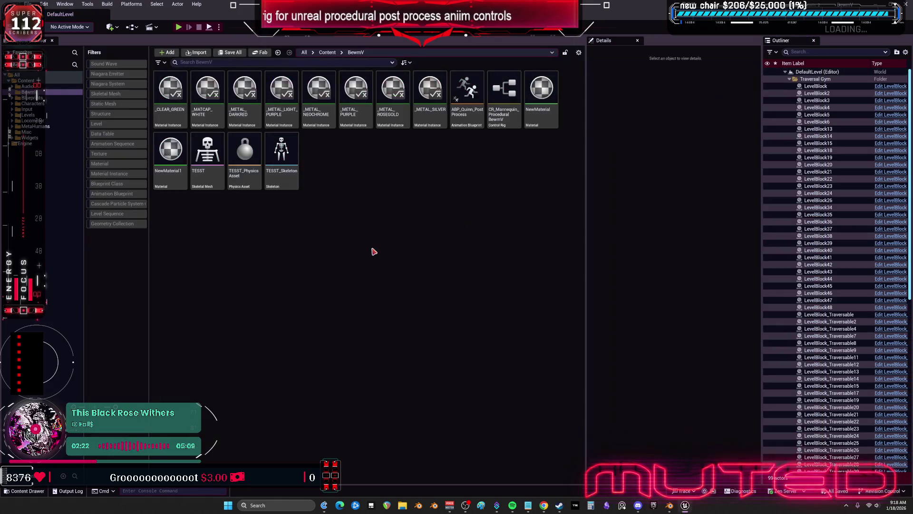
Reimport the TESST skeletal mesh from its source file and open it in the mesh editor.
right_click(202, 149)
mouse_move(257, 212)
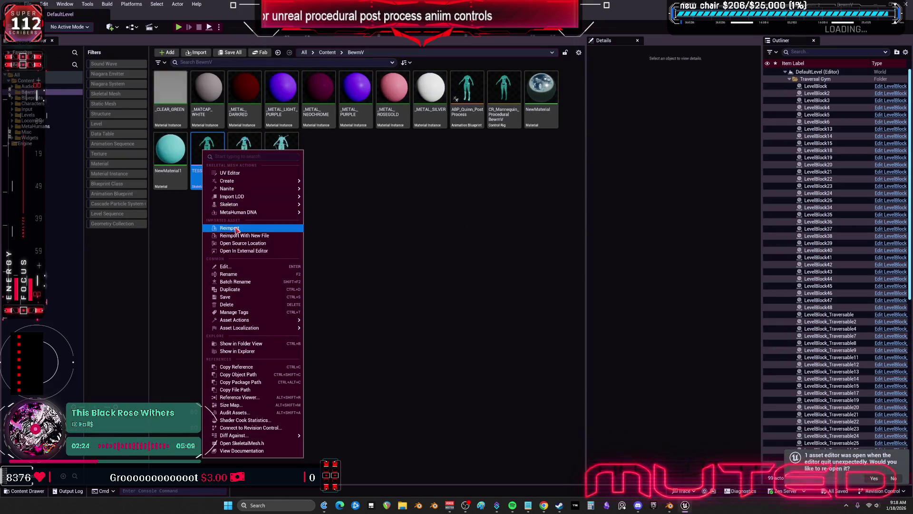
left_click(333, 212)
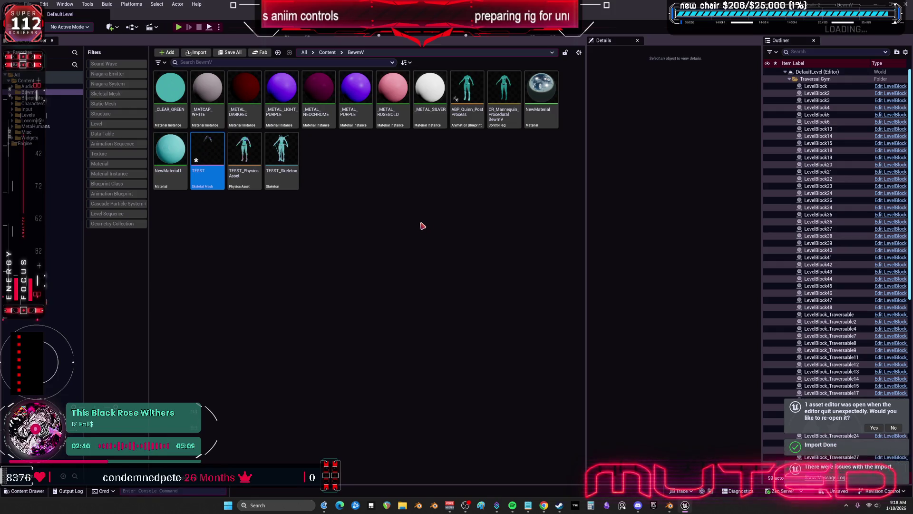
double_click(204, 151)
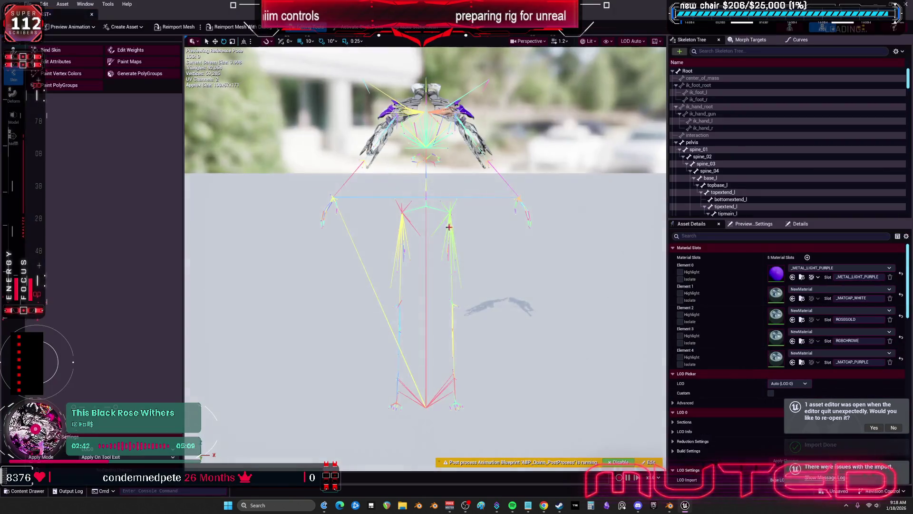
Save the TESST mesh asset.
scroll(426, 257, "up", 5)
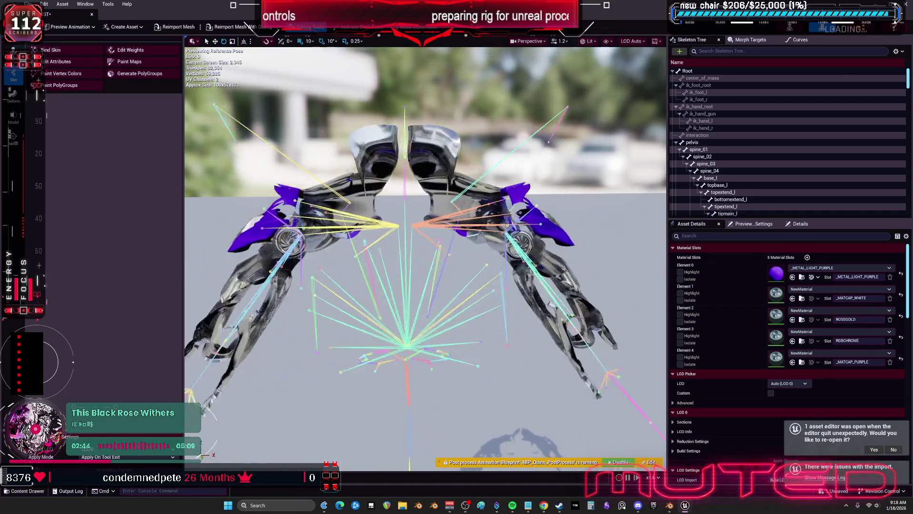
left_click_drag(385, 206, 452, 226)
key("ctrl+s")
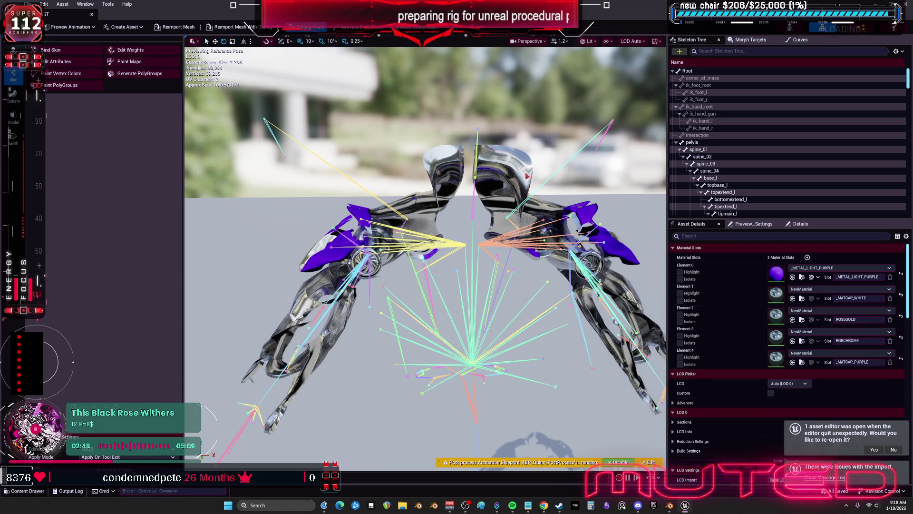
Select the upperarm_r bone and rotate it to swing the arm outward.
left_click_drag(416, 240, 363, 218)
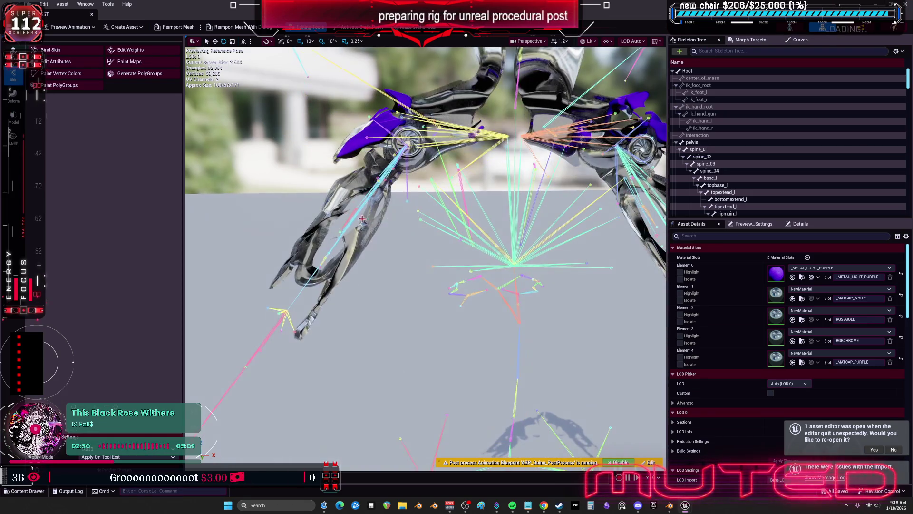
left_click(361, 209)
mouse_move(428, 141)
left_mouse_down()
mouse_move(381, 119)
mouse_move(407, 108)
left_mouse_up()
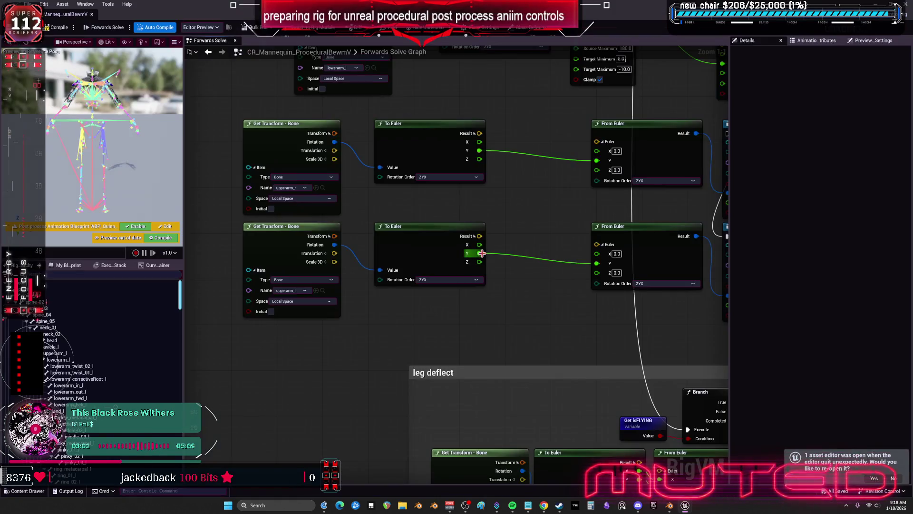
Wire Set Translation's execution output into the lower upperarm Set Rotation node.
mouse_move(517, 243)
left_mouse_down()
mouse_move(452, 227)
mouse_move(370, 148)
left_mouse_up()
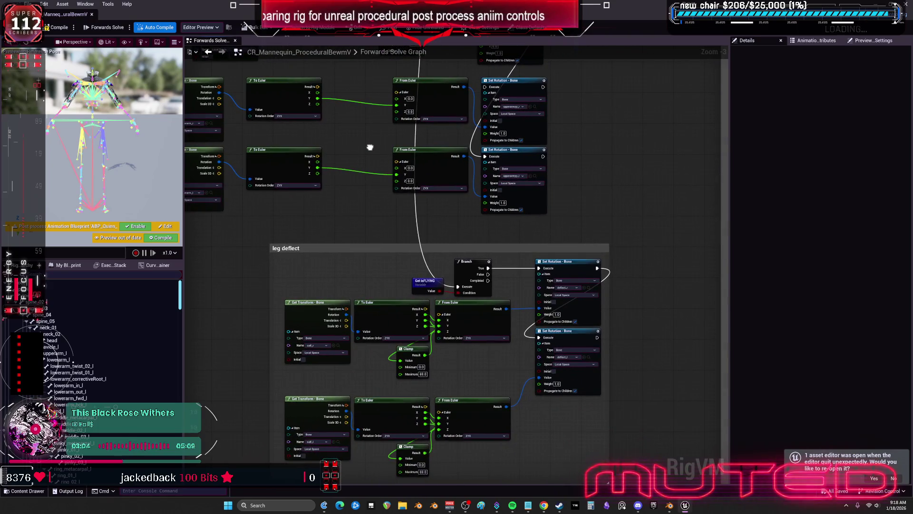
scroll(370, 149, "down", 4)
left_click_drag(486, 284, 328, 180)
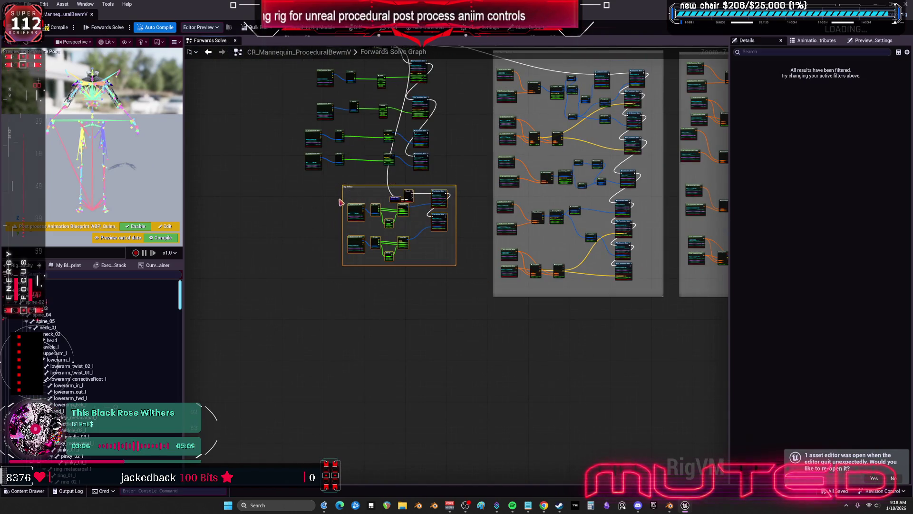
key("f")
scroll(432, 170, "up", 3)
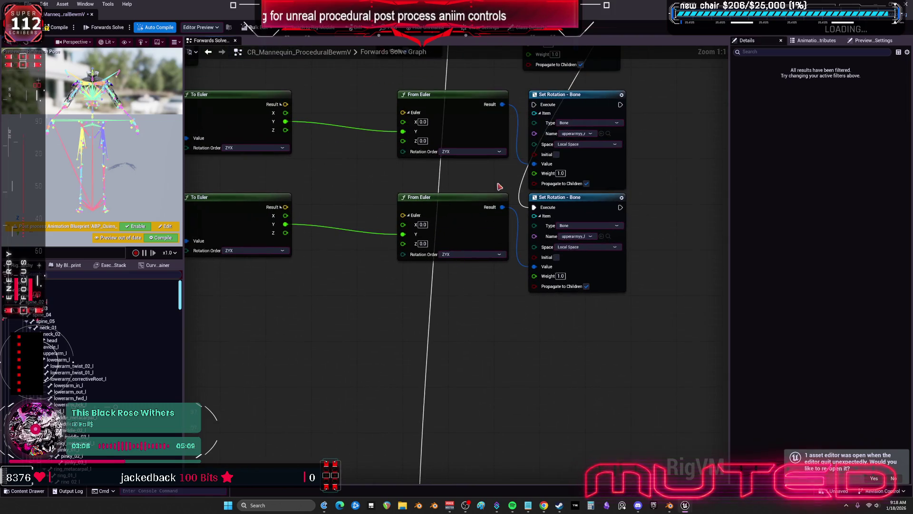
mouse_move(636, 55)
left_mouse_down()
mouse_move(587, 135)
mouse_move(573, 206)
left_mouse_up()
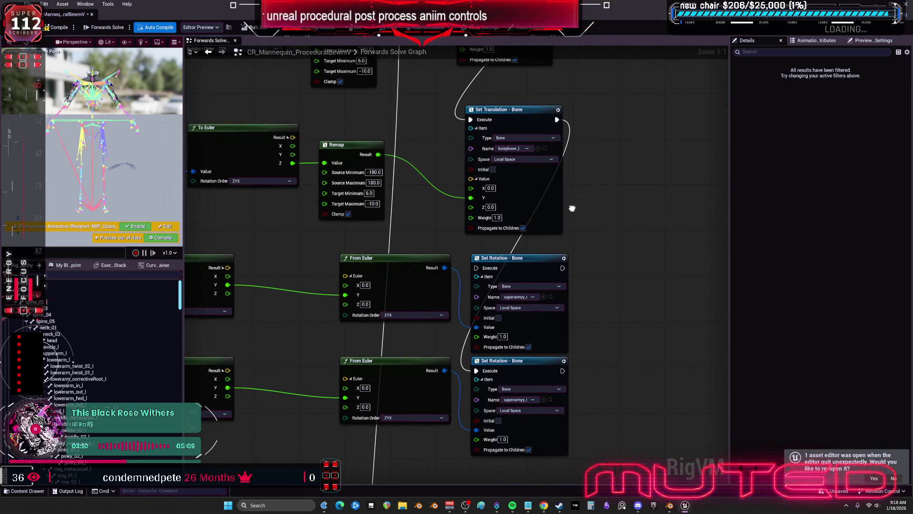
mouse_move(557, 120)
left_mouse_down()
mouse_move(561, 272)
mouse_move(475, 371)
left_mouse_up()
mouse_move(301, 341)
left_mouse_down()
mouse_move(592, 288)
mouse_move(265, 267)
left_mouse_up()
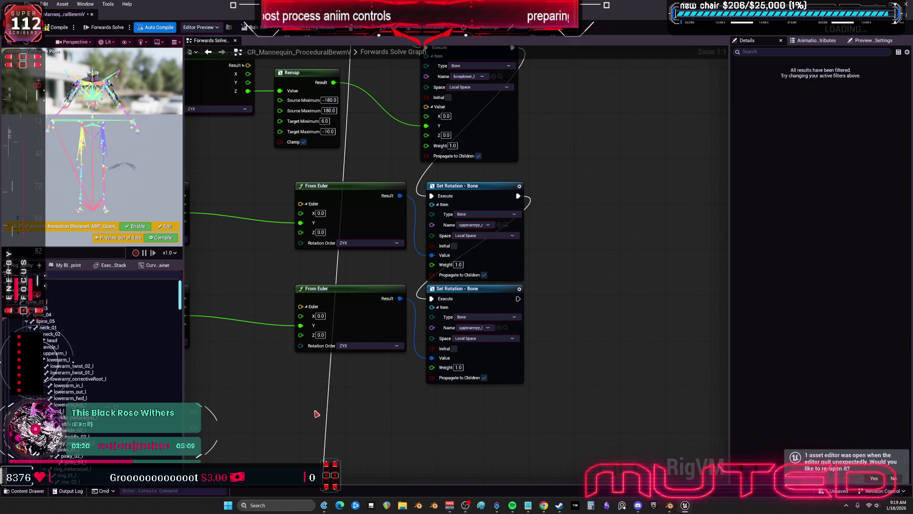
Compile the Control Rig, restore its editor to a window, and open the TESST mesh.
scroll(403, 356, "down", 2)
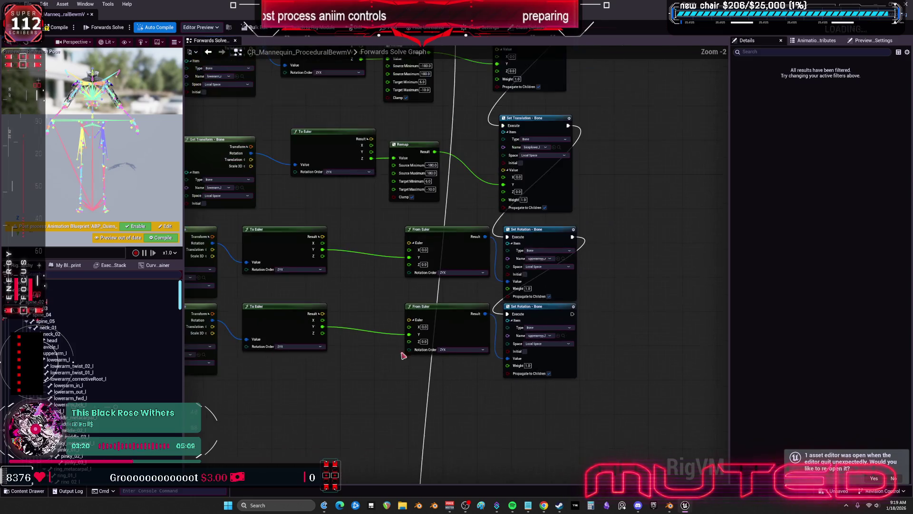
left_click(47, 28)
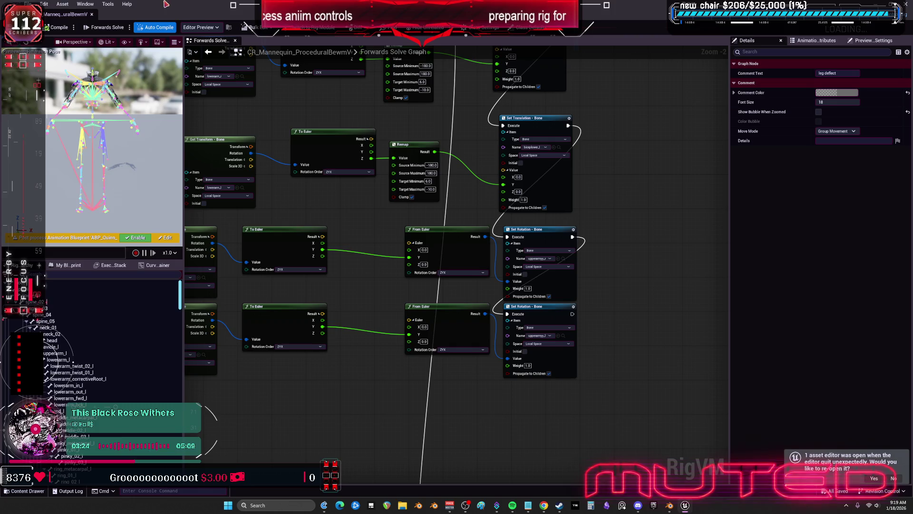
double_click(166, 4)
double_click(208, 157)
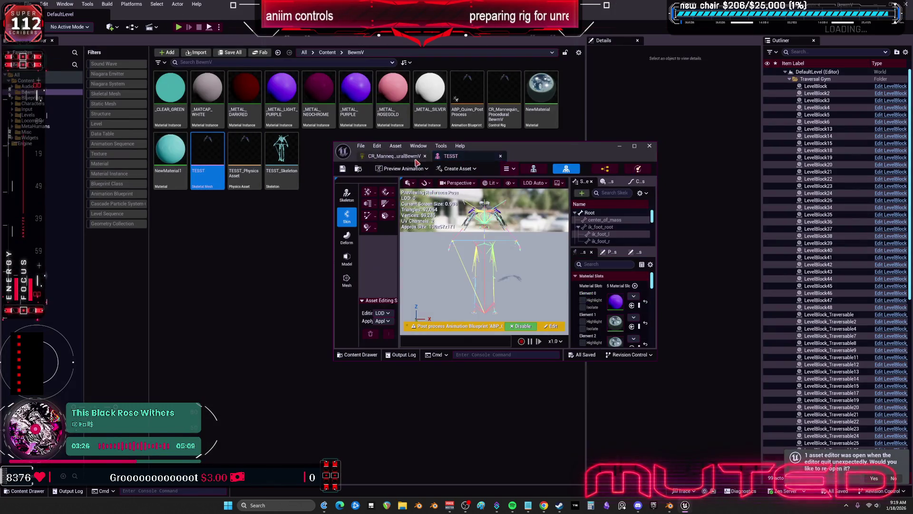
Dock the TESST tab beside the maximized Control Rig, Save All, and switch to the launcher.
left_click(395, 156)
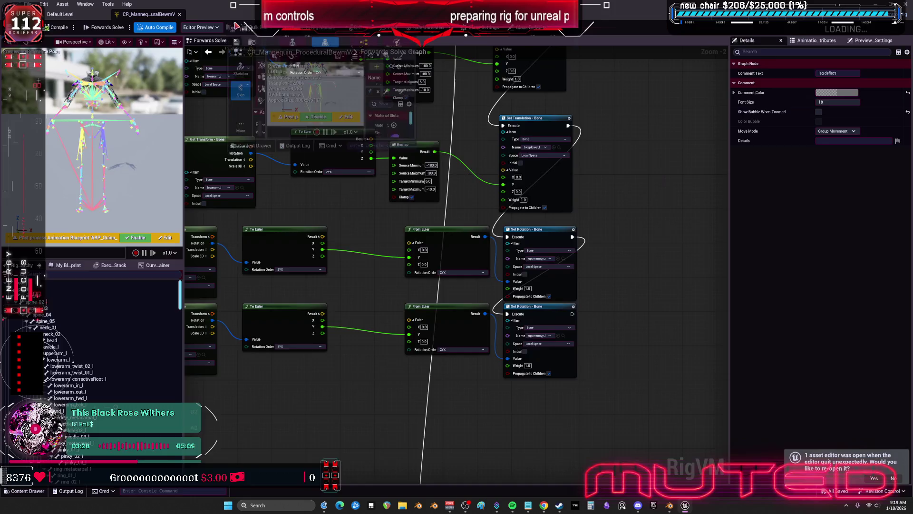
left_click_drag(236, 26, 210, 14)
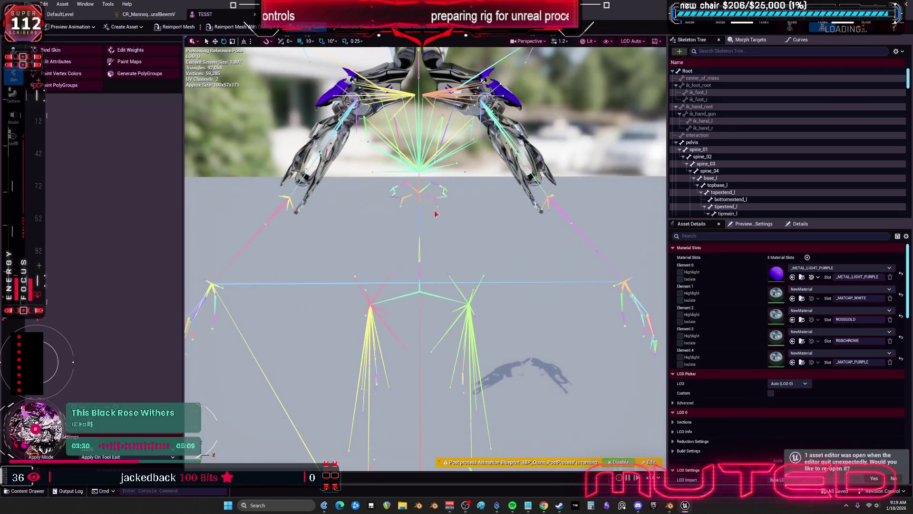
left_click(29, 4)
left_click(43, 48)
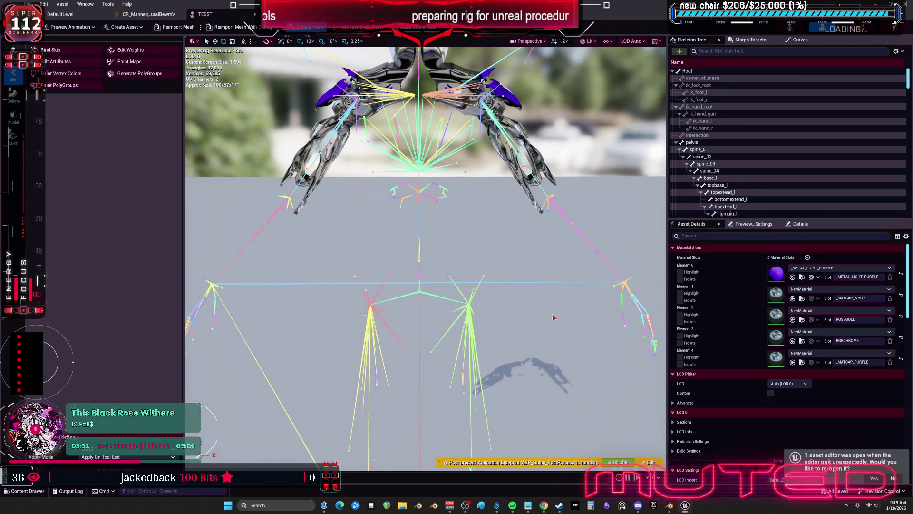
left_click(686, 506)
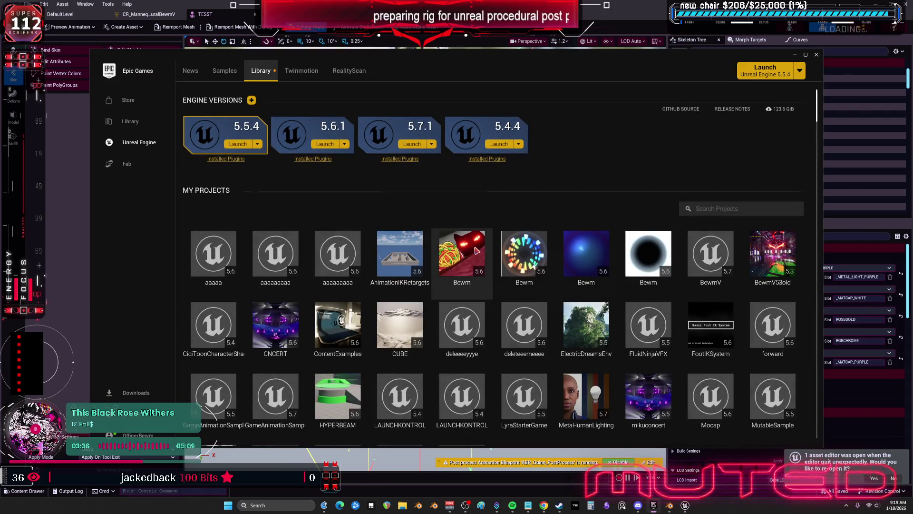
Launch the Bewm project from the Library's My Projects grid.
double_click(461, 255)
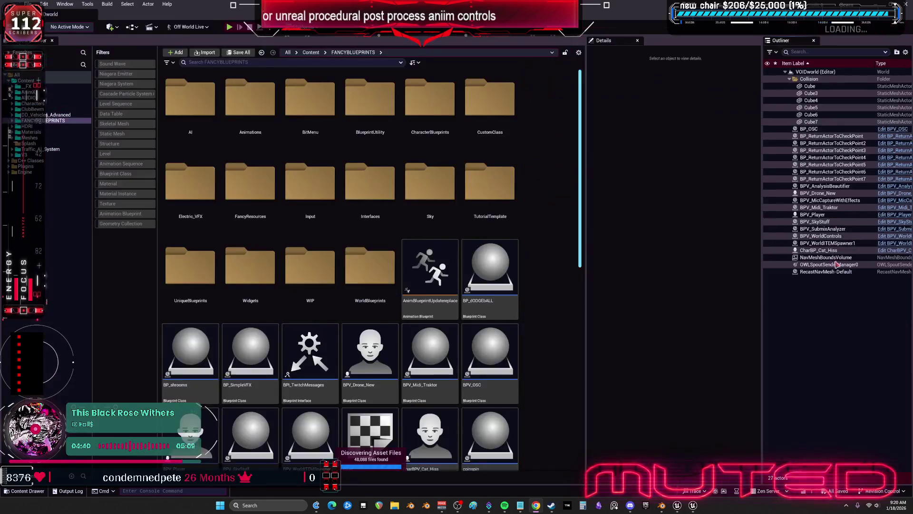
Show the Content root folder and open the Asset Actions submenu for the BPbackground material.
left_click(26, 80)
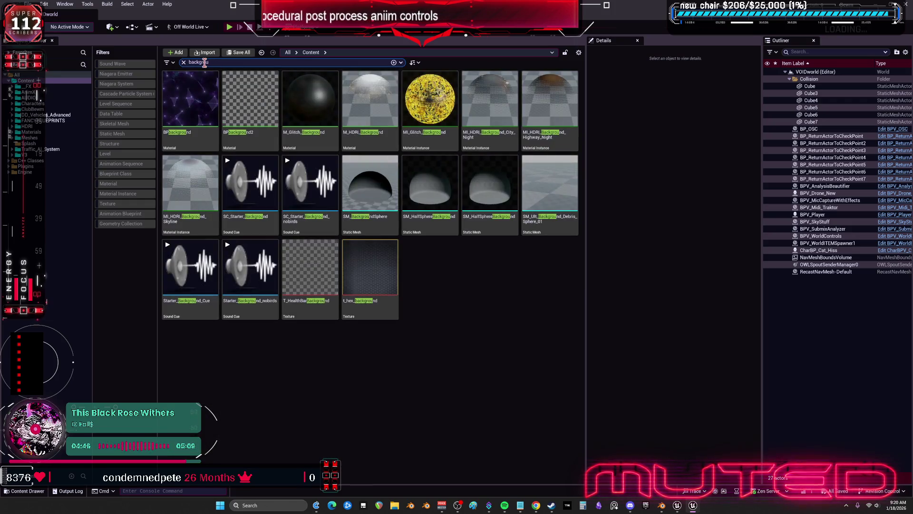
right_click(206, 103)
mouse_move(257, 195)
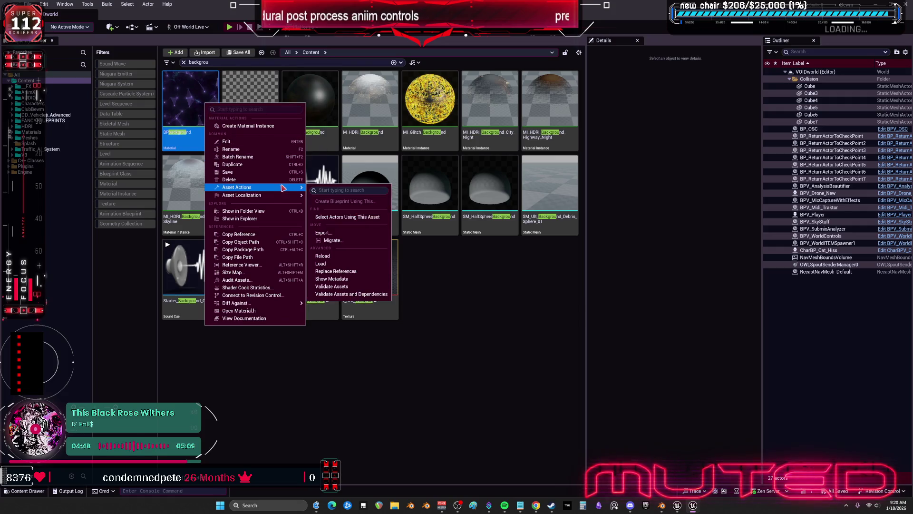
mouse_move(297, 187)
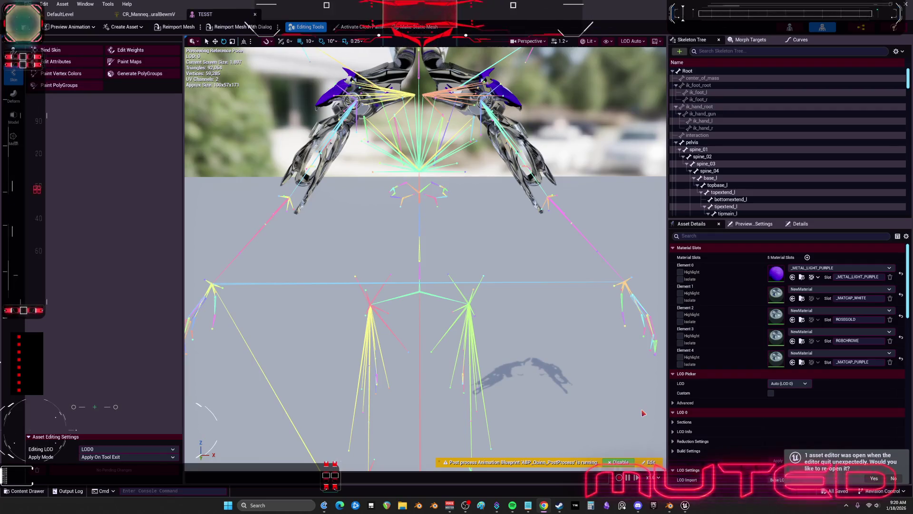
Set the Editor Preferences Appearance Background Brush image to BPbackground.
left_click(60, 13)
left_click(43, 4)
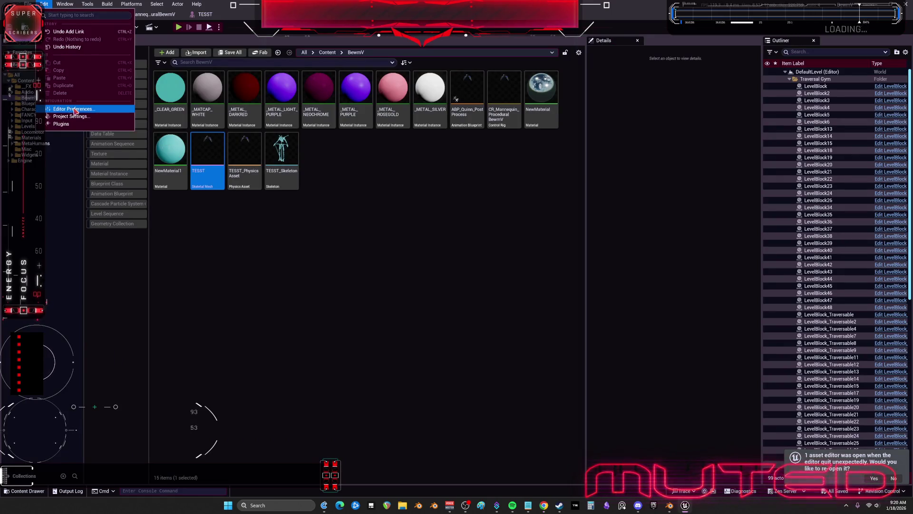
left_click(74, 108)
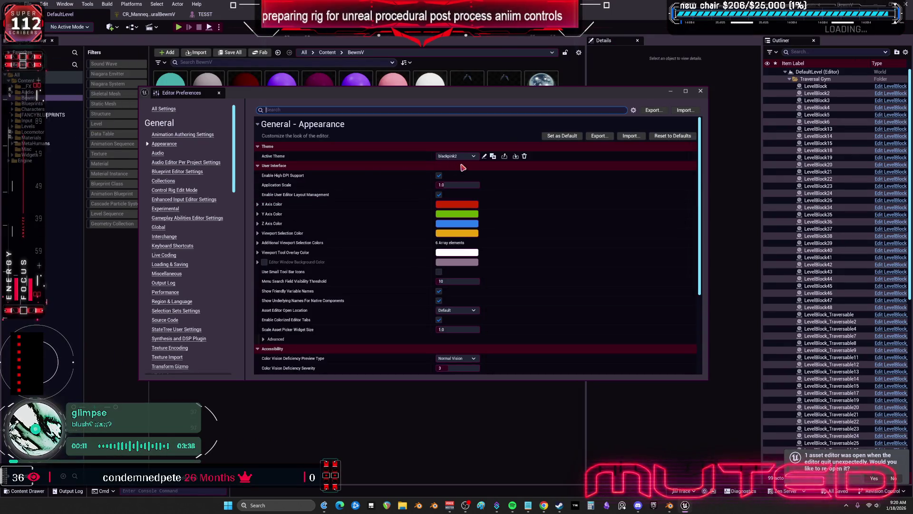
scroll(574, 267, "down", 5)
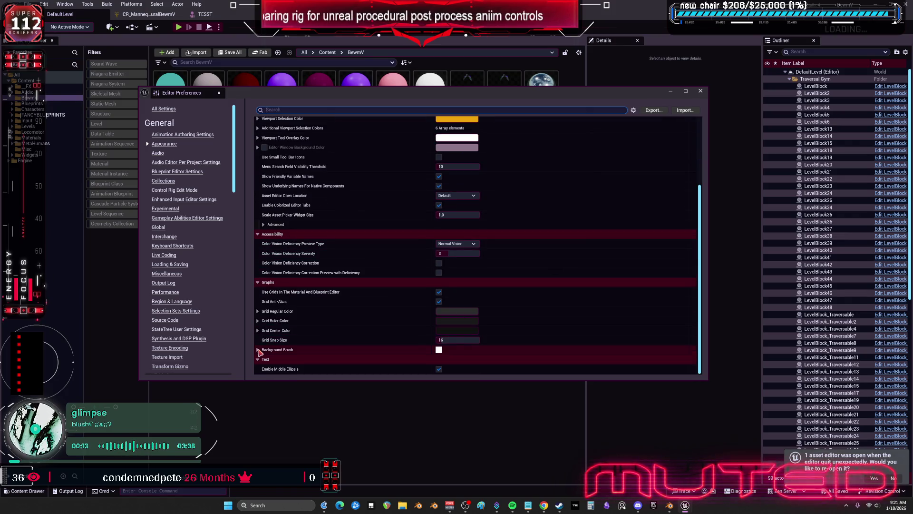
left_click(257, 349)
scroll(350, 330, "down", 3)
left_click(482, 292)
type("back")
left_click(497, 365)
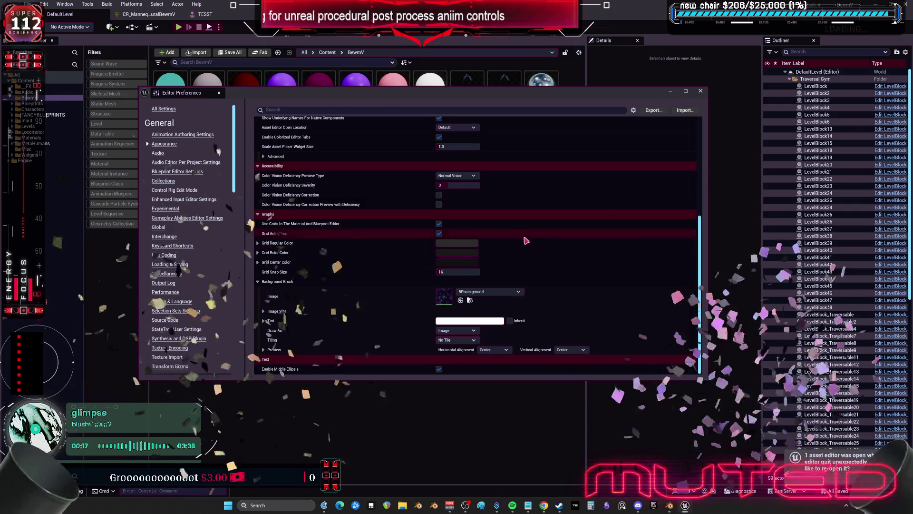
Close Editor Preferences and return to the CR_Mannequin Control Rig graph.
left_click(701, 91)
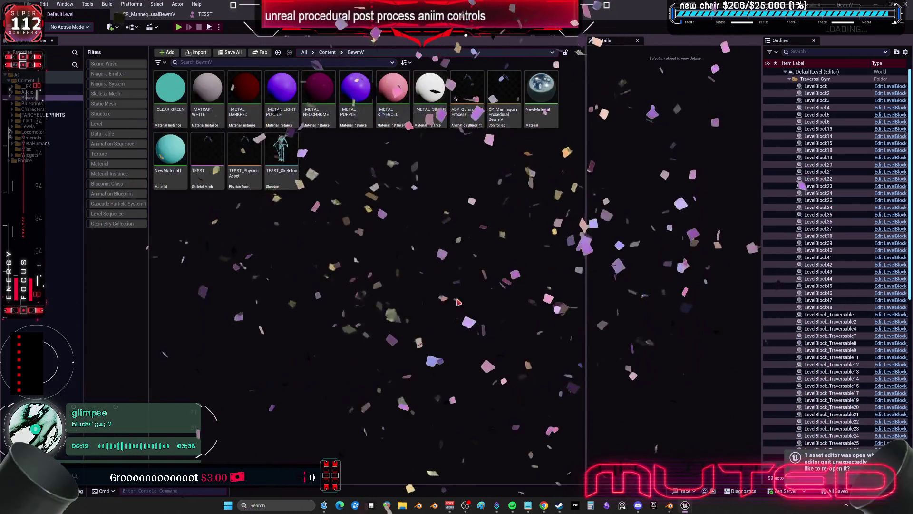
left_click(205, 14)
left_click(149, 14)
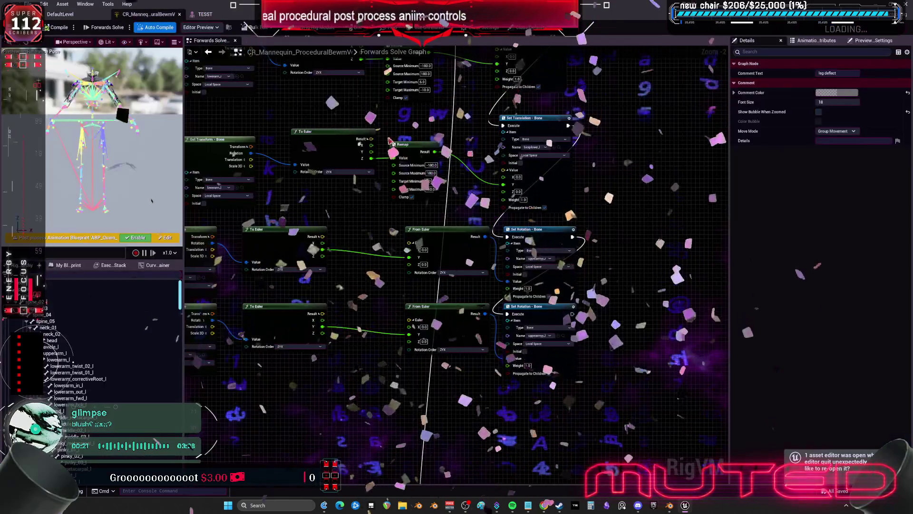
Return to the main level editor and open, then dismiss, the Edit menu.
scroll(499, 143, "down", 1)
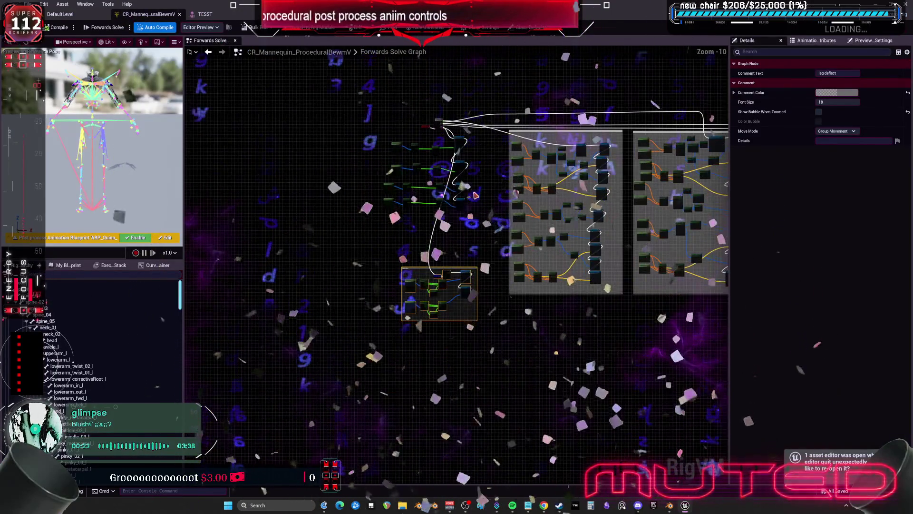
scroll(485, 241, "up", 2)
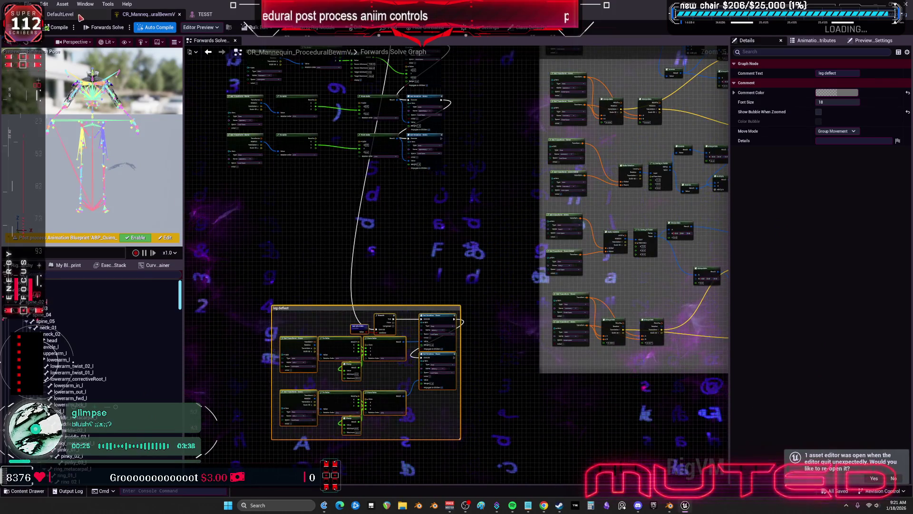
left_click(60, 14)
mouse_move(687, 505)
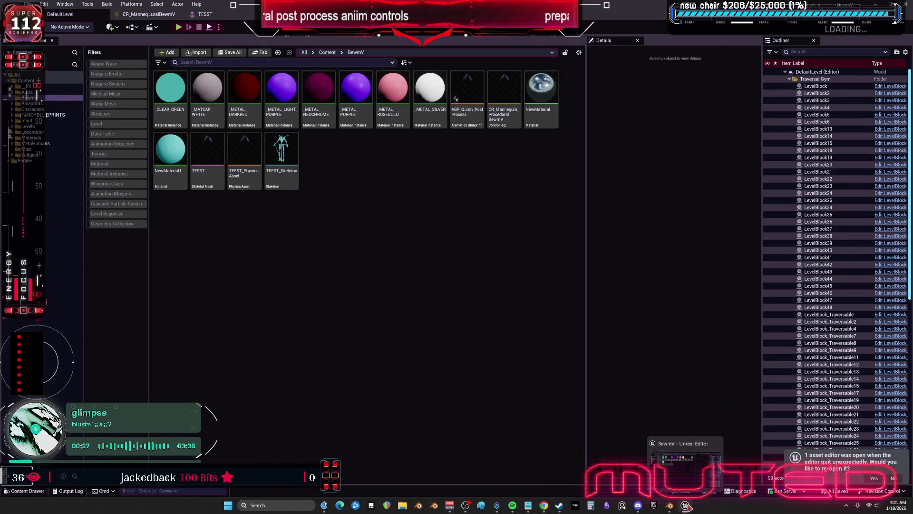
left_click(44, 4)
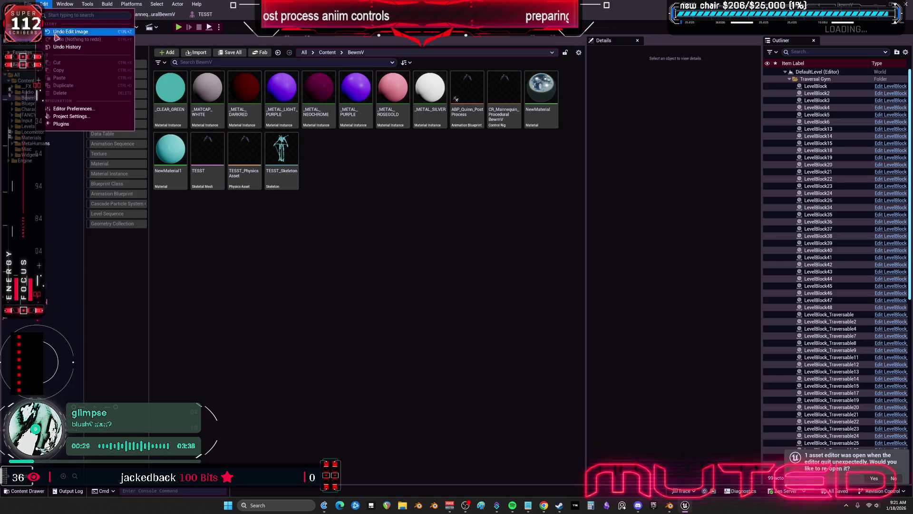
key("Escape")
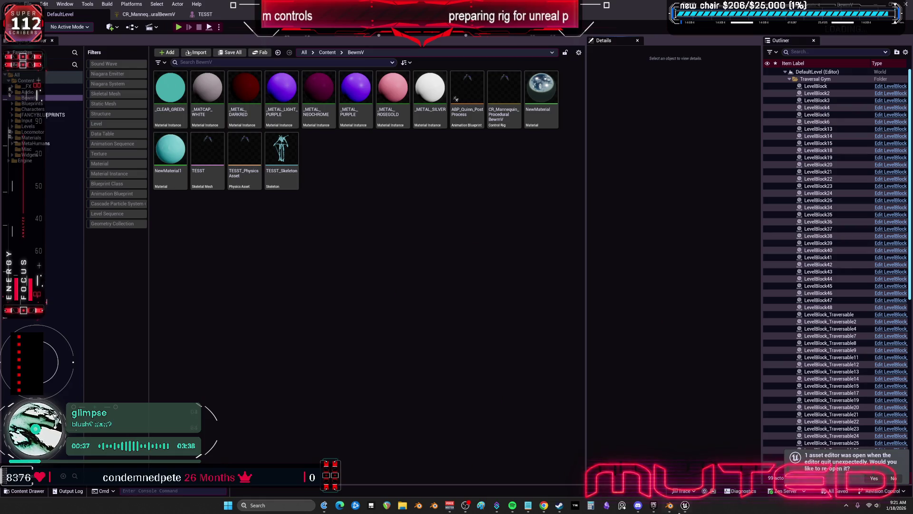
Enable Should Window Preserve Aspect Ratio in Project Settings, then reopen the CR_Mannequin Control Rig.
mouse_move(684, 511)
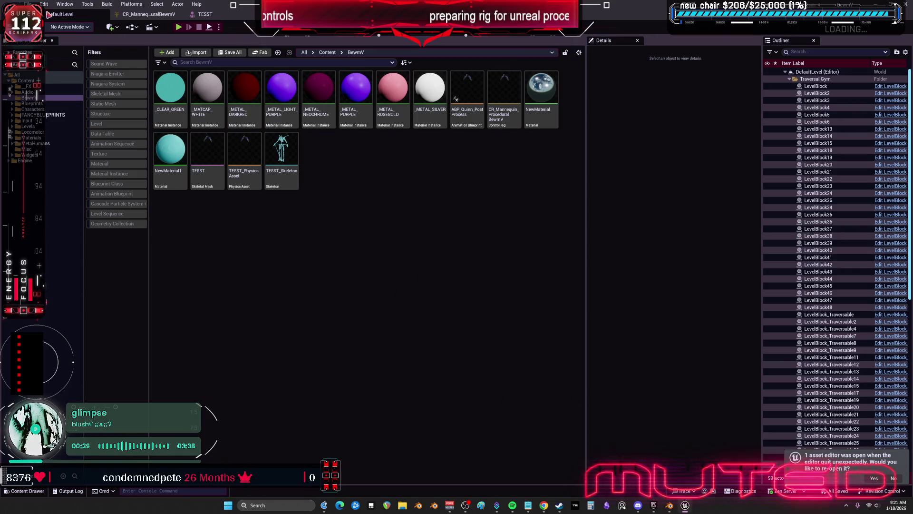
left_click(44, 4)
left_click(69, 116)
scroll(448, 257, "down", 5)
left_click(448, 273)
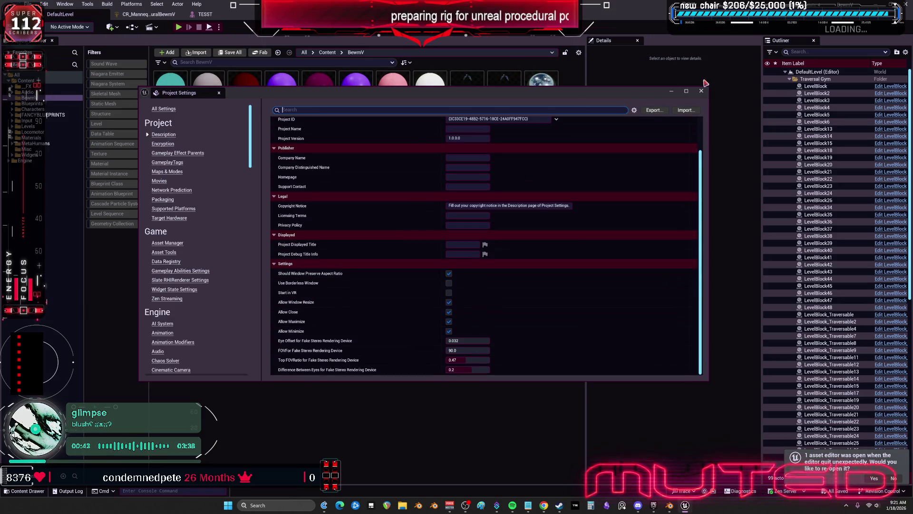
left_click(701, 91)
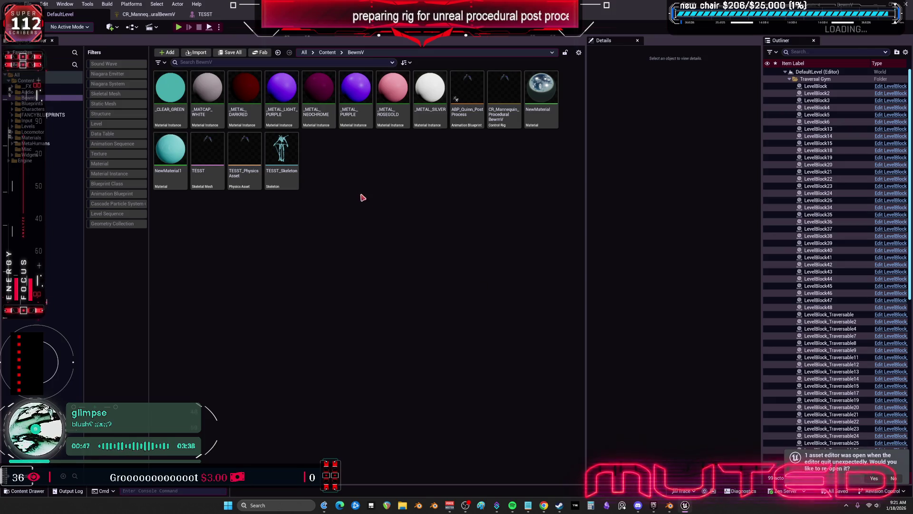
left_click(500, 92)
double_click(501, 92)
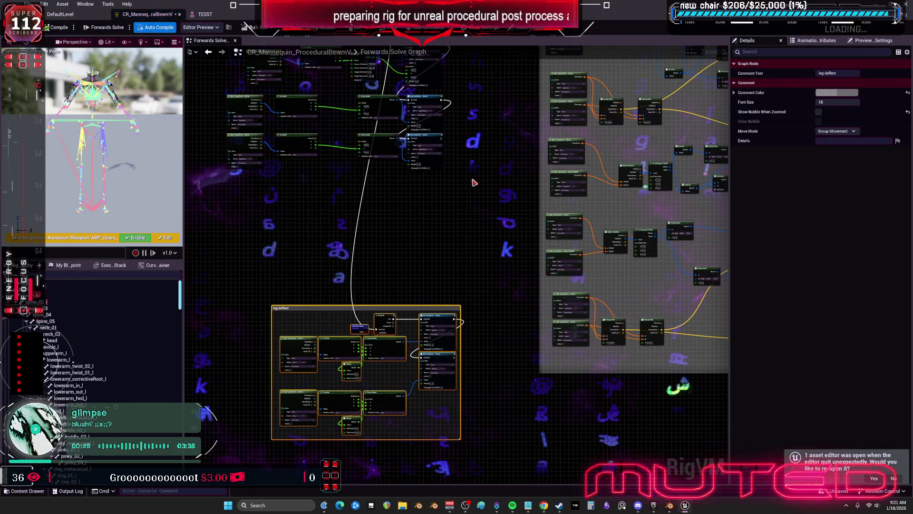
In Editor Preferences, set the Grid Regular and Grid Ruler colour alpha to 0.
scroll(472, 220, "up", 4)
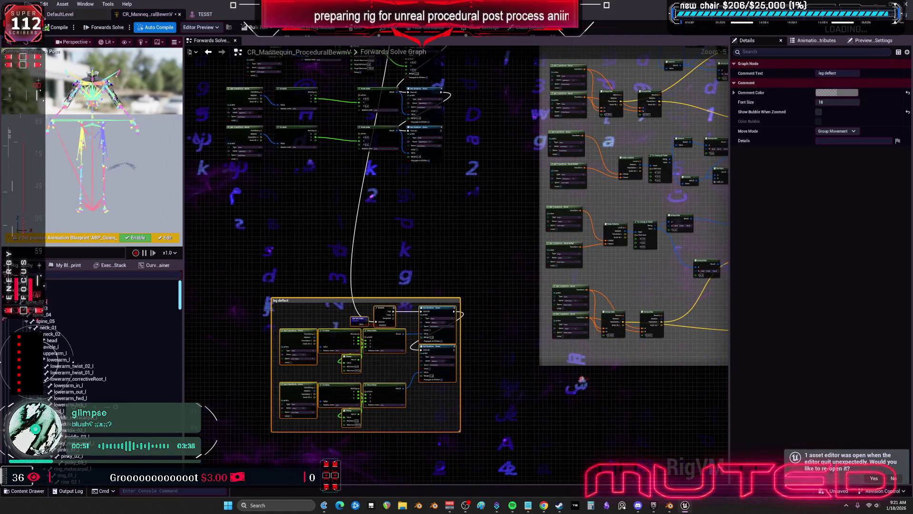
left_click(43, 3)
left_click(72, 62)
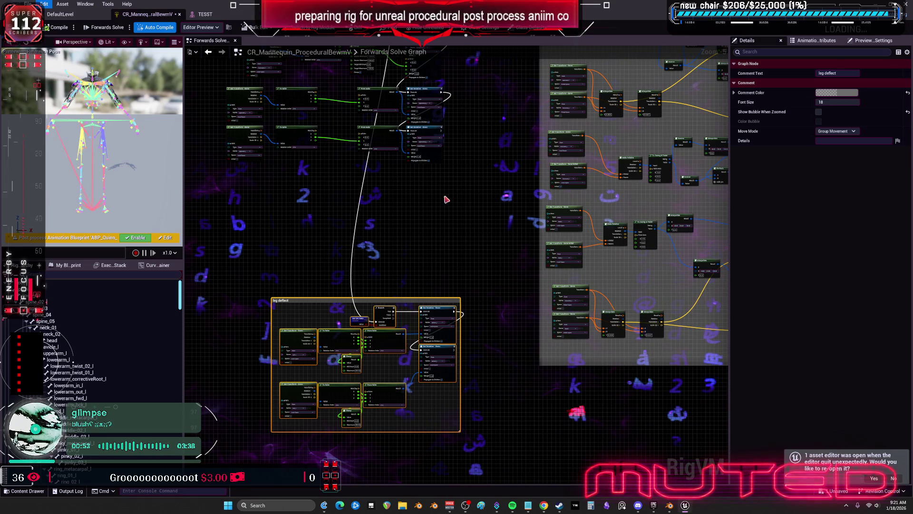
scroll(550, 265, "down", 10)
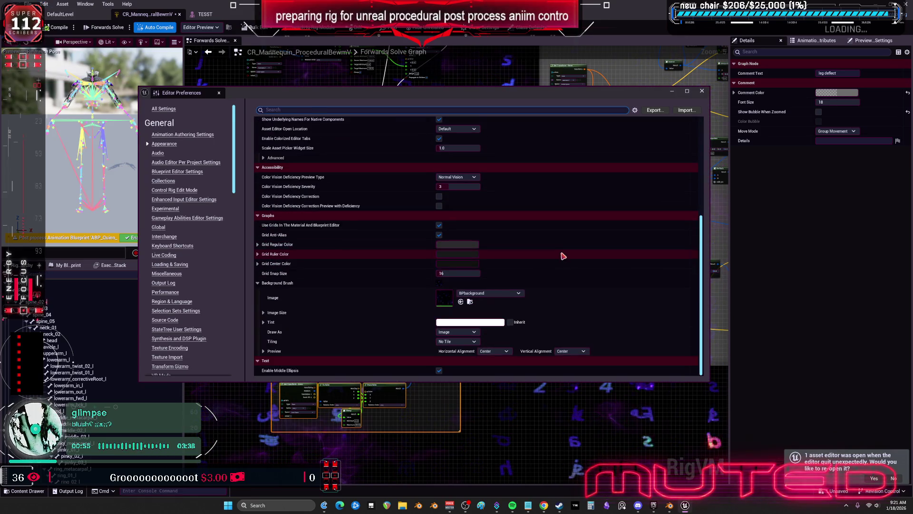
left_click(258, 263)
left_click(258, 254)
left_click(258, 245)
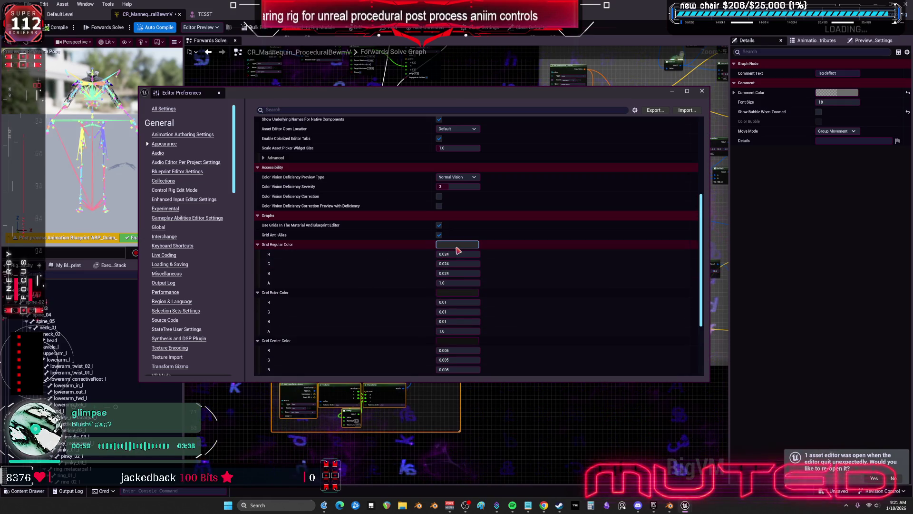
left_click(458, 283)
type("0")
key("Return")
left_click(464, 331)
type("0")
key("Return")
Set background brush tiling to Both, keep the Image draw mode, and open BPbackground material.
scroll(357, 319, "down", 5)
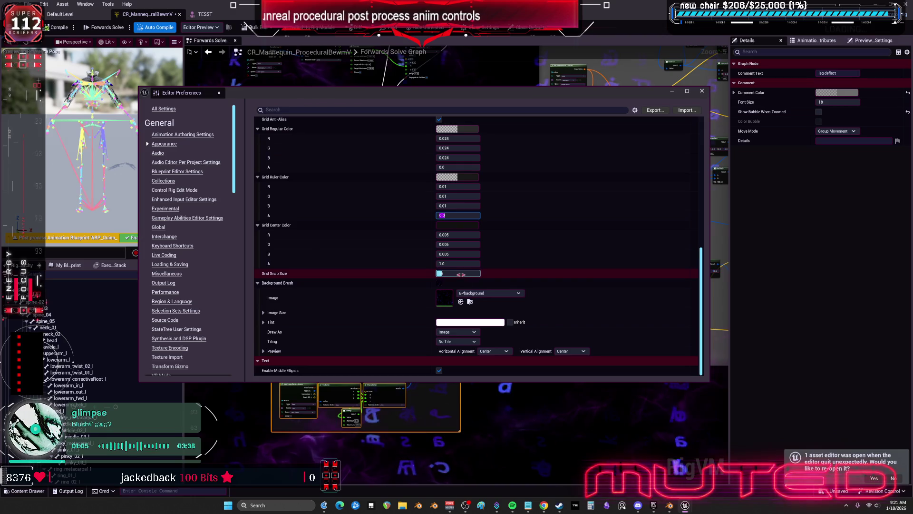
left_click(457, 341)
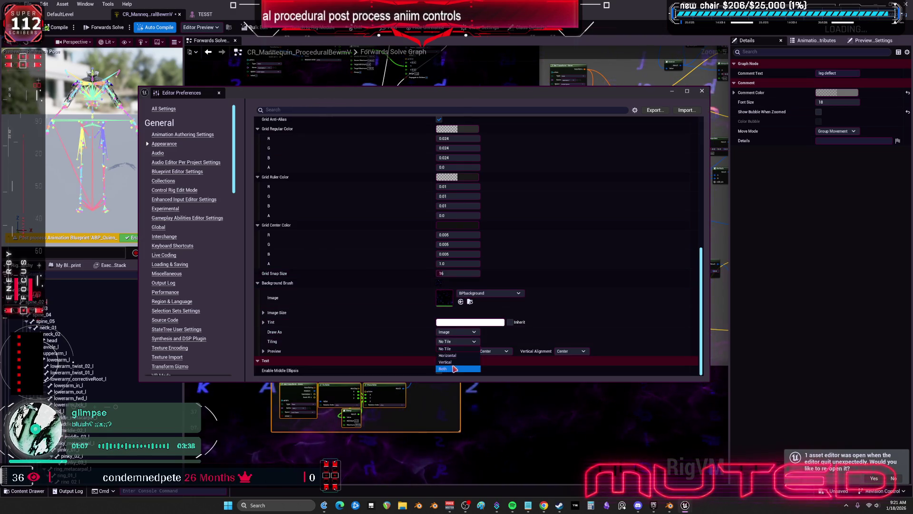
left_click(455, 369)
left_click(456, 332)
left_click(452, 332)
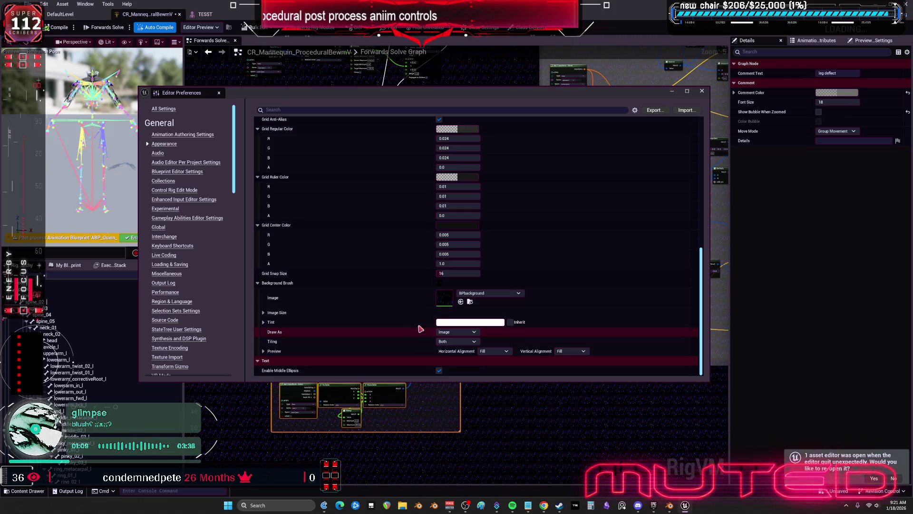
double_click(449, 300)
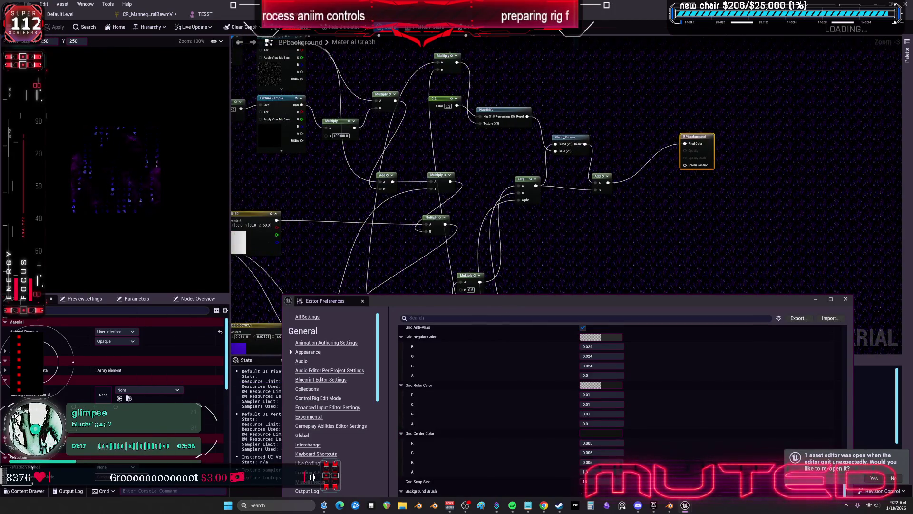
Close Editor Preferences, Save All from the DefaultLevel tab, and bring up the Epic Games Launcher.
left_click(846, 299)
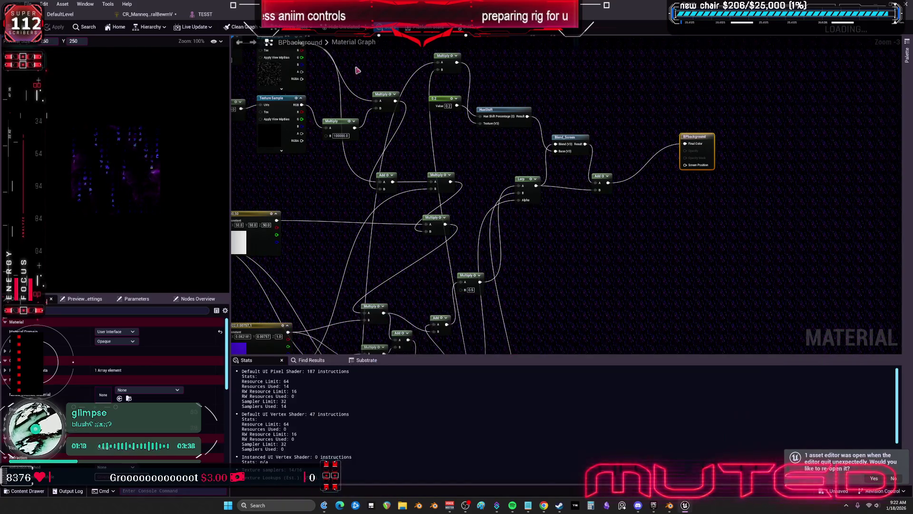
left_click(177, 15)
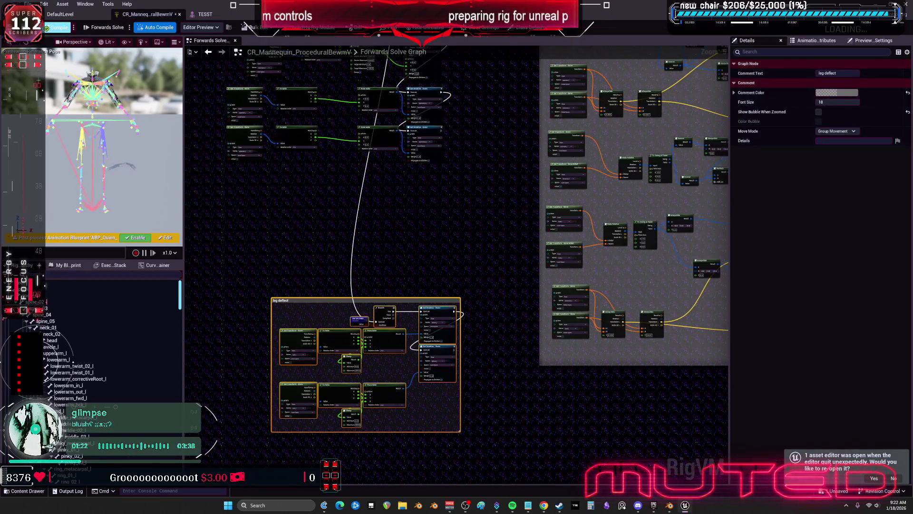
left_click(61, 15)
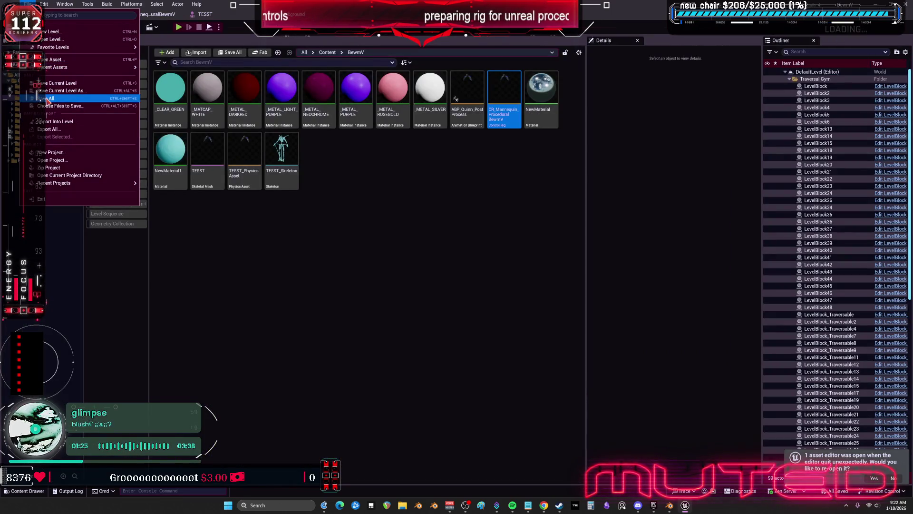
left_click(367, 237)
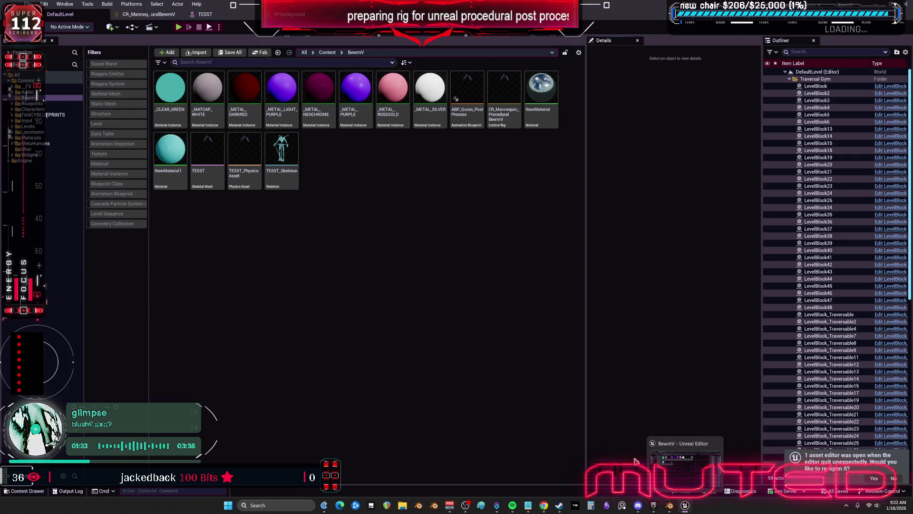
left_click(651, 506)
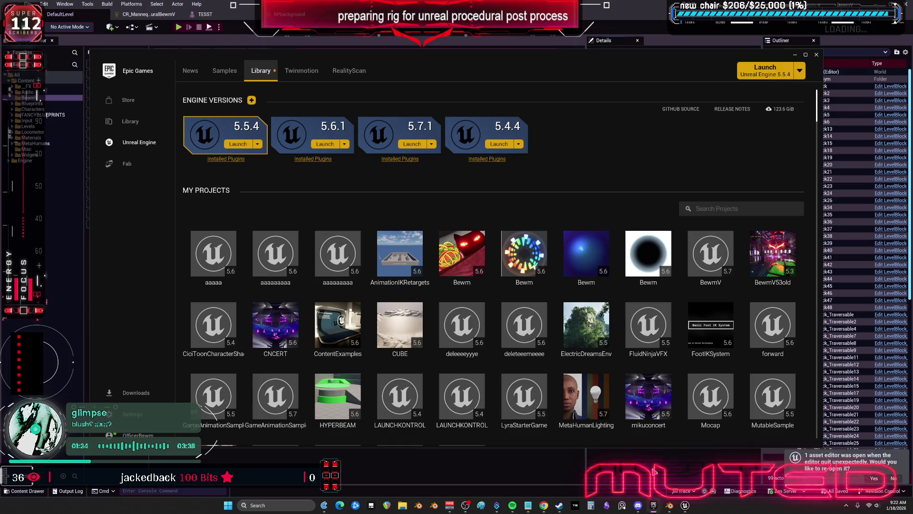
Relaunch the Bewm project from the My Projects library.
double_click(464, 248)
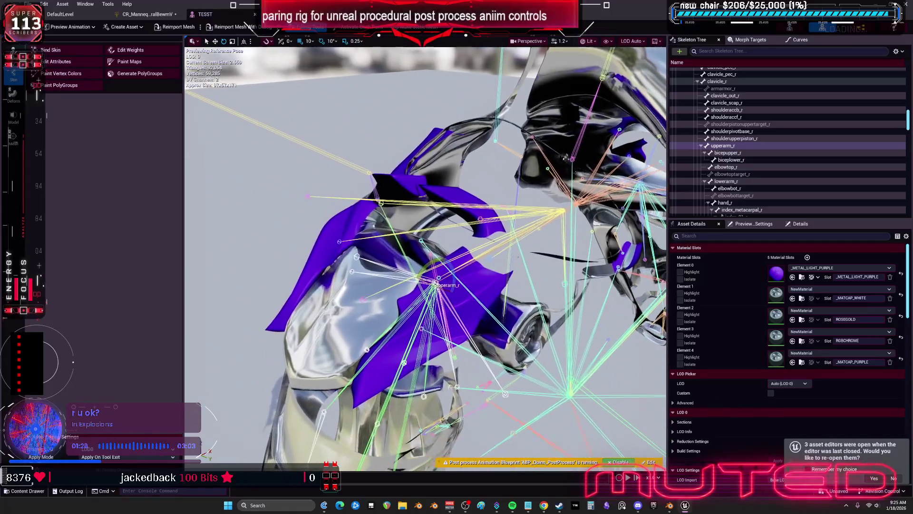
Inspect right arm bones such as upperarm_r, innerc_r and armarmor_r, test-rotating armarmor_r.
left_click(356, 255)
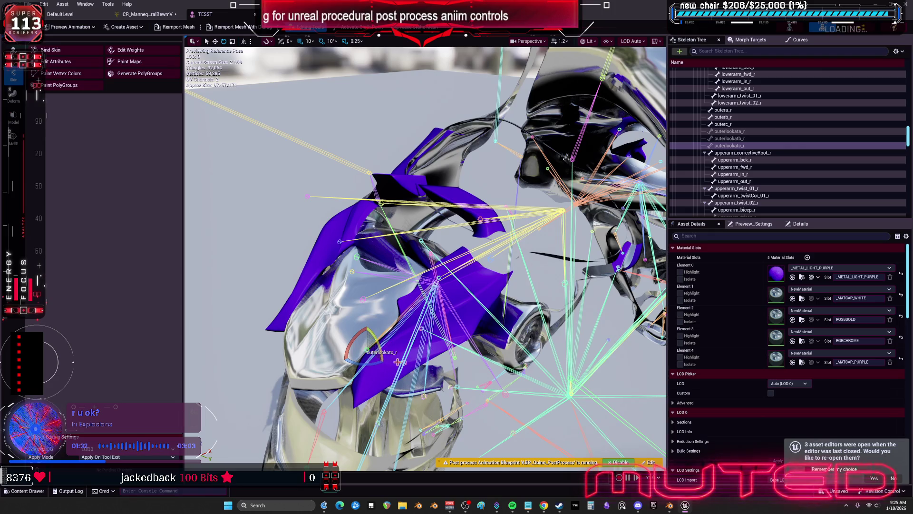
left_click(390, 356)
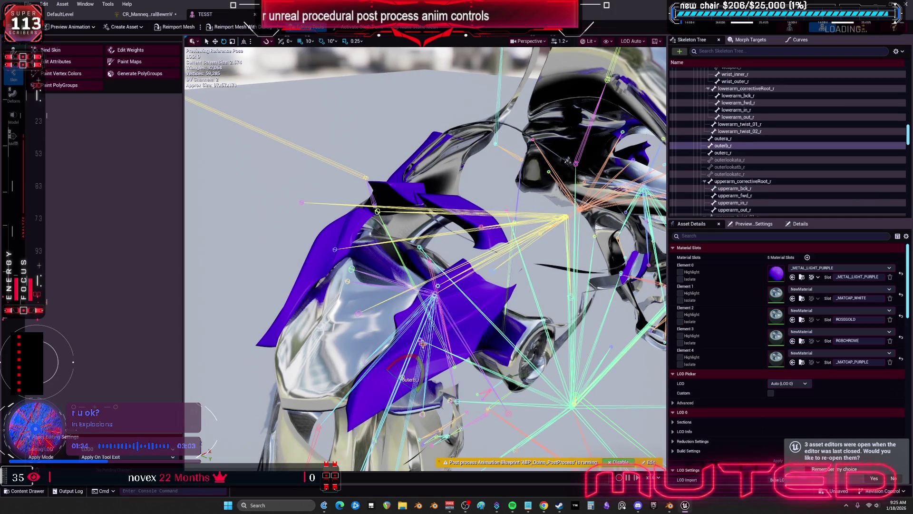
left_click(501, 357)
mouse_move(379, 369)
left_mouse_down()
mouse_move(342, 361)
mouse_move(379, 369)
left_mouse_up()
left_click(449, 289)
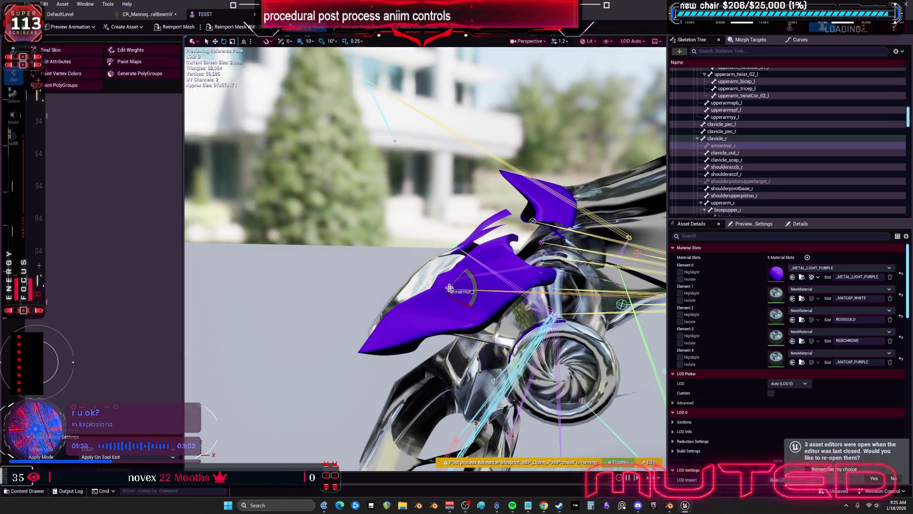
mouse_move(466, 301)
left_mouse_down()
mouse_move(476, 312)
mouse_move(464, 304)
left_mouse_up()
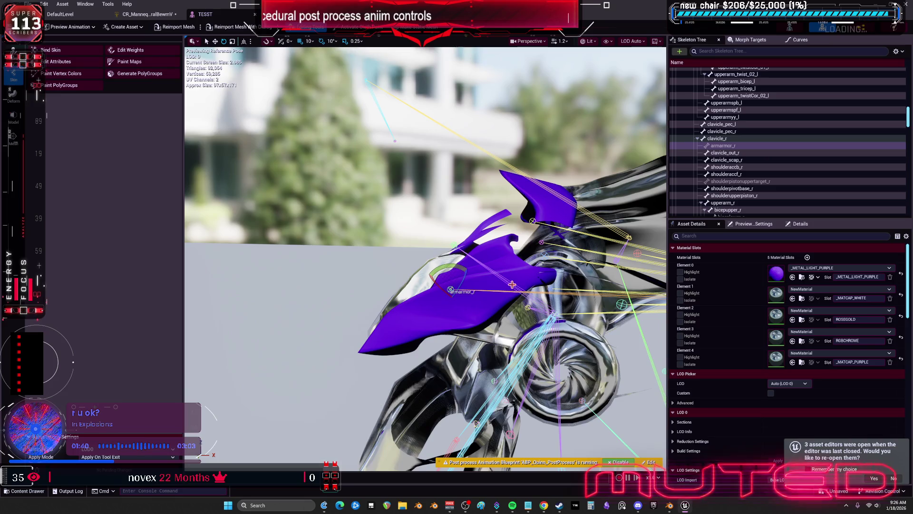
left_click(465, 238)
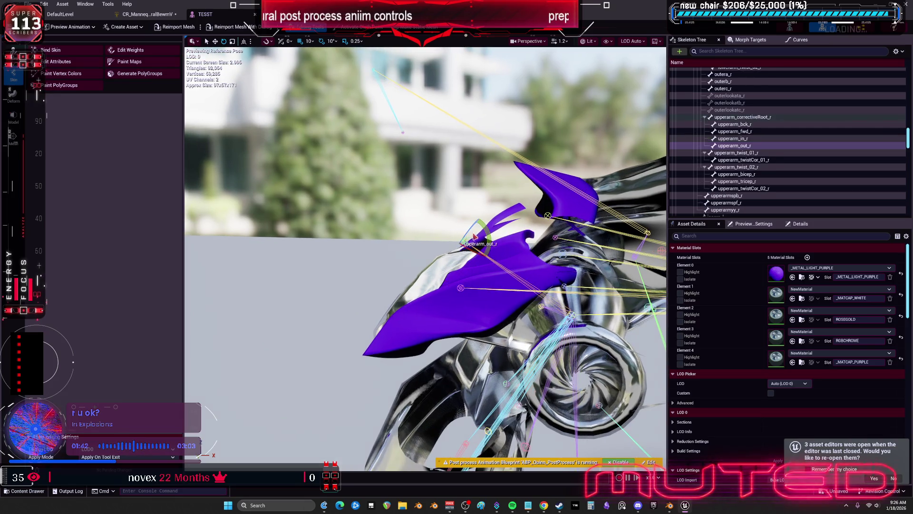
left_click(561, 315)
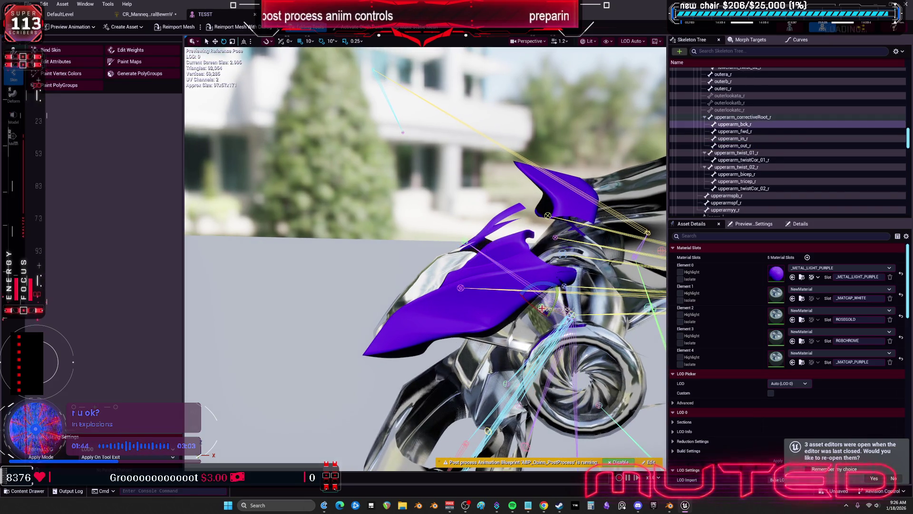
left_click(563, 287)
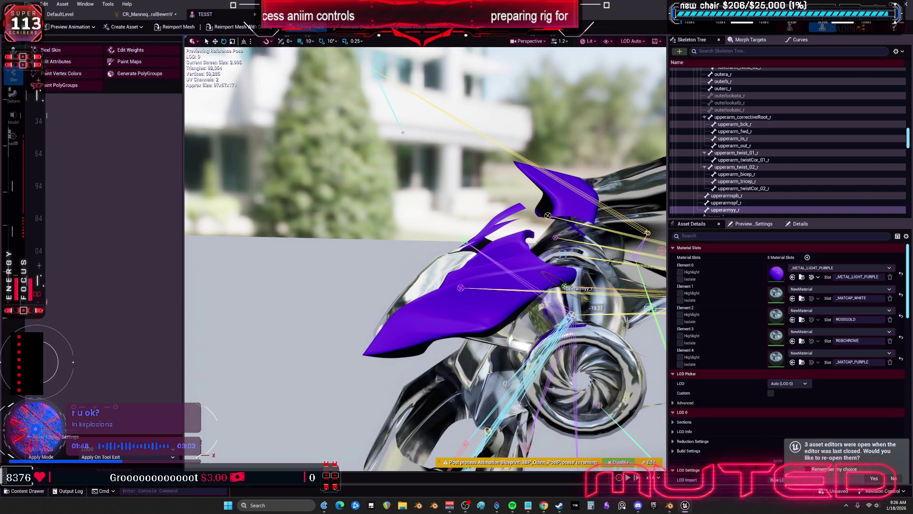
key("f")
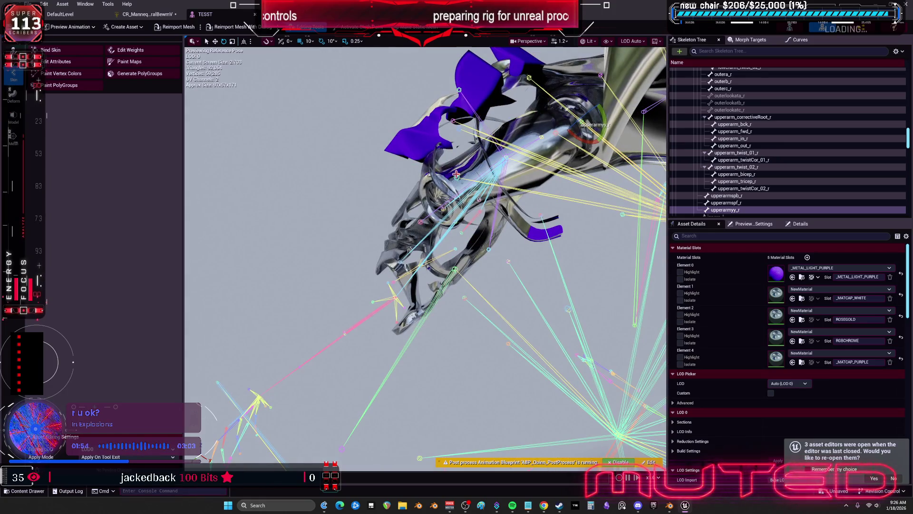
Rotate the shoulderaccb_r and shoulderaccf_r helper bones to preview their shoulder armour motion.
left_click(469, 156)
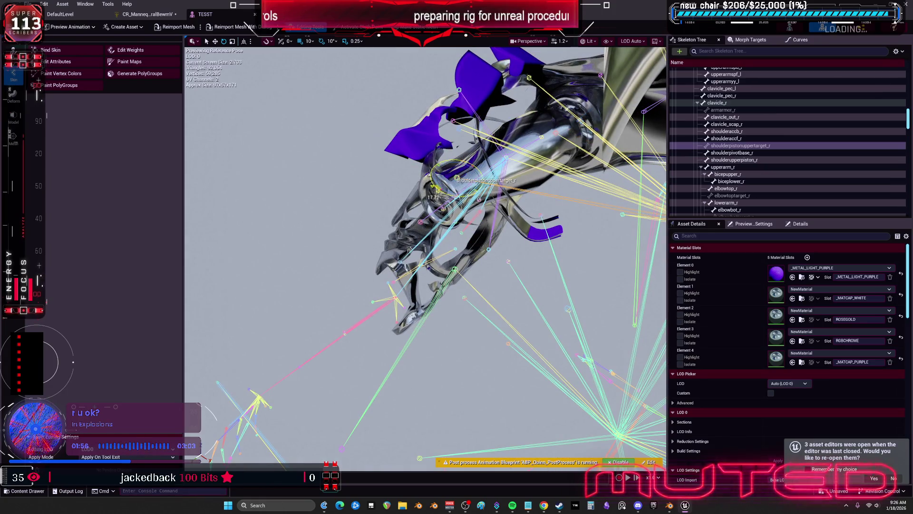
left_click(482, 199)
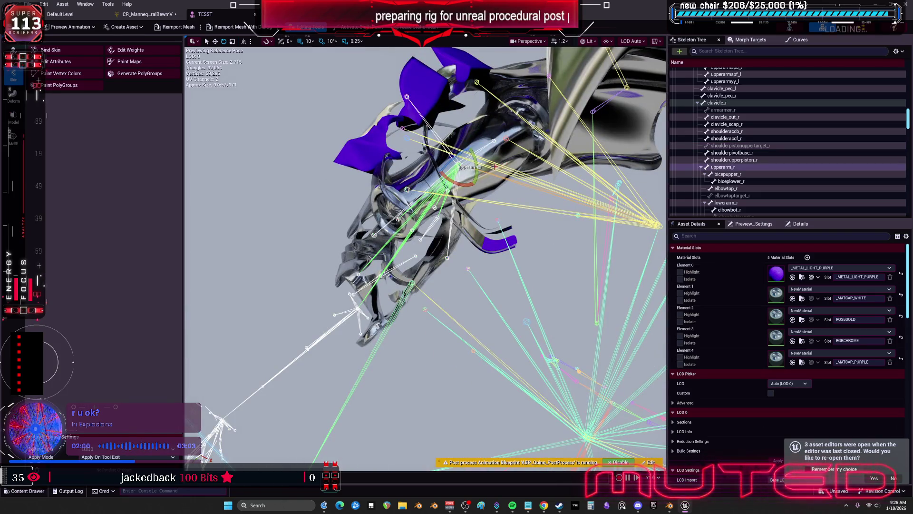
left_click(408, 97)
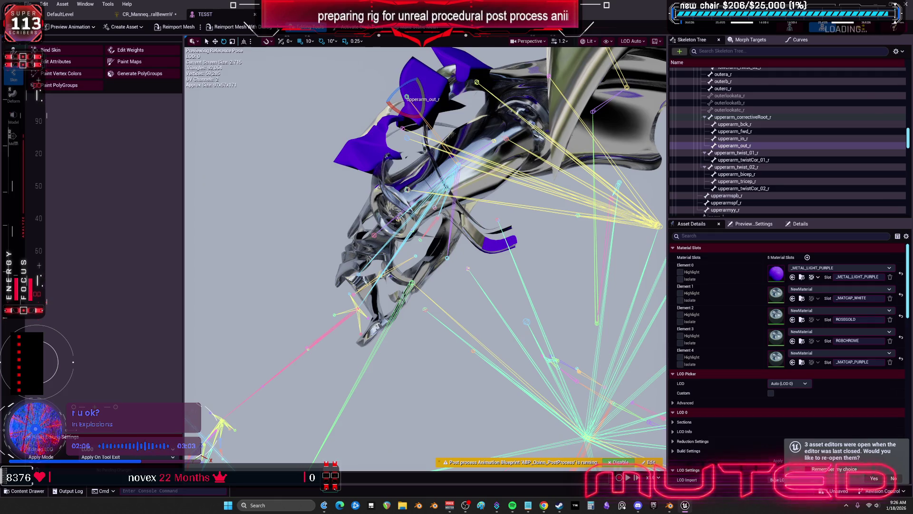
left_click(506, 138)
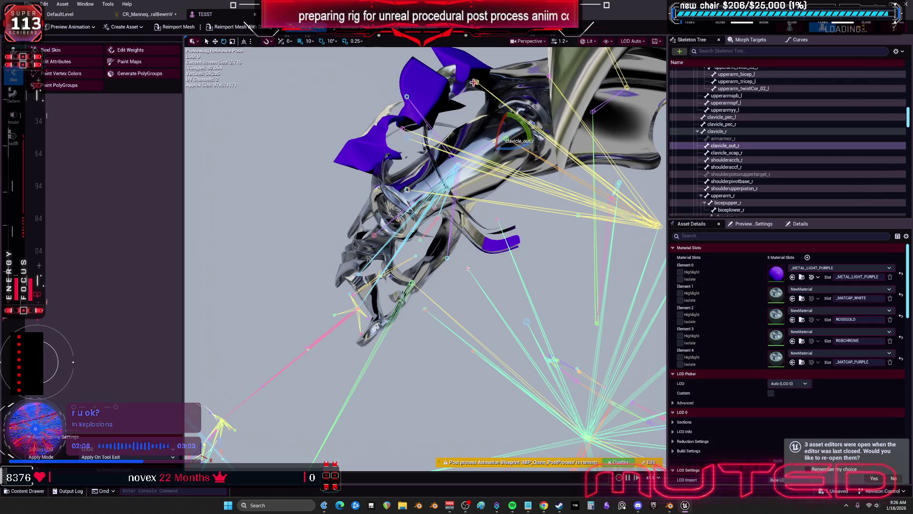
left_click(475, 82)
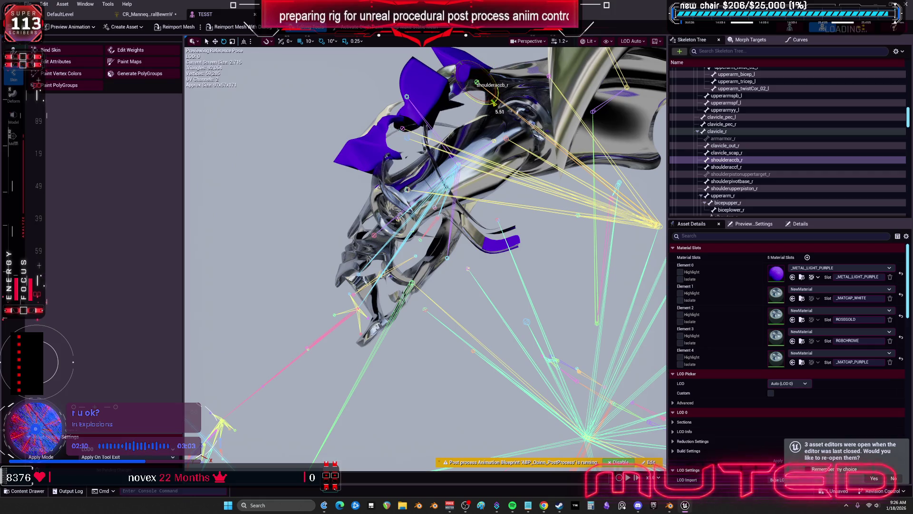
mouse_move(479, 66)
left_mouse_down()
mouse_move(486, 74)
mouse_move(487, 66)
left_mouse_up()
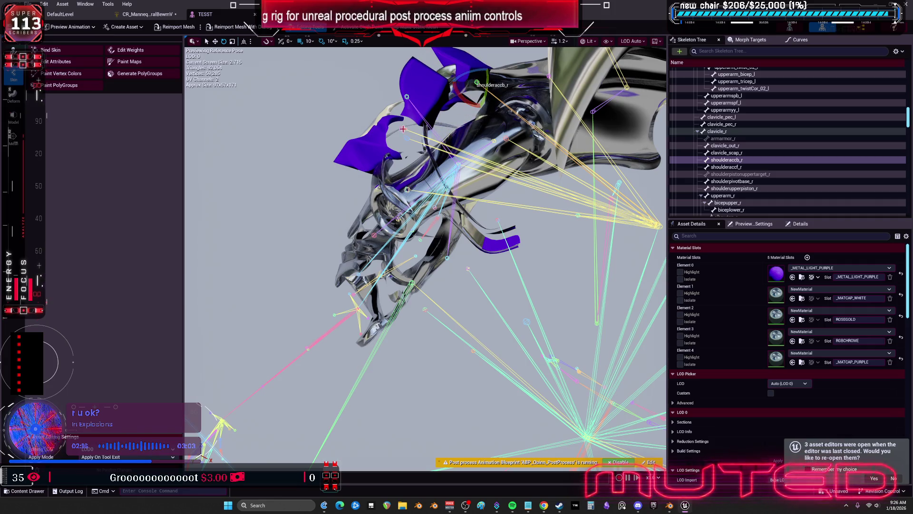
left_click(405, 138)
mouse_move(421, 151)
left_mouse_down()
mouse_move(371, 171)
mouse_move(378, 173)
mouse_move(346, 150)
left_mouse_up()
left_click_drag(408, 248, 237, 71)
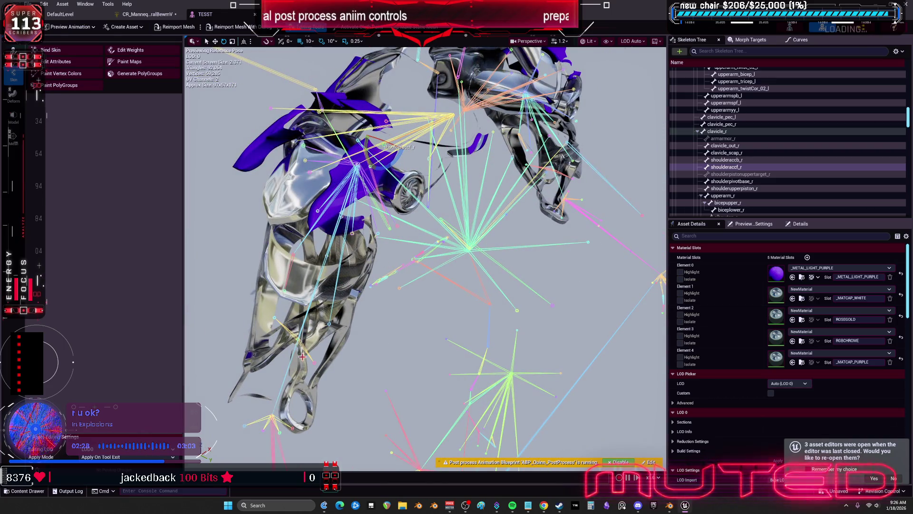
left_click(305, 328)
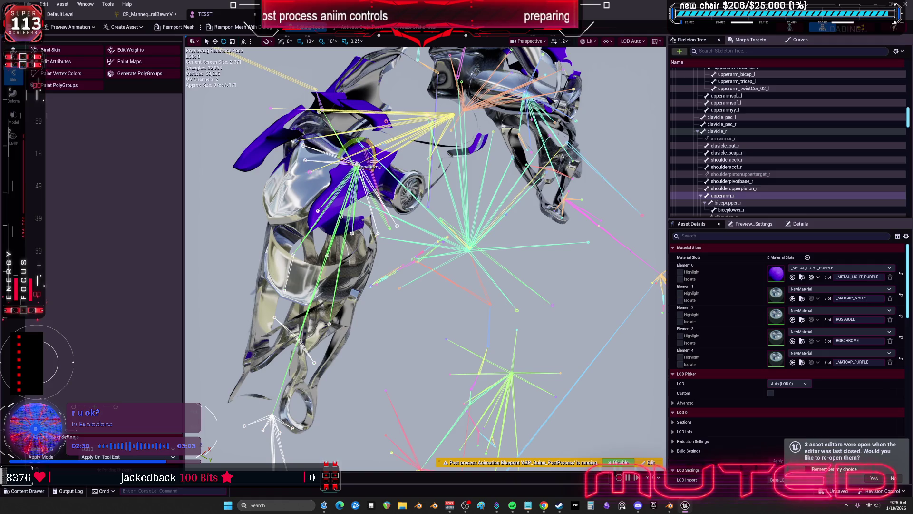
In Forwards Solve, wire the lower To Euler Z into the bottom From Euler Z.
left_click(143, 14)
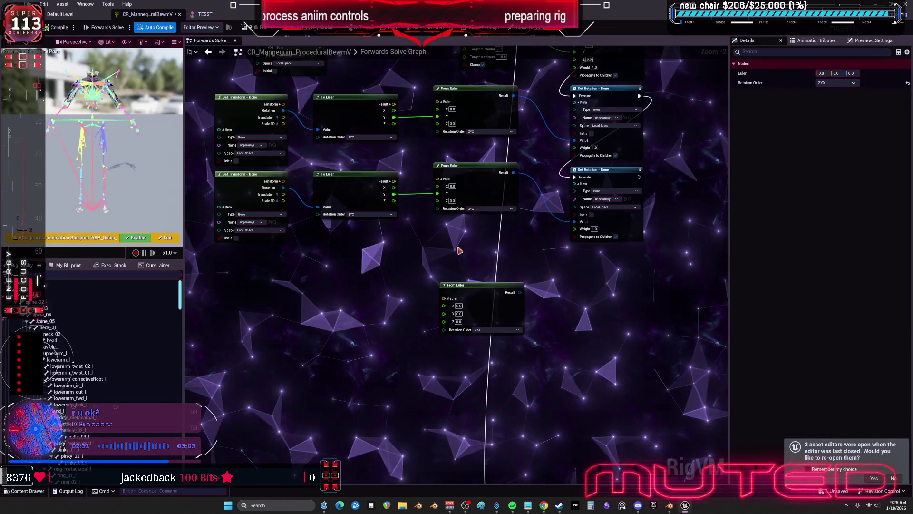
mouse_move(393, 200)
left_mouse_down()
mouse_move(405, 265)
mouse_move(444, 322)
left_mouse_up()
left_click(623, 270)
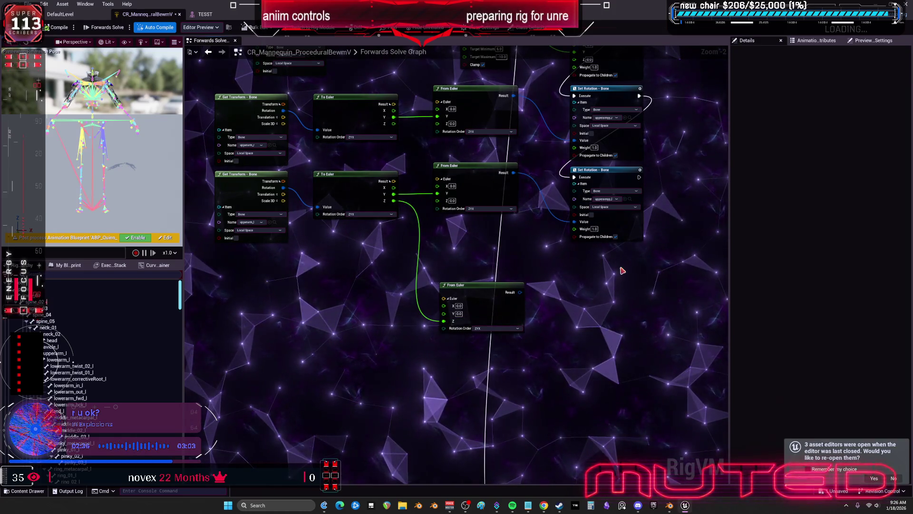
left_click(619, 172)
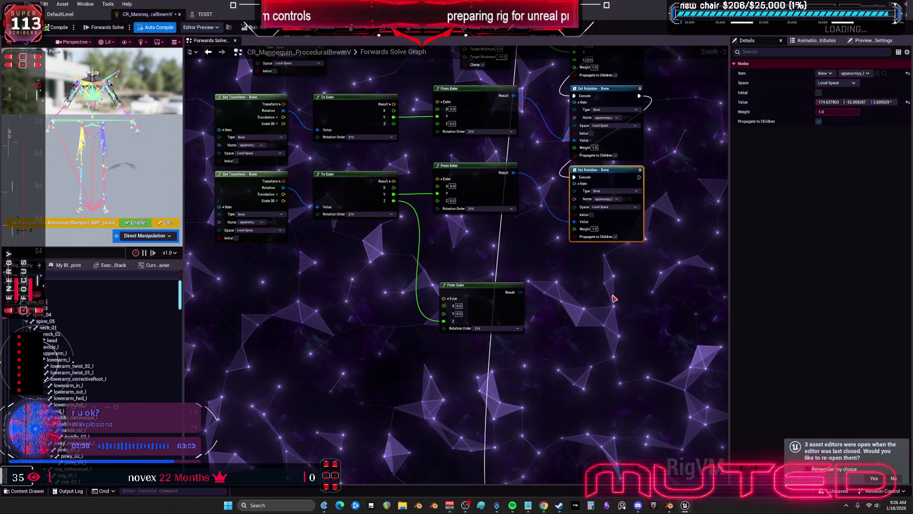
Duplicate the Set Rotation node, clamp the lower To Euler Z into From Euler, and copy that pair.
key("ctrl+d")
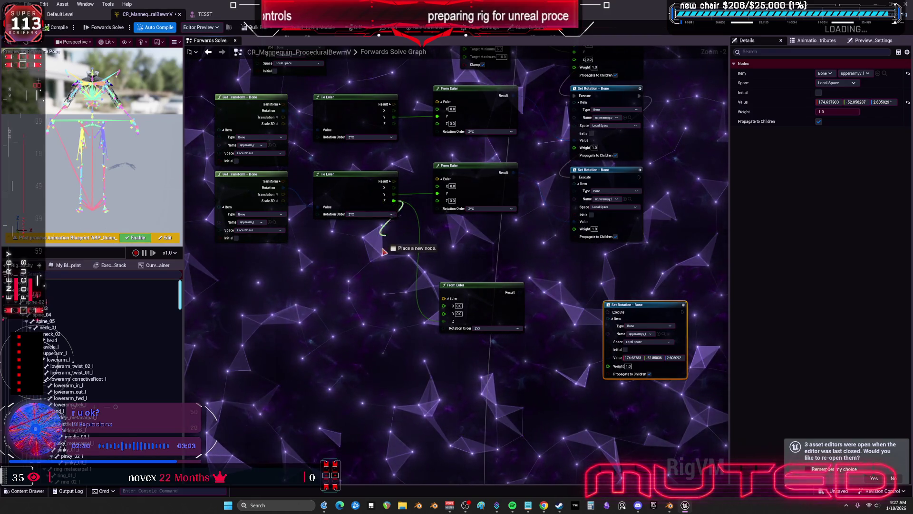
type("clamp")
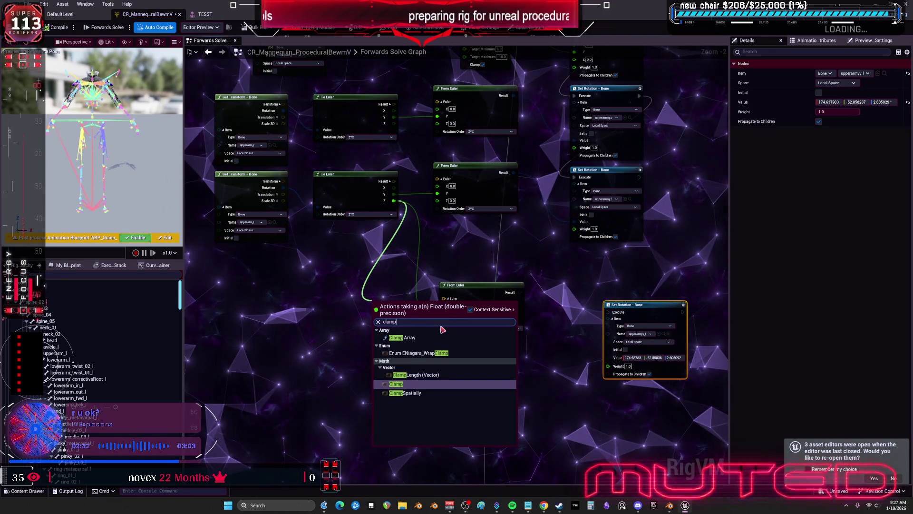
left_click(410, 383)
left_click_drag(401, 309, 442, 326)
left_click_drag(398, 289, 551, 356)
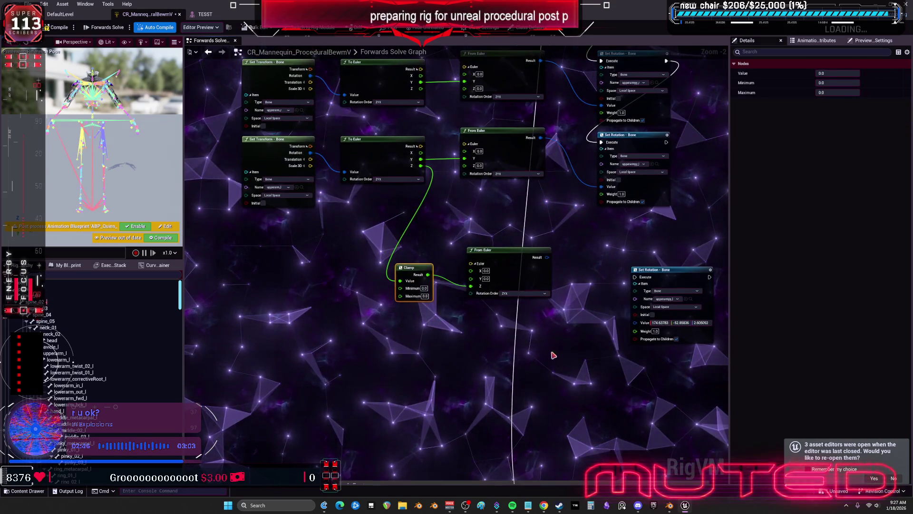
key("ctrl+d")
Wire the upper To Euler Z into the copied Clamp and set its range to -90 to 90.
left_click_drag(344, 284, 360, 309)
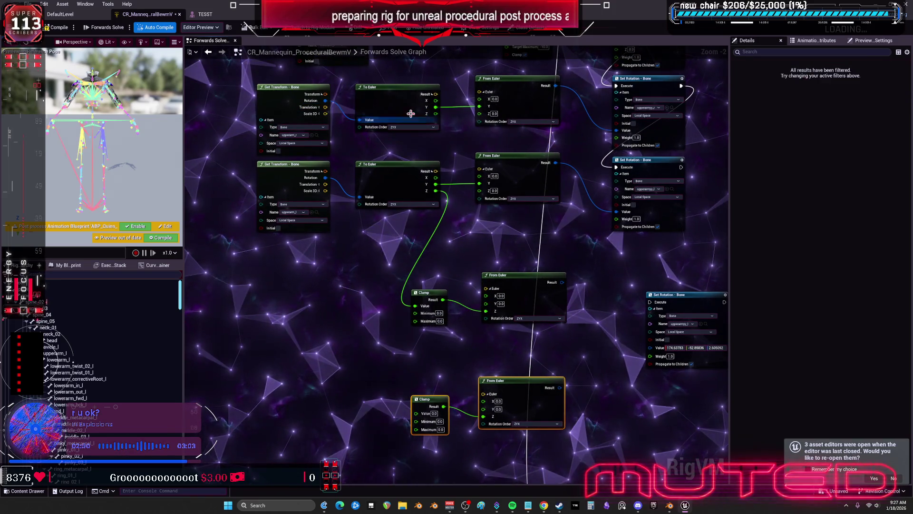
left_click_drag(436, 113, 415, 413)
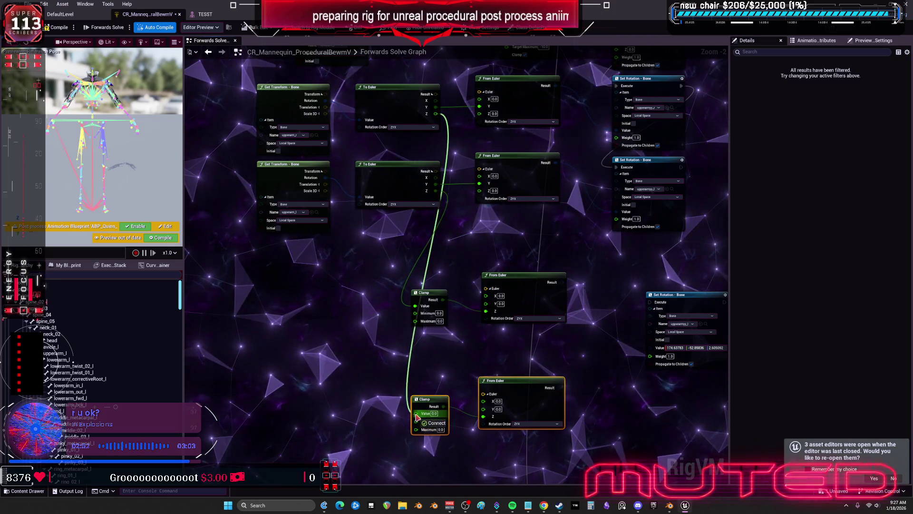
left_click_drag(484, 352, 458, 281)
scroll(458, 281, "up", 1)
left_click(405, 232)
type("-90")
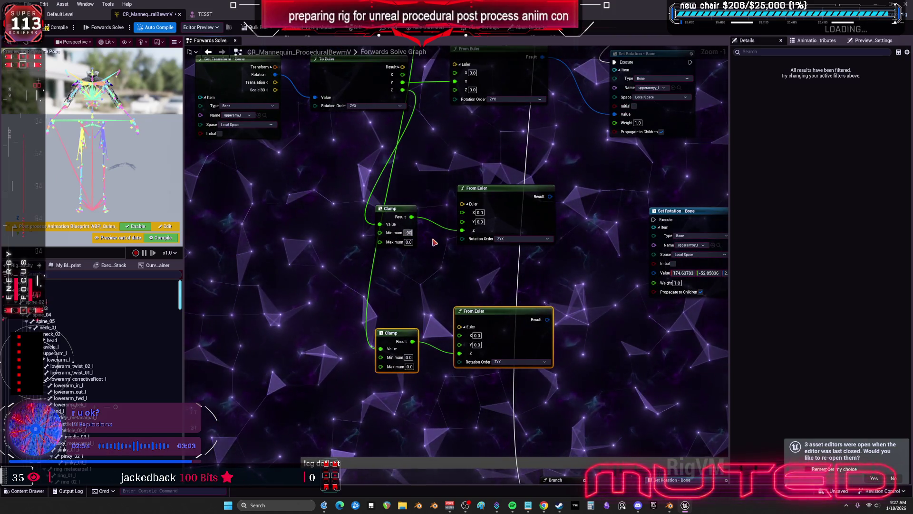
key("Tab")
type("90")
key("Return")
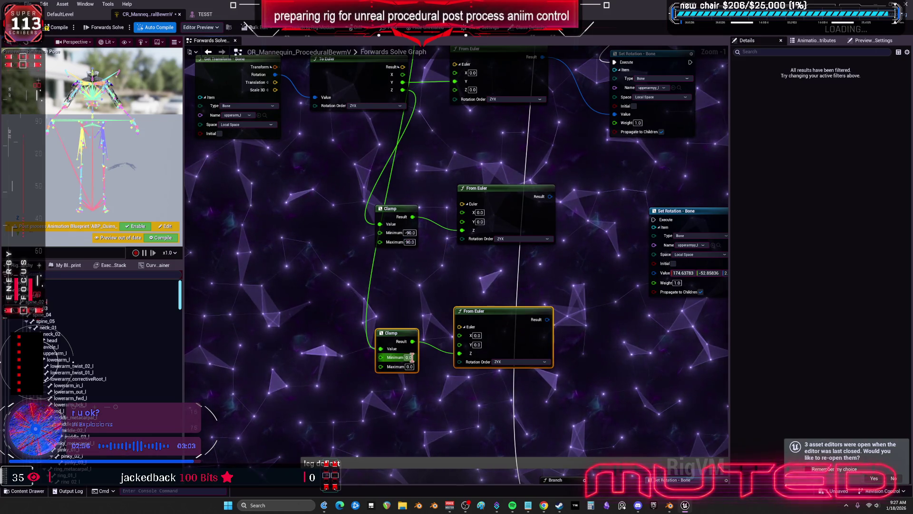
type("-9")
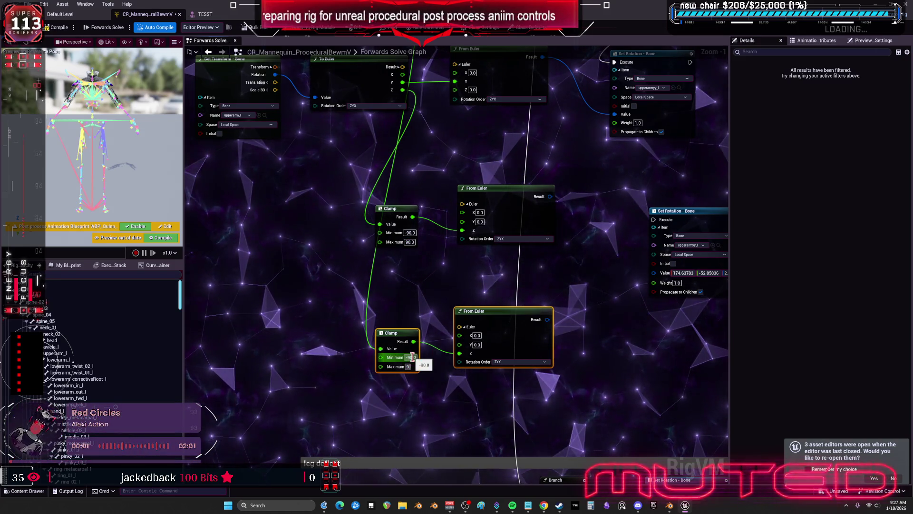
Position the copied Set Rotation - Bone node and open its bone Name list.
left_click_drag(559, 264, 370, 259)
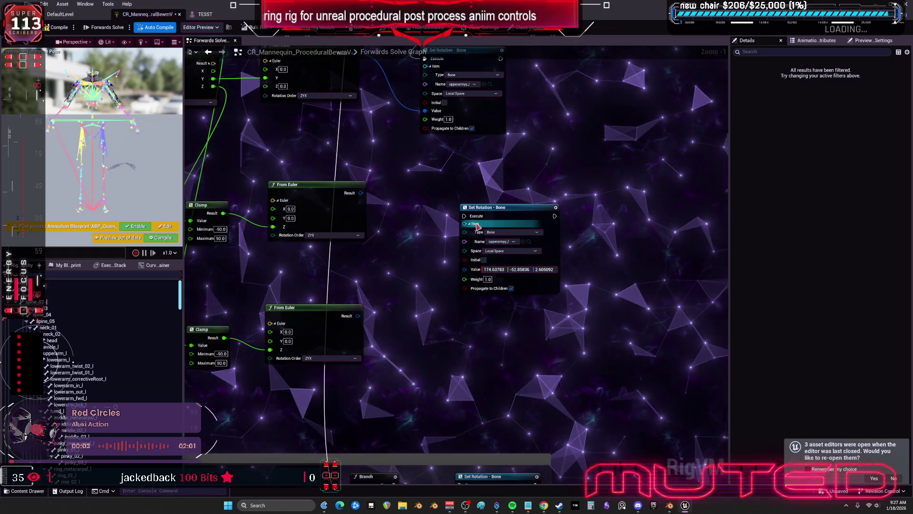
left_click_drag(515, 218, 475, 199)
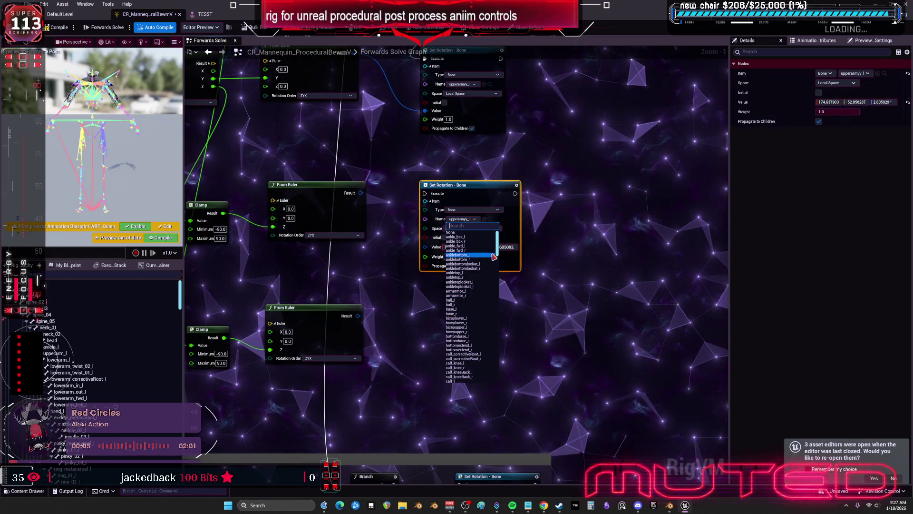
scroll(488, 274, "down", 10)
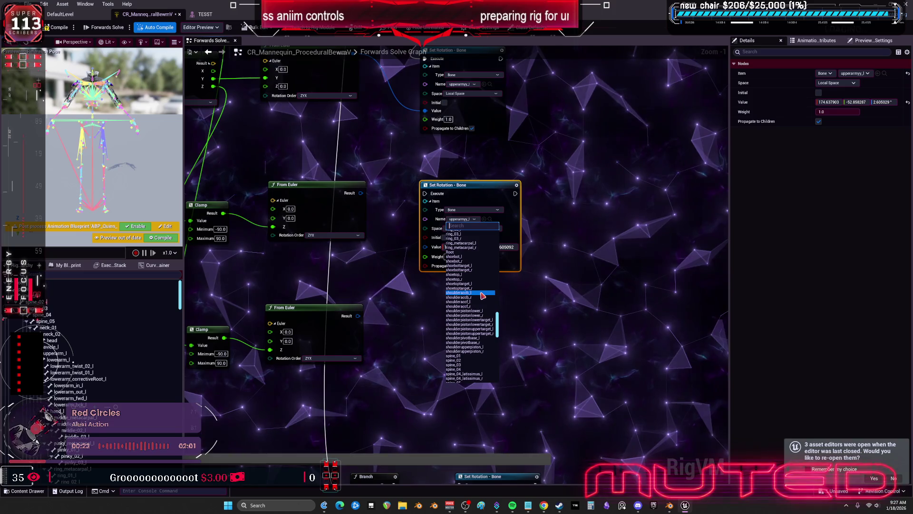
scroll(441, 265, "down", 3)
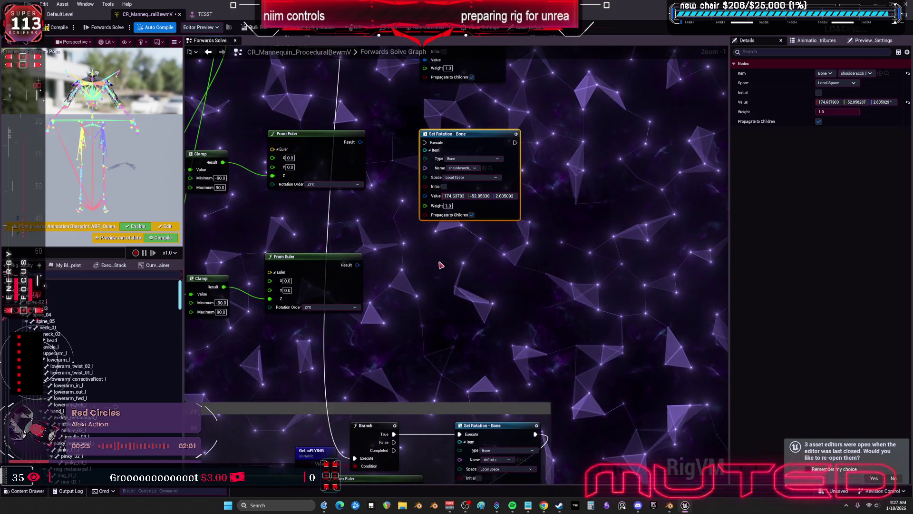
left_click_drag(464, 244, 455, 234)
left_click(469, 268)
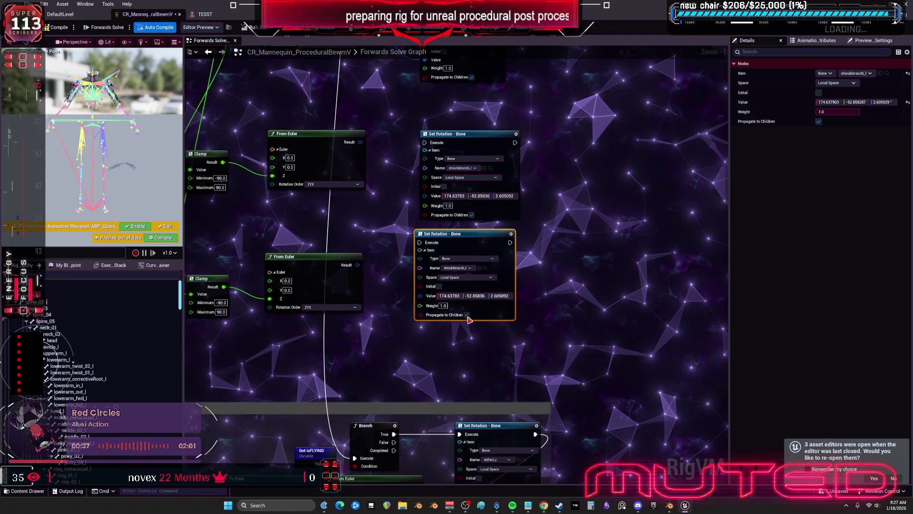
Feed the From Euler results into the shoulder Set Rotation values, chain their execution, and compile.
scroll(372, 196, "down", 2)
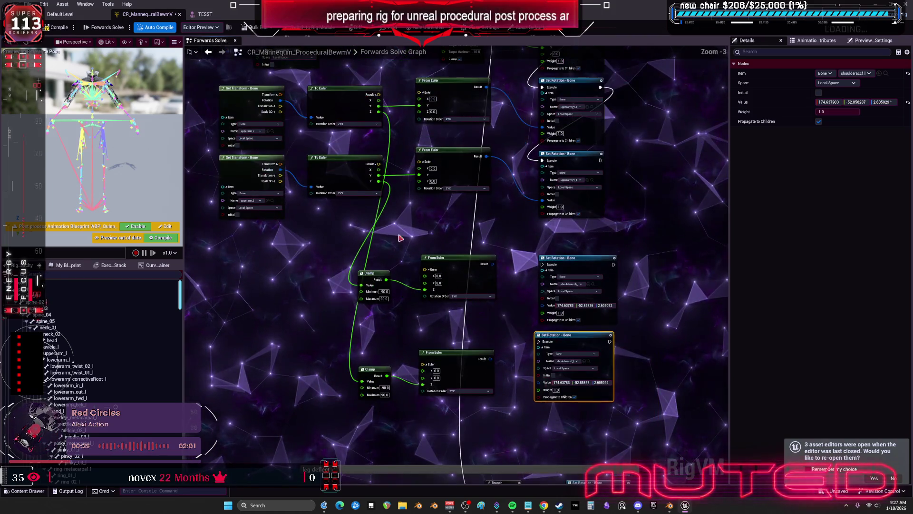
left_click_drag(378, 272, 452, 227)
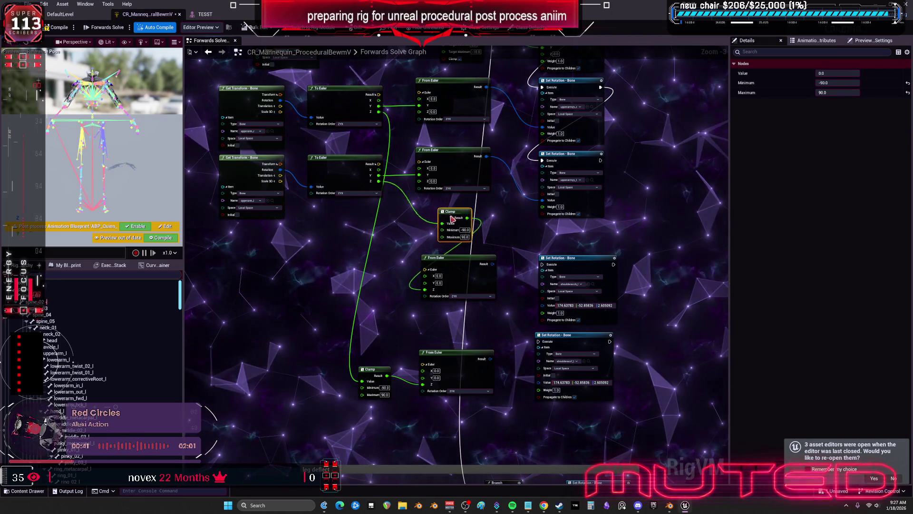
scroll(475, 248, "up", 2)
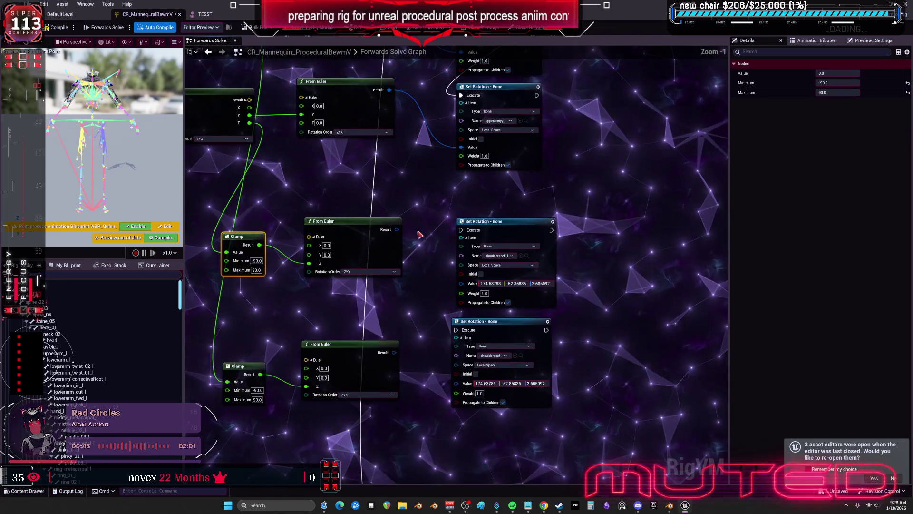
left_click_drag(411, 224, 476, 277)
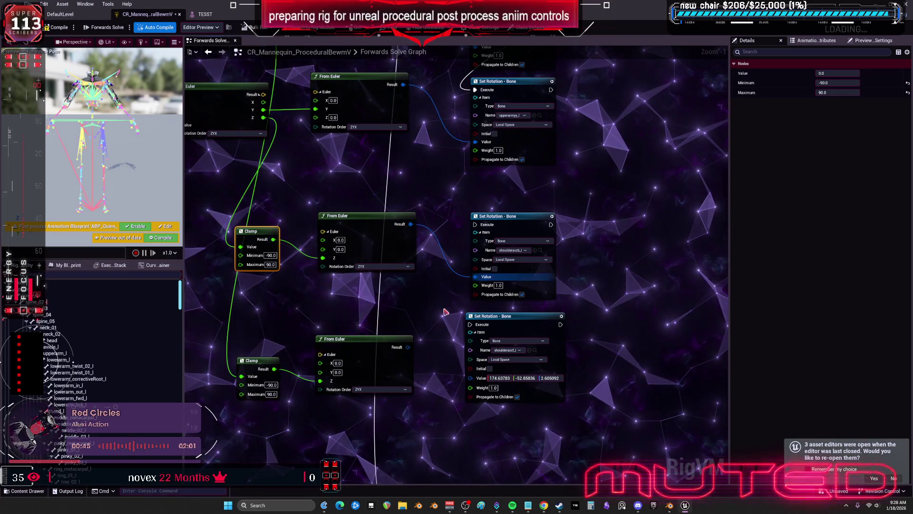
left_click_drag(408, 347, 470, 376)
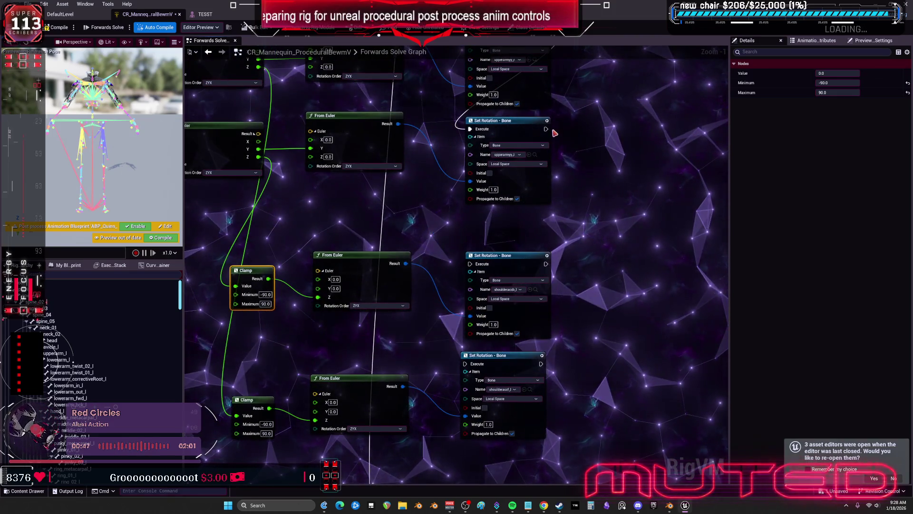
mouse_move(546, 129)
left_mouse_down()
mouse_move(470, 264)
mouse_move(468, 233)
mouse_move(487, 224)
left_mouse_up()
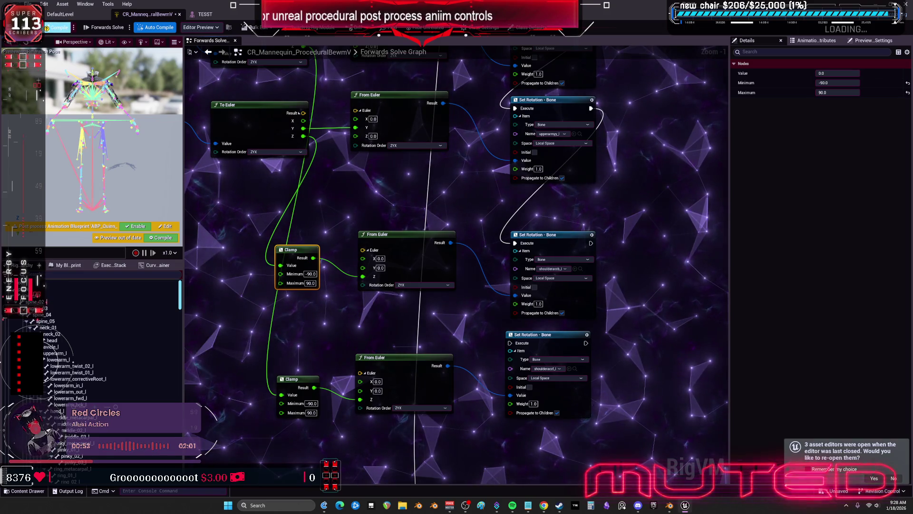
left_click(56, 27)
left_click(204, 16)
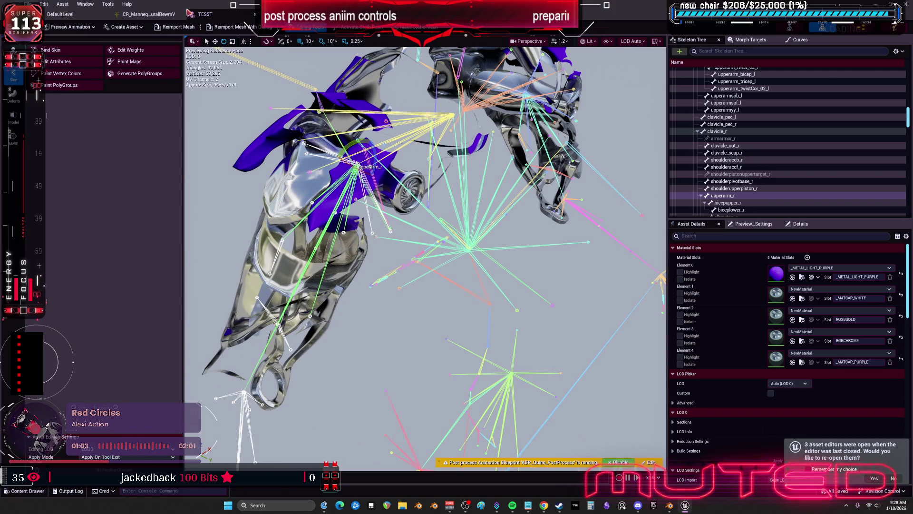
In the TESST preview, frame and rotate upperarm_l to test the clamped rig.
left_click(148, 14)
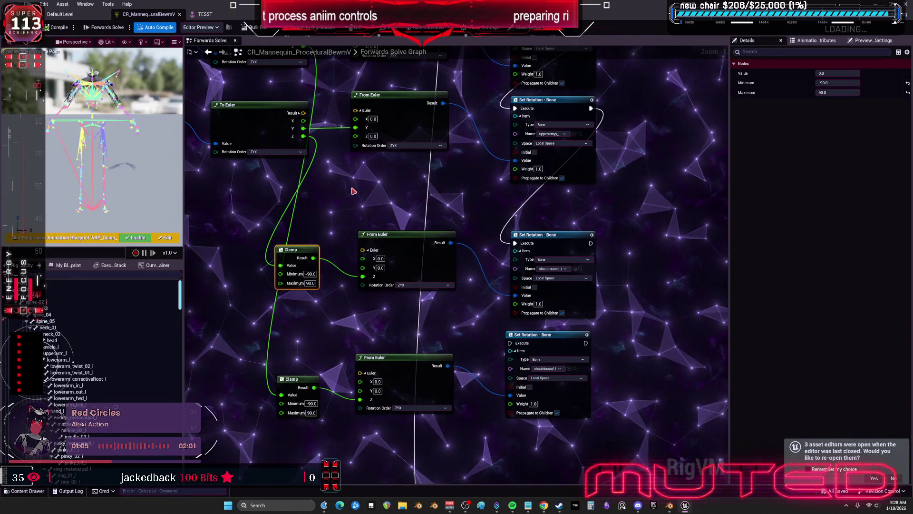
left_click(200, 14)
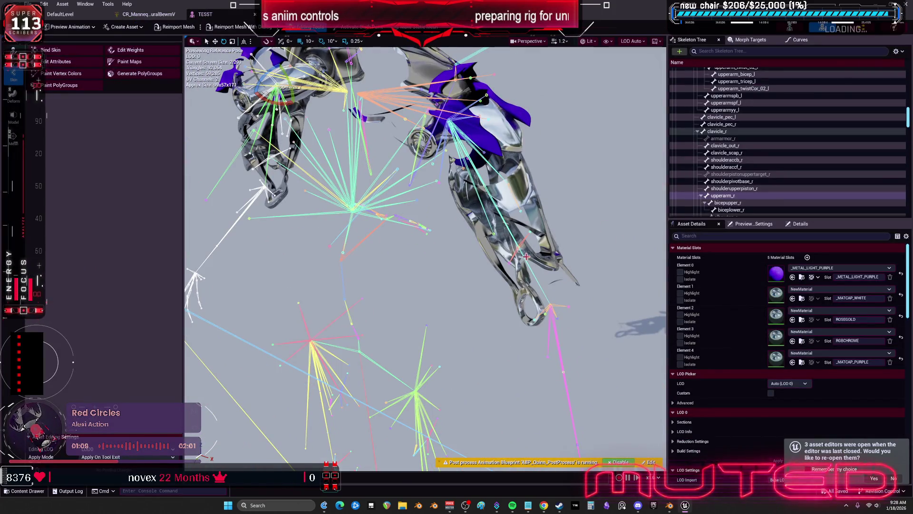
left_click(527, 257)
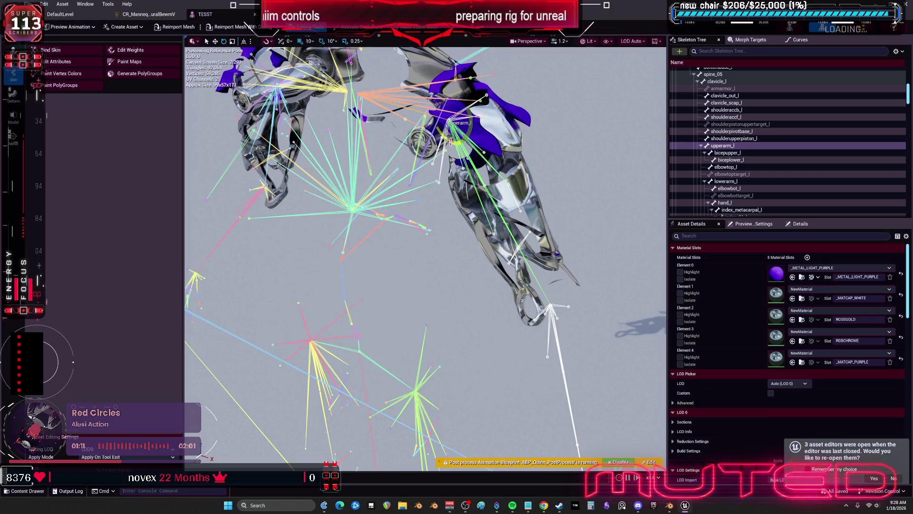
key("f")
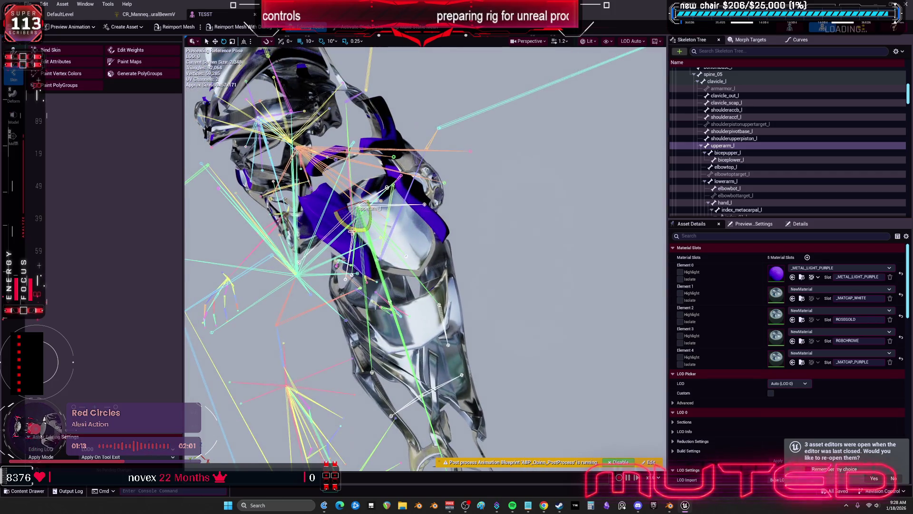
mouse_move(355, 231)
left_mouse_down()
mouse_move(373, 229)
mouse_move(367, 202)
mouse_move(386, 190)
mouse_move(373, 200)
left_mouse_up()
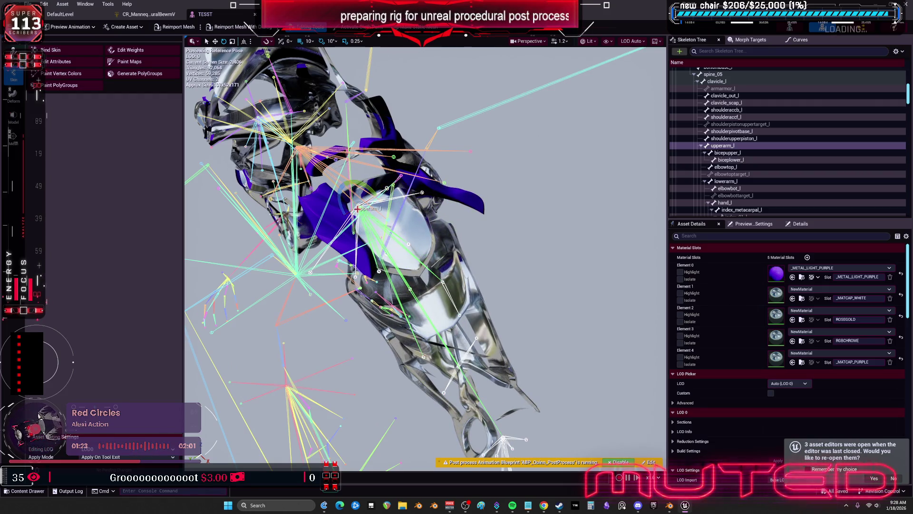
left_click(148, 14)
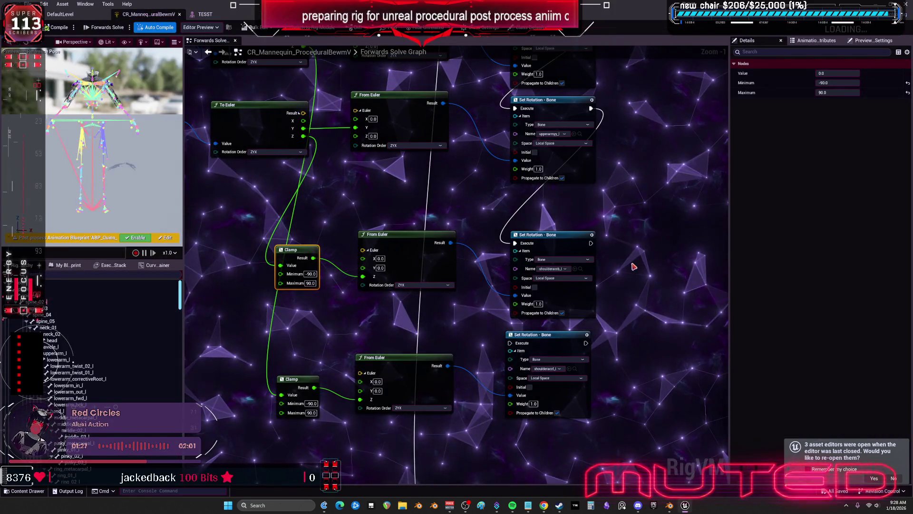
Connect the middle Set Rotation's Execute output to the lower shoulder Set Rotation node.
left_click_drag(636, 266, 603, 208)
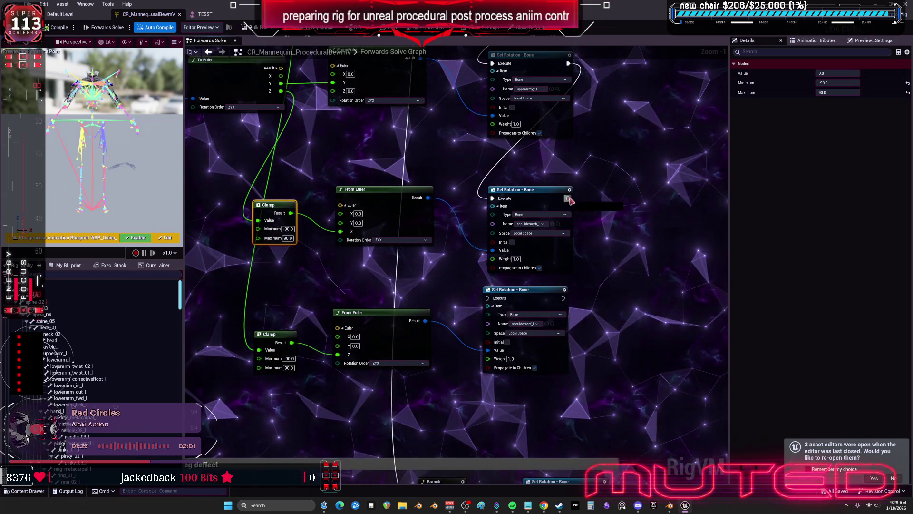
left_click_drag(548, 341, 527, 322)
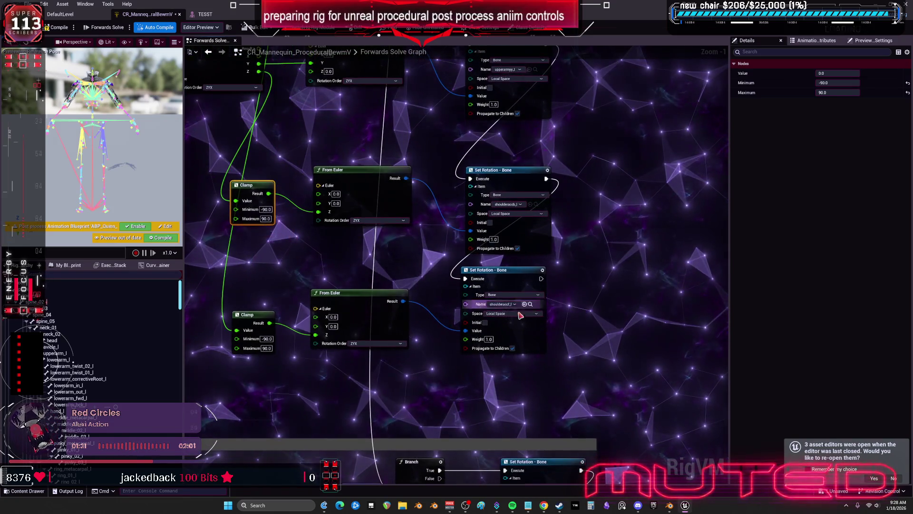
left_click(512, 270)
scroll(597, 155, "down", 4)
scroll(534, 229, "up", 3)
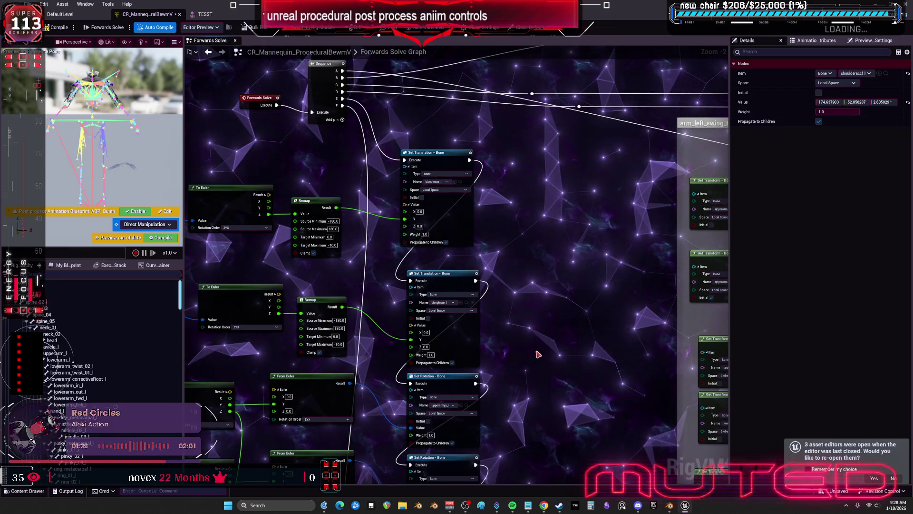
left_click_drag(541, 391, 524, 106)
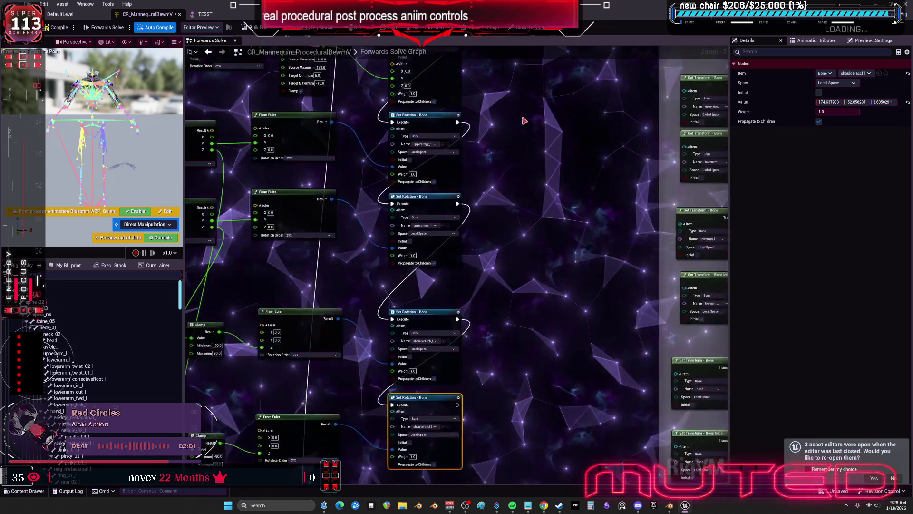
scroll(524, 106, "down", 2)
scroll(588, 219, "up", 3)
mouse_move(577, 238)
left_mouse_down()
mouse_move(617, 265)
mouse_move(672, 264)
left_mouse_up()
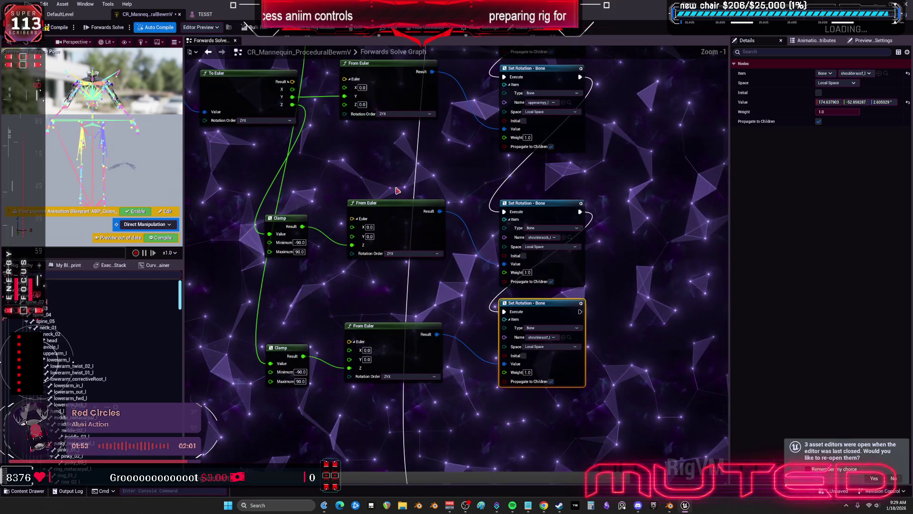
scroll(510, 178, "down", 1)
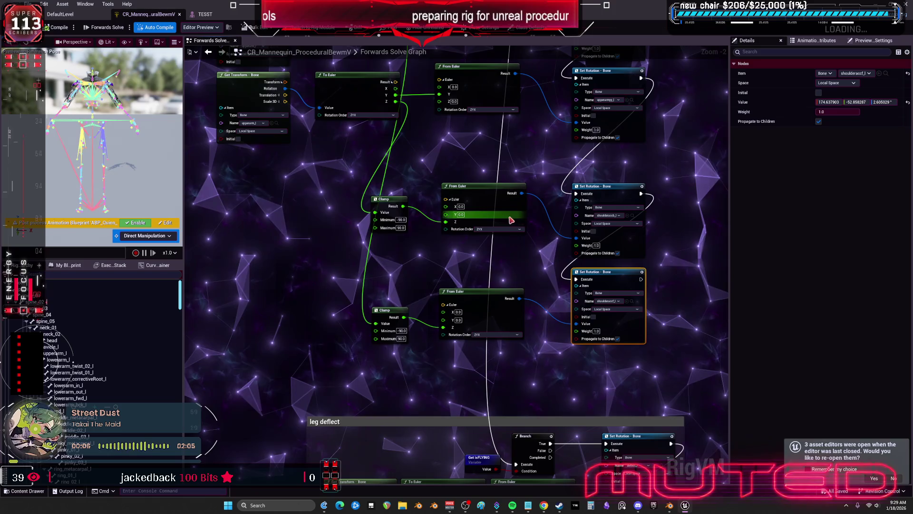
Move the To Euler node down beside the existing Clamp nodes.
mouse_move(548, 347)
left_mouse_down()
mouse_move(520, 77)
mouse_move(519, 292)
mouse_move(407, 210)
mouse_move(407, 169)
left_mouse_up()
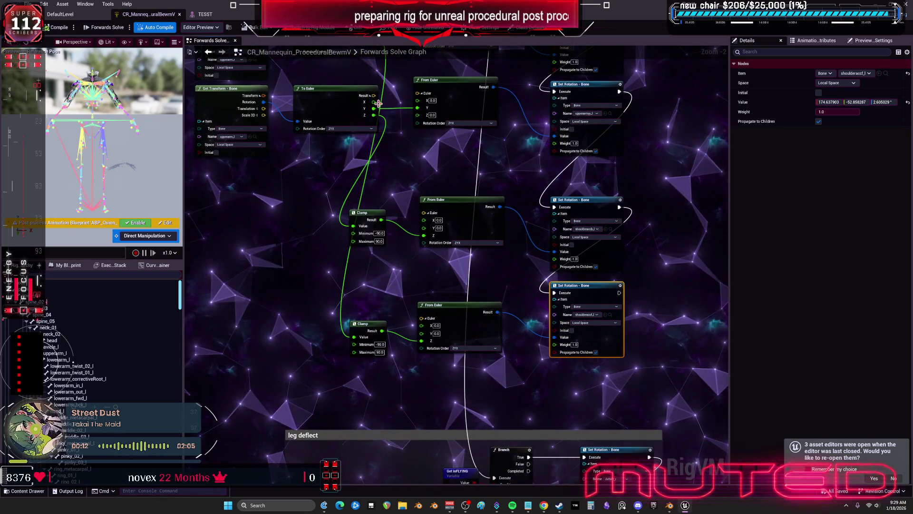
left_click_drag(382, 117, 389, 124)
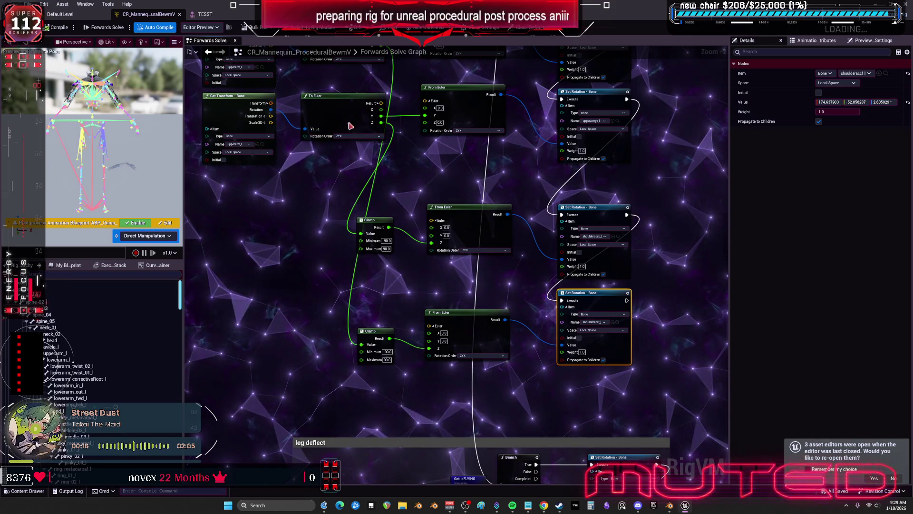
left_click_drag(351, 119, 284, 247)
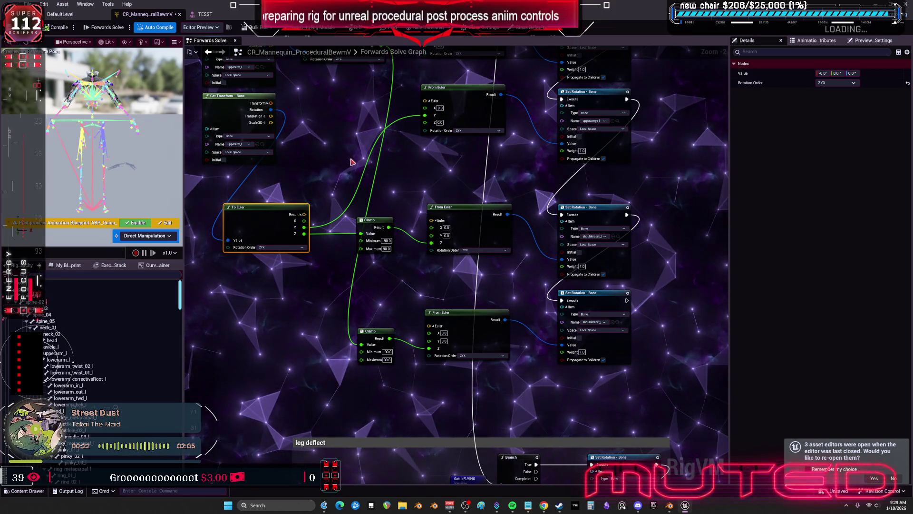
left_click_drag(378, 185, 377, 182)
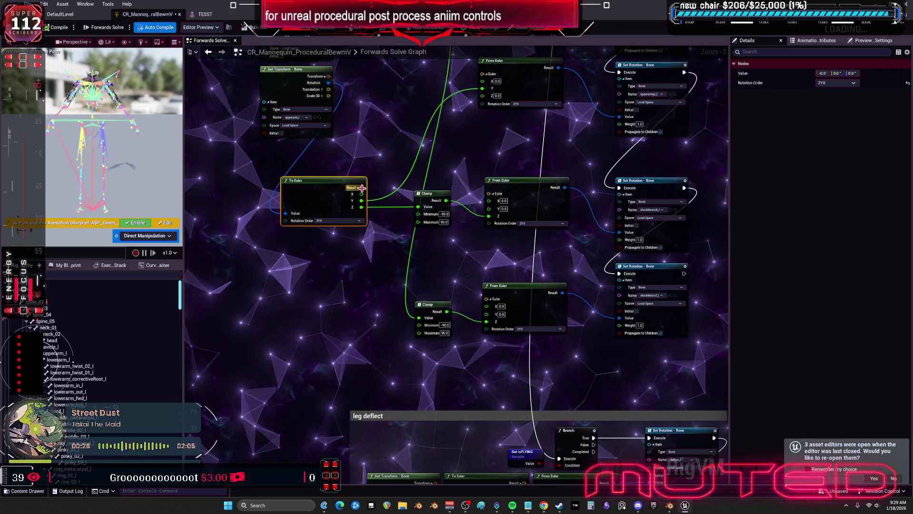
Add a vector Clamp node fed by the To Euler Result.
mouse_move(363, 190)
left_mouse_down()
mouse_move(377, 271)
mouse_move(391, 285)
left_mouse_up()
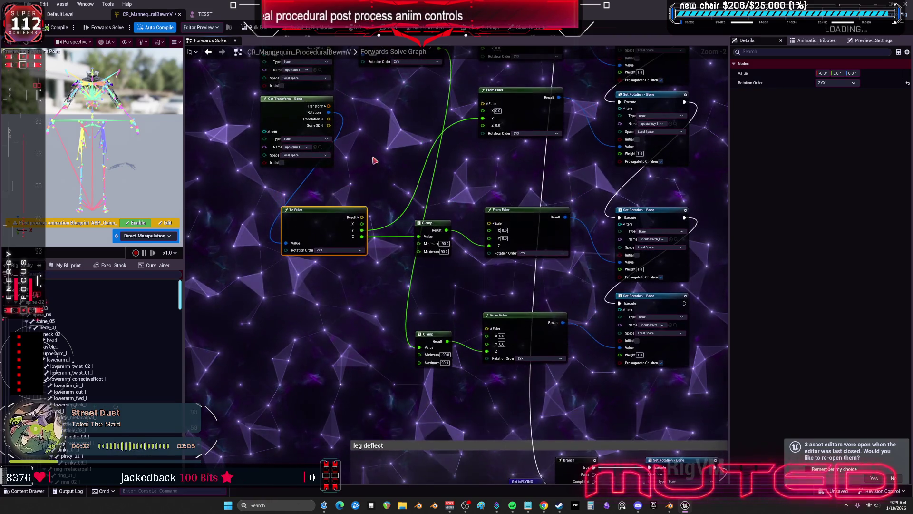
left_click_drag(362, 217, 377, 287)
type("clamp")
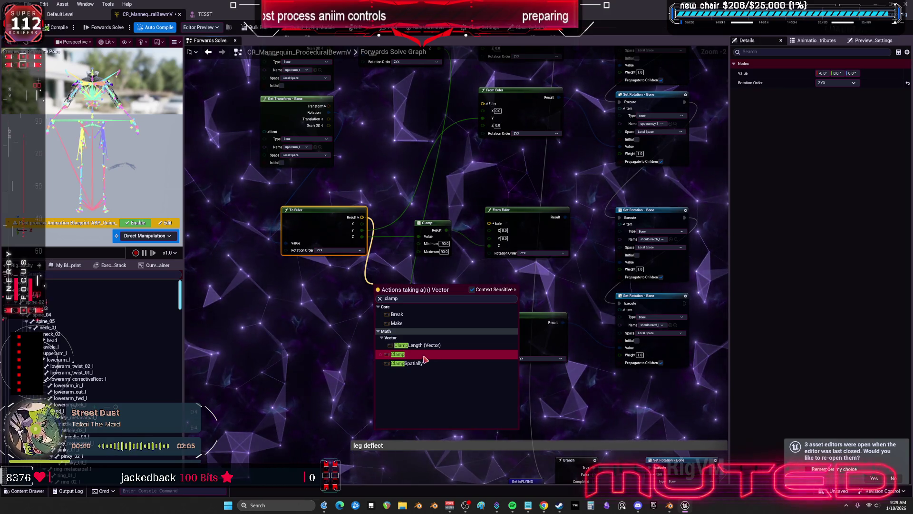
left_click(402, 354)
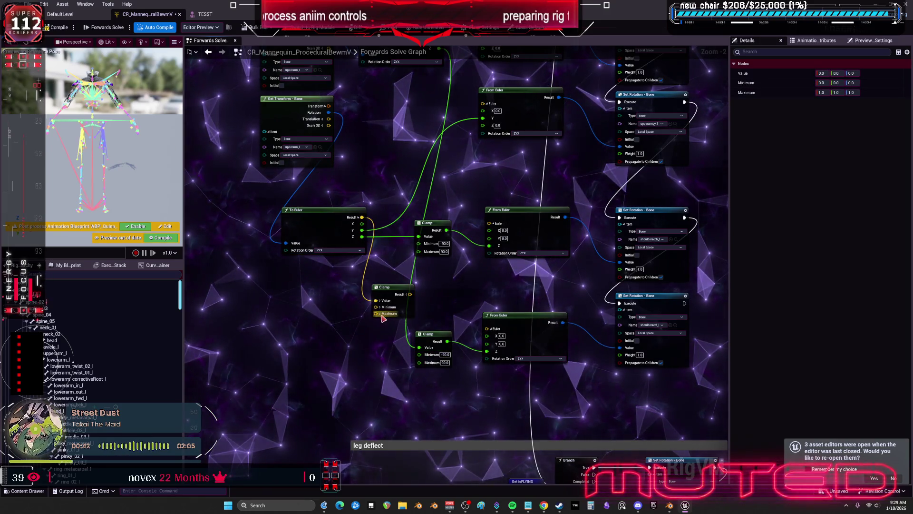
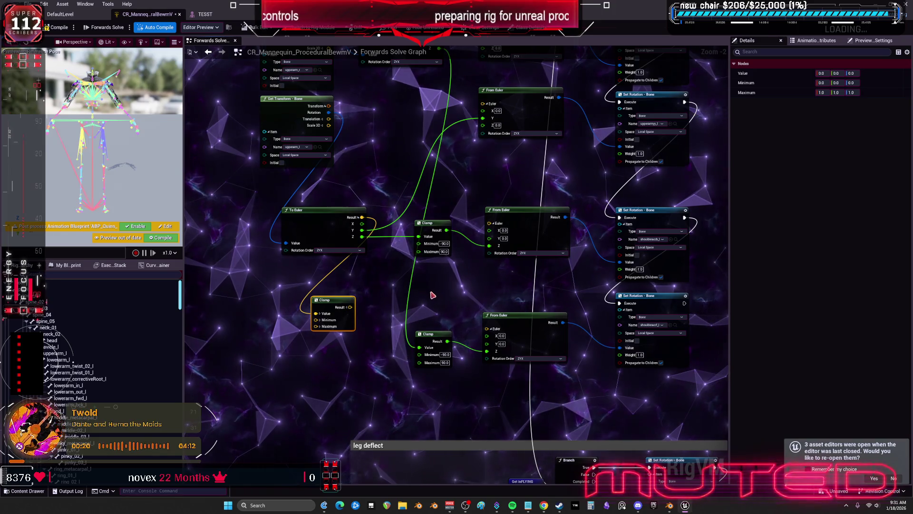
Confirm the Clamp node's Minimum stays at -90.0, then view the mech front-on in TESST.
left_click_drag(438, 171, 428, 221)
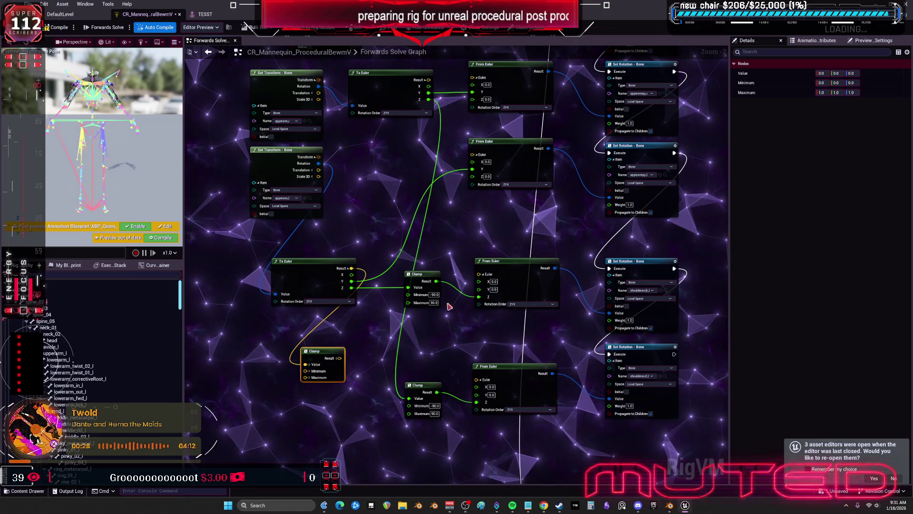
left_click(433, 295)
key("Return")
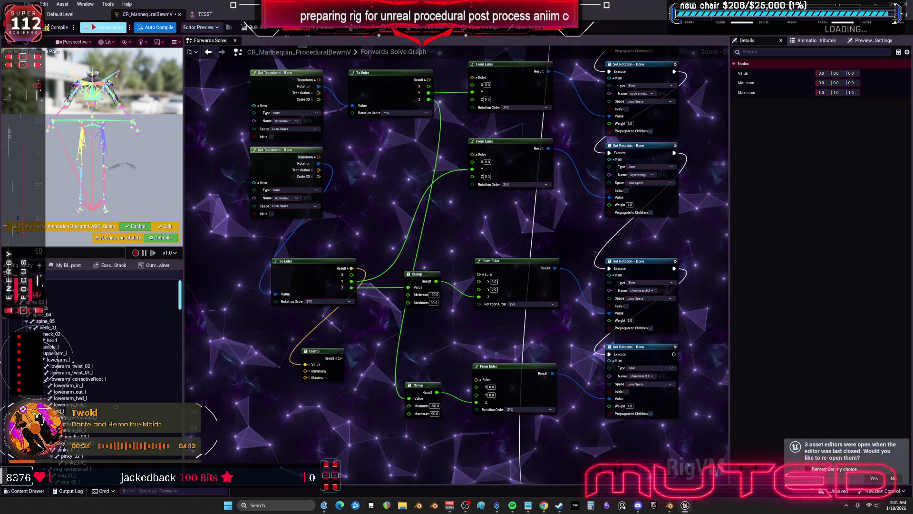
left_click(202, 14)
left_click_drag(464, 211, 418, 212)
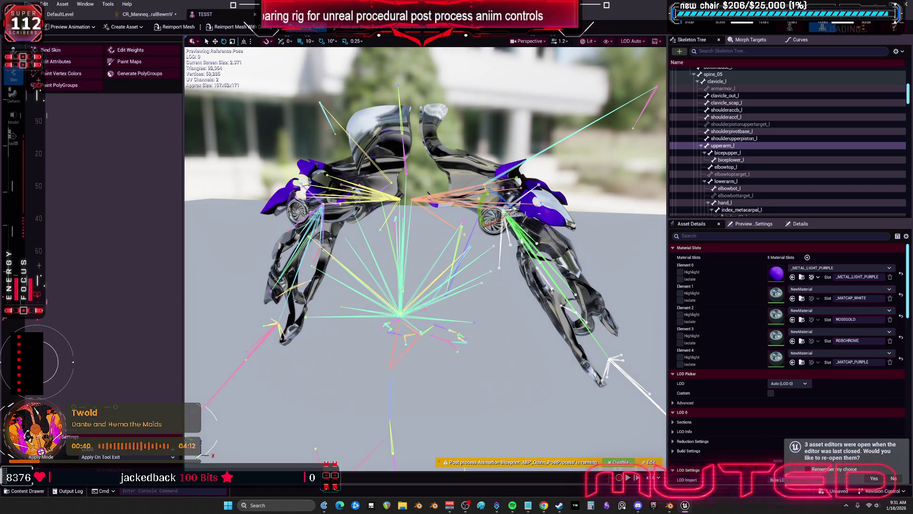
Rotate the shoulderaccb_l bone about 6 degrees to test its deformation.
left_click(550, 202)
left_click(522, 213)
left_click_drag(522, 214, 522, 185)
left_click_drag(475, 228, 457, 251)
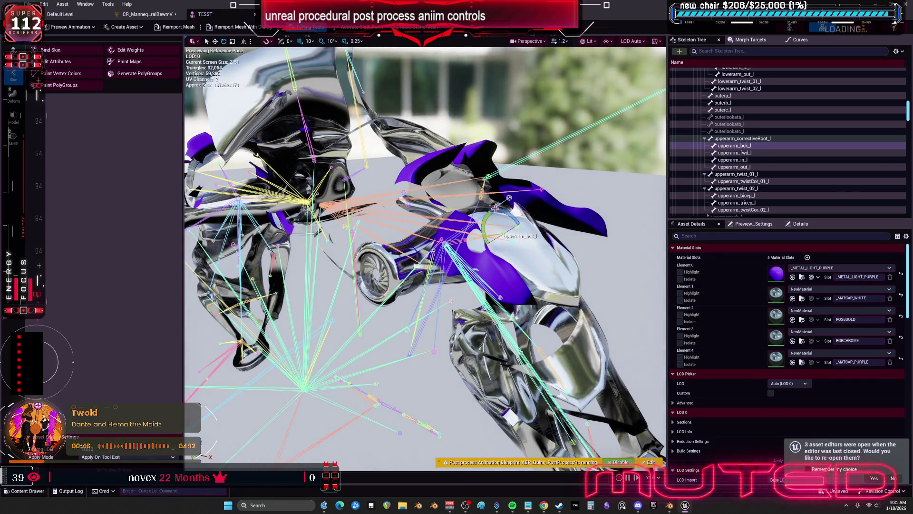
left_click(488, 175)
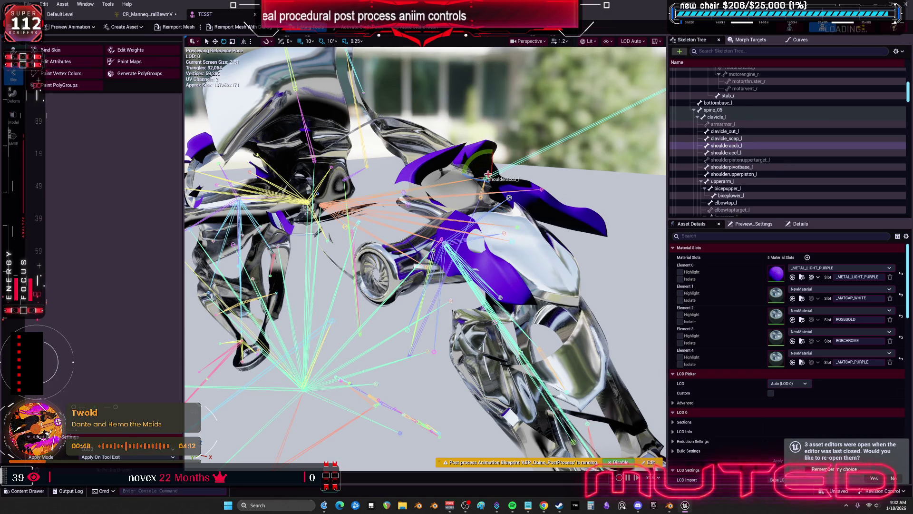
left_click_drag(476, 180, 504, 181)
mouse_move(476, 238)
left_mouse_down()
mouse_move(390, 247)
mouse_move(419, 298)
left_mouse_up()
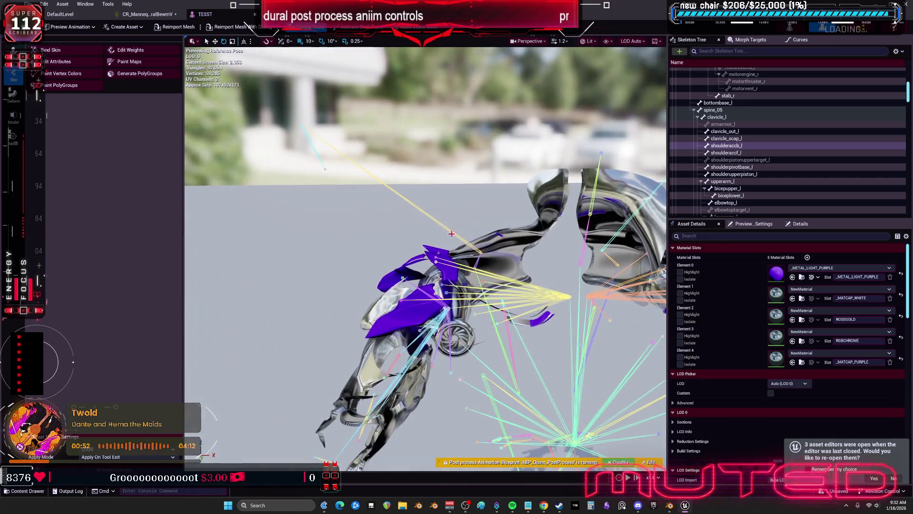
Frame shoulderaccb_r and test-rotate it to about -38 degrees, then back to about 4.
left_click(450, 308)
key("f")
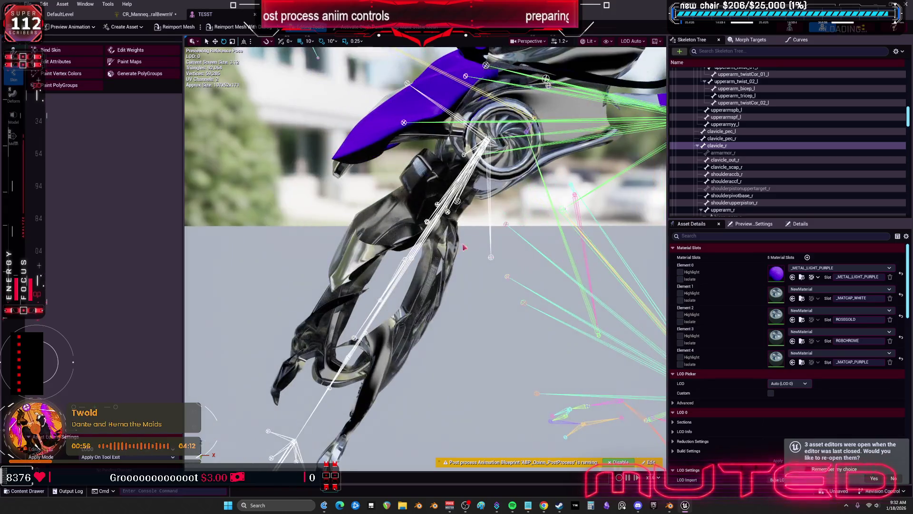
left_click(491, 257)
key("f")
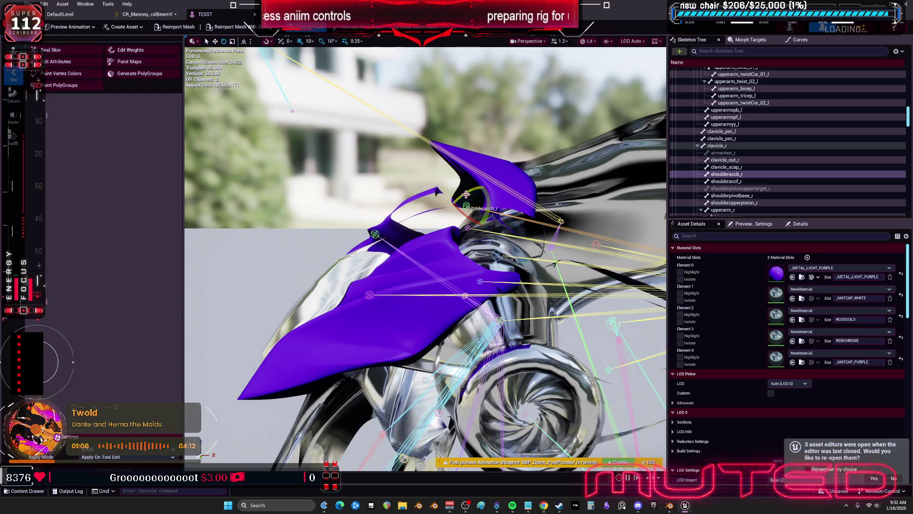
left_click_drag(466, 194, 497, 189)
left_click_drag(550, 149, 532, 138)
left_click_drag(525, 121, 517, 122)
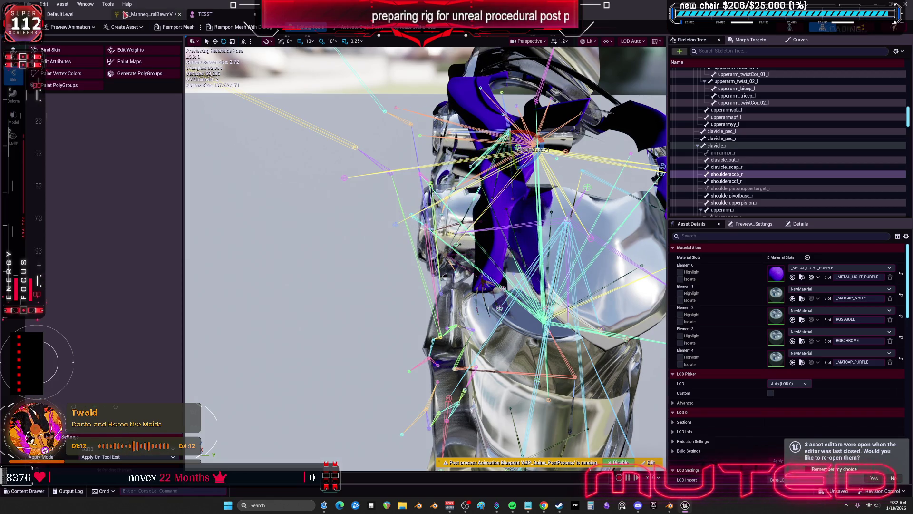
Return to the Control Rig's Forwards Solve graph and bring the Clamp nodes into view.
left_click(142, 16)
left_click_drag(715, 312, 607, 264)
left_click_drag(385, 182, 443, 208)
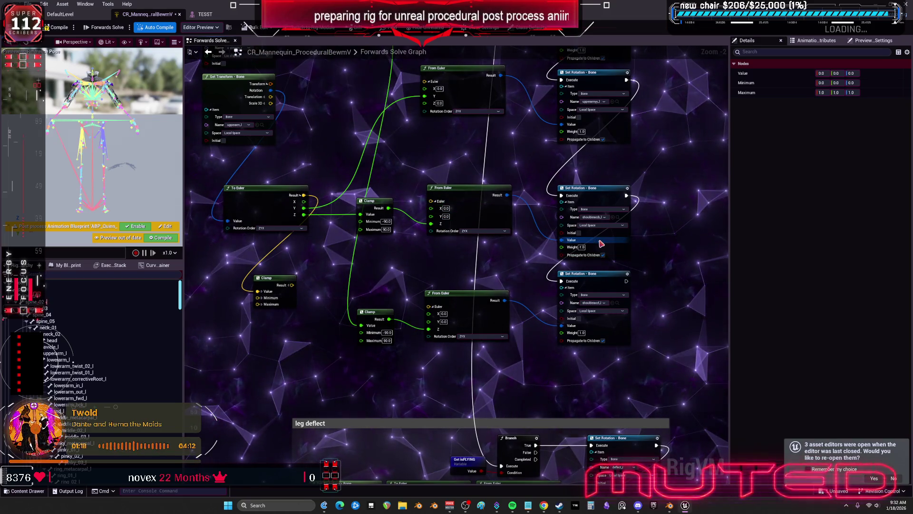
Centre the Clamp and Set Rotation nodes, then compile and save the CR_Mannequin Control Rig.
left_click_drag(300, 243, 367, 274)
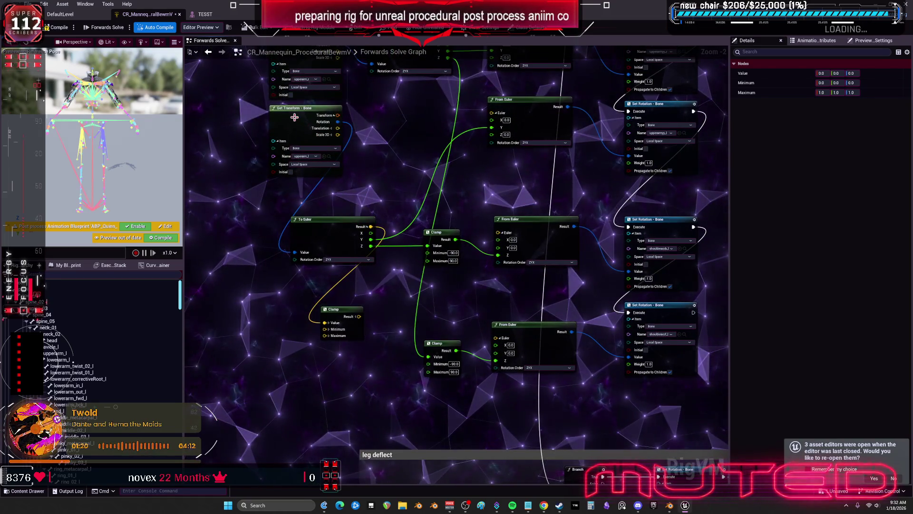
left_click_drag(383, 238, 299, 223)
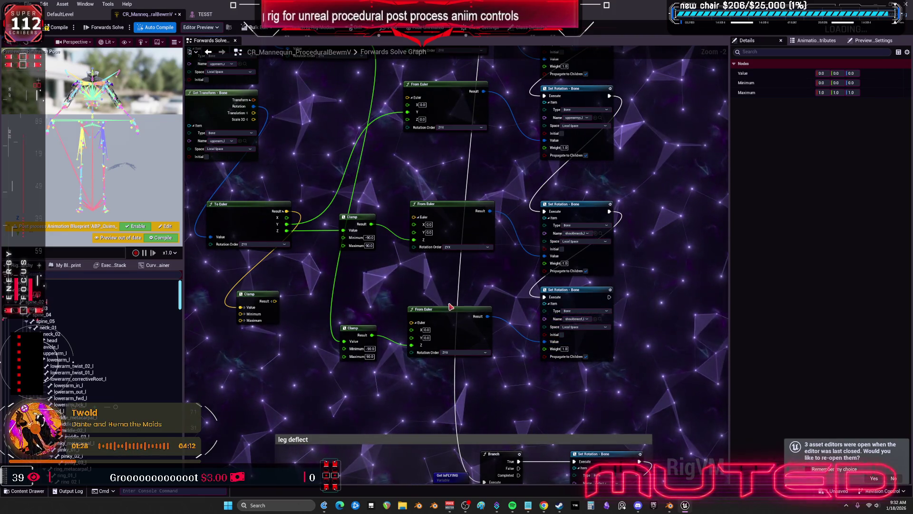
left_click_drag(378, 299, 428, 299)
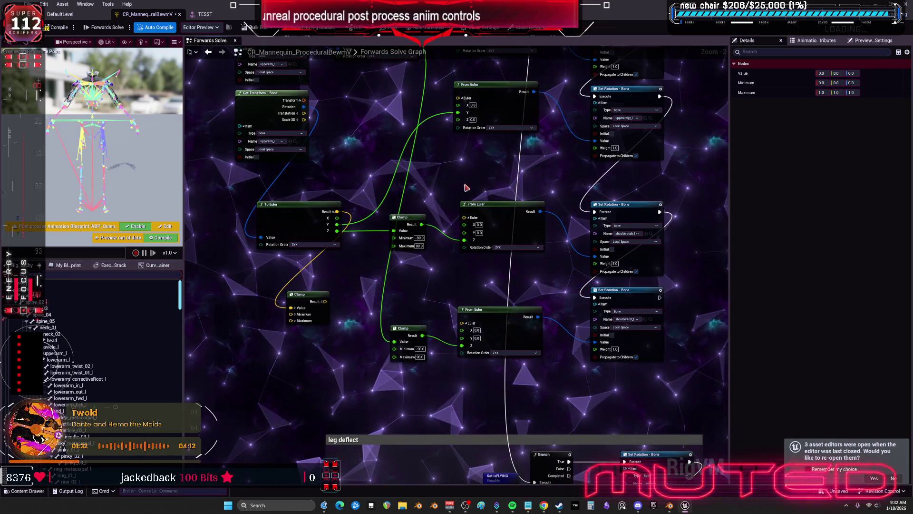
left_click(57, 27)
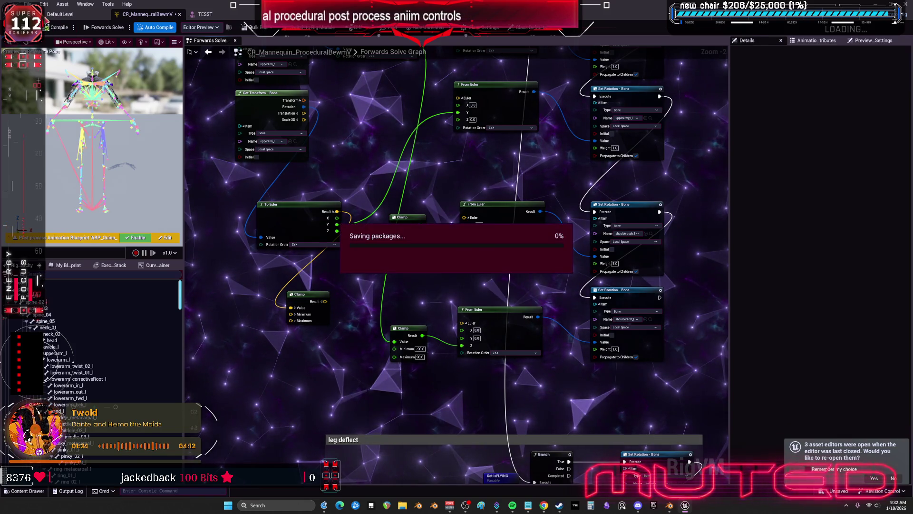
left_click(205, 14)
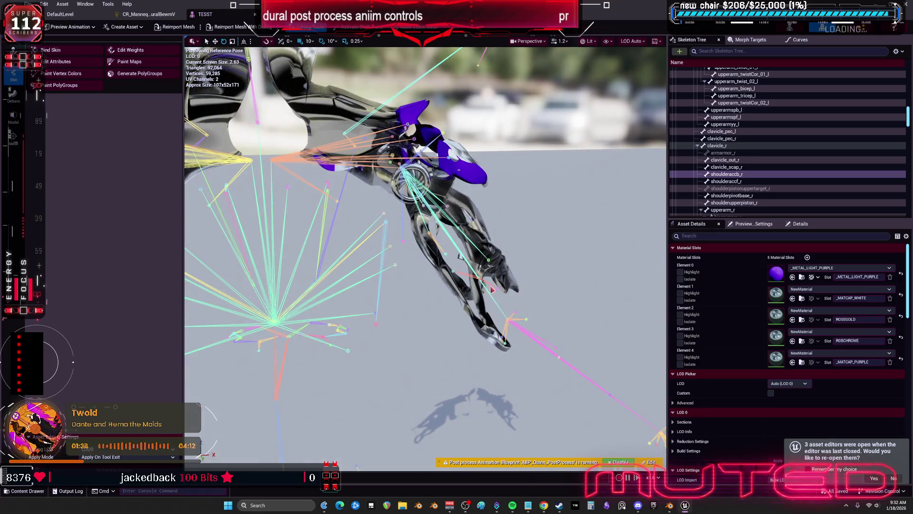
Play the preview and rotate the upperarm_l bone about 49 degrees.
left_click(473, 246)
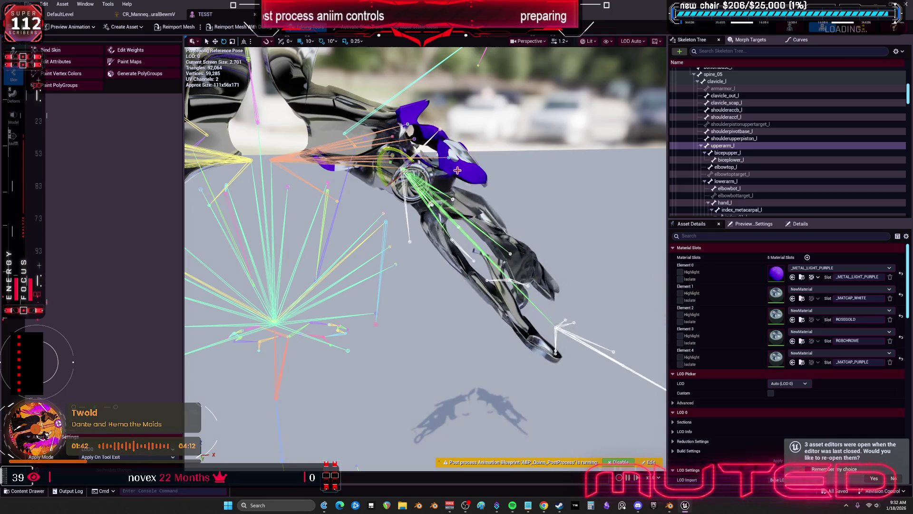
key("space")
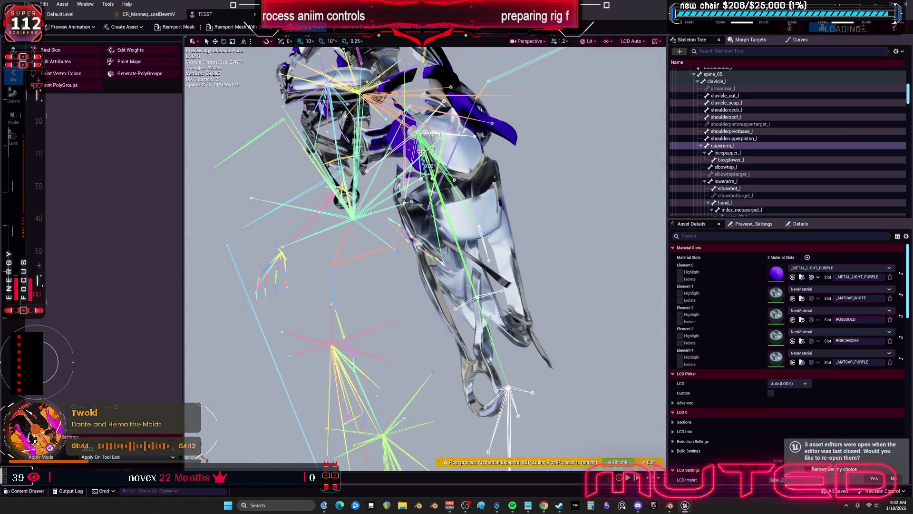
mouse_move(436, 141)
left_mouse_down()
mouse_move(497, 123)
mouse_move(461, 134)
left_mouse_up()
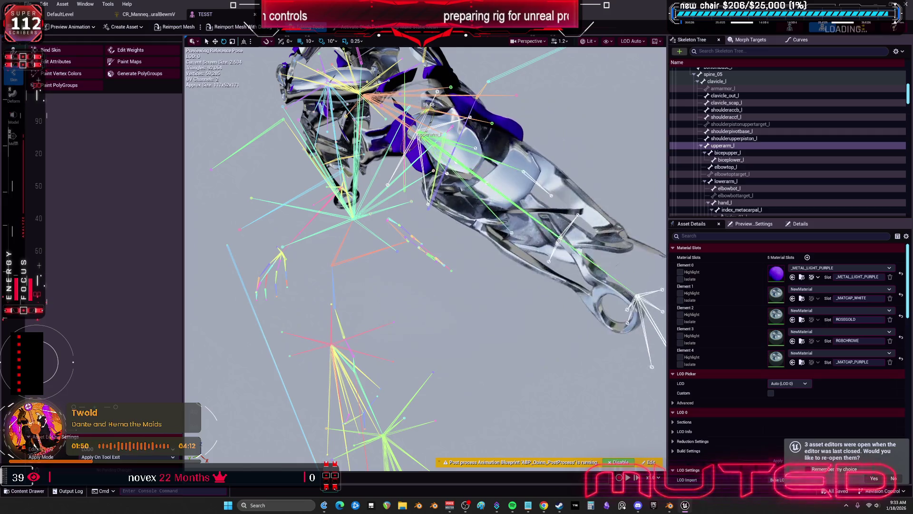
Reopen the TESST skeletal mesh from the level editor and select the upperarm_l and clavicle_l bones.
left_click(74, 17)
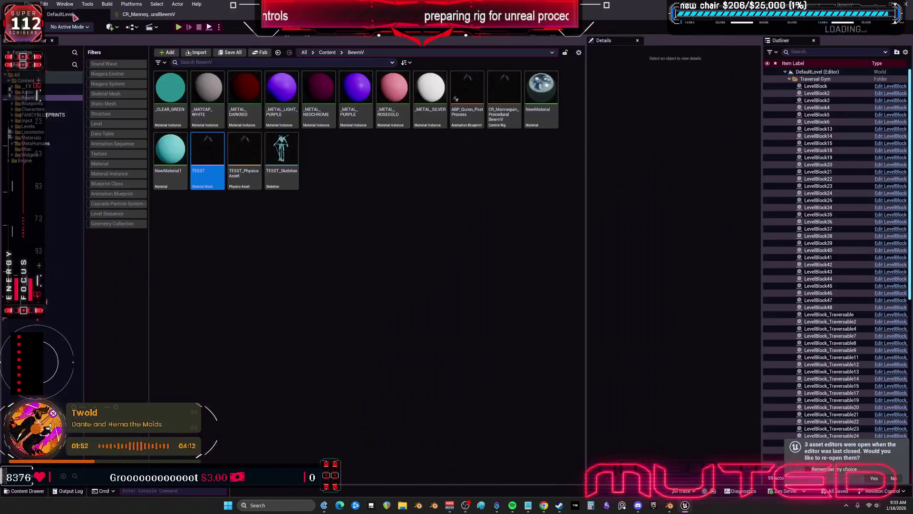
double_click(198, 149)
mouse_move(489, 180)
left_mouse_down()
mouse_move(466, 186)
mouse_move(485, 162)
left_mouse_up()
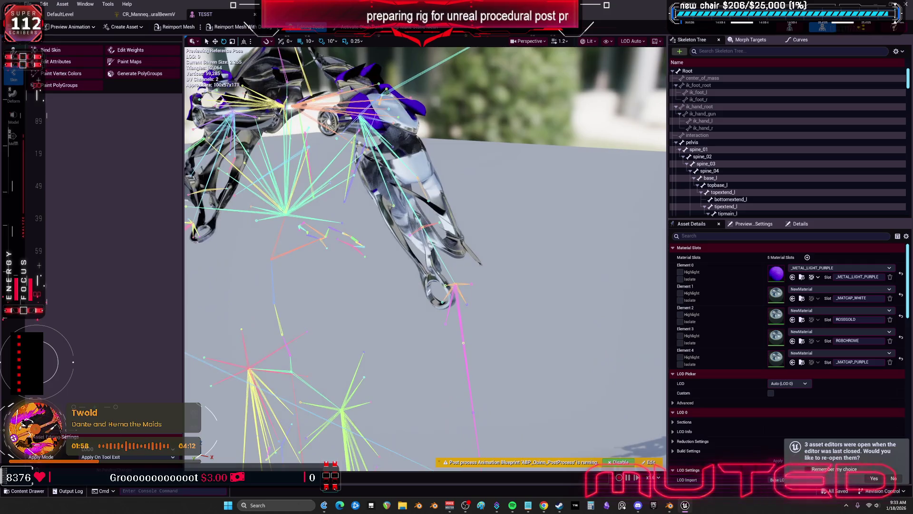
left_click(408, 163)
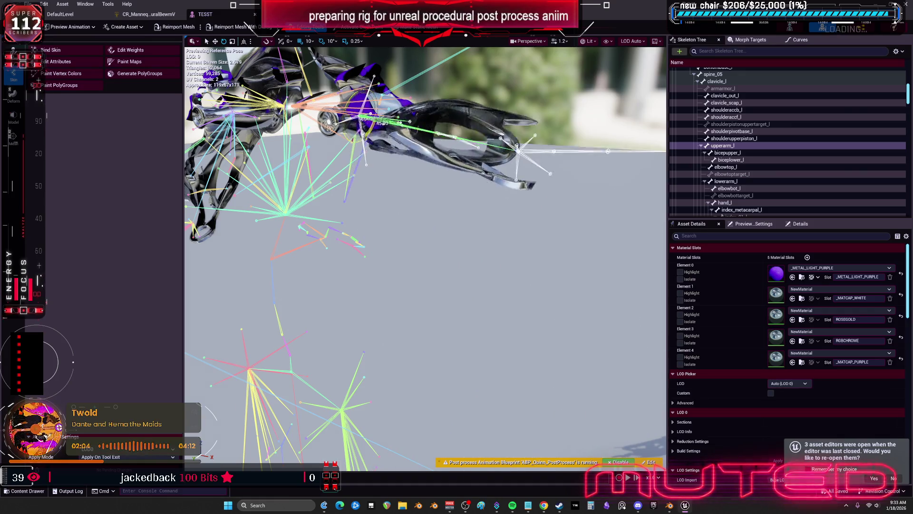
left_click(352, 92)
left_click(369, 118)
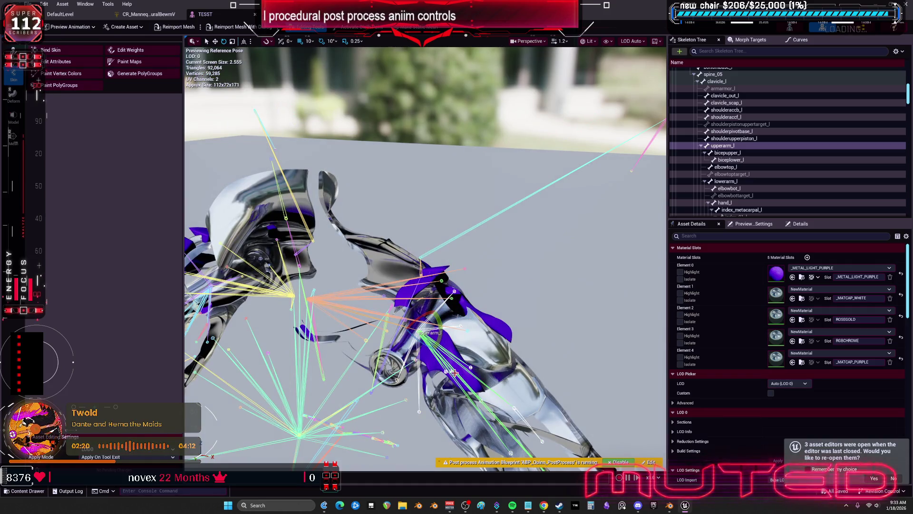
Rotate upperarmspb_l about -26 degrees and shoulderaccf_l about 69 degrees, then move to Blender.
left_click(444, 373)
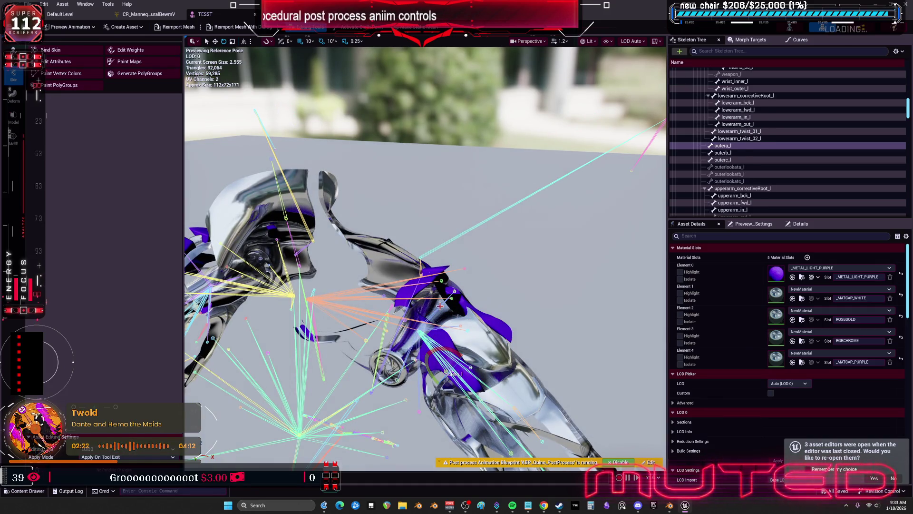
left_click(416, 330)
mouse_move(409, 325)
left_mouse_down()
mouse_move(428, 354)
mouse_move(411, 334)
left_mouse_up()
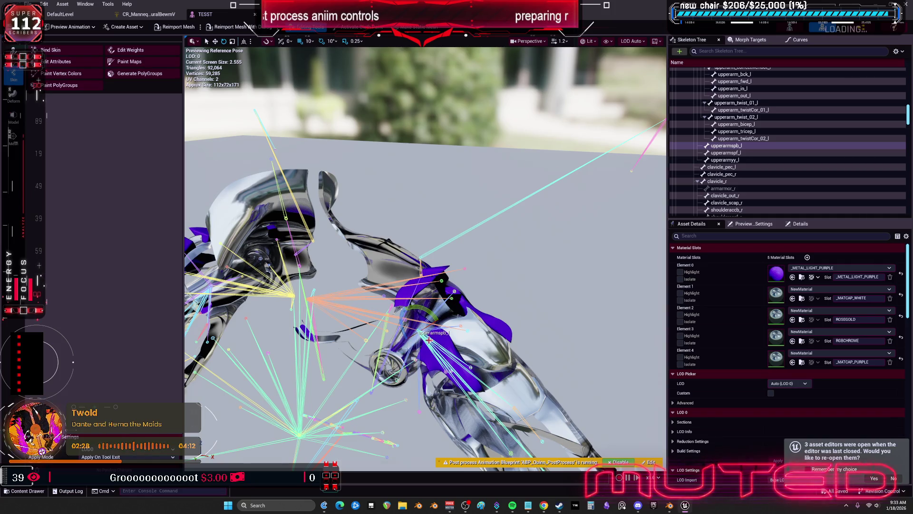
scroll(427, 341, "up", 3)
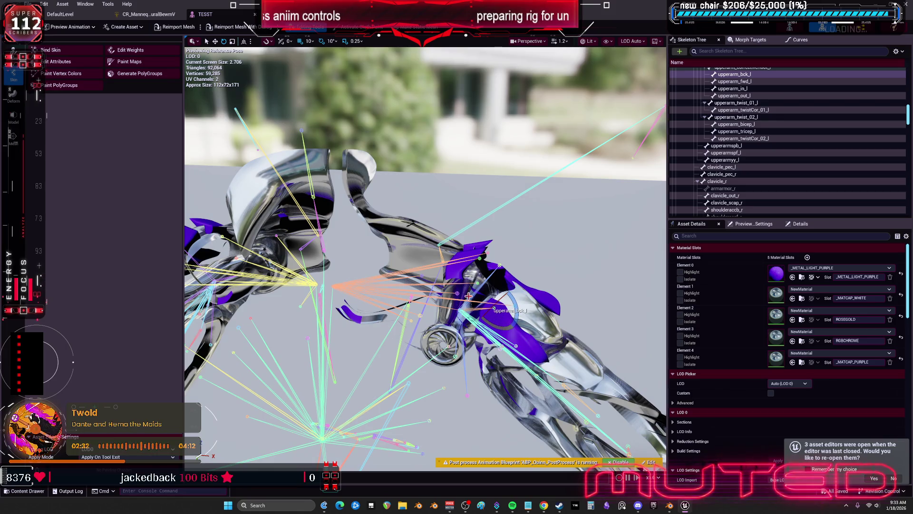
left_click(455, 294)
left_click_drag(469, 306, 495, 307)
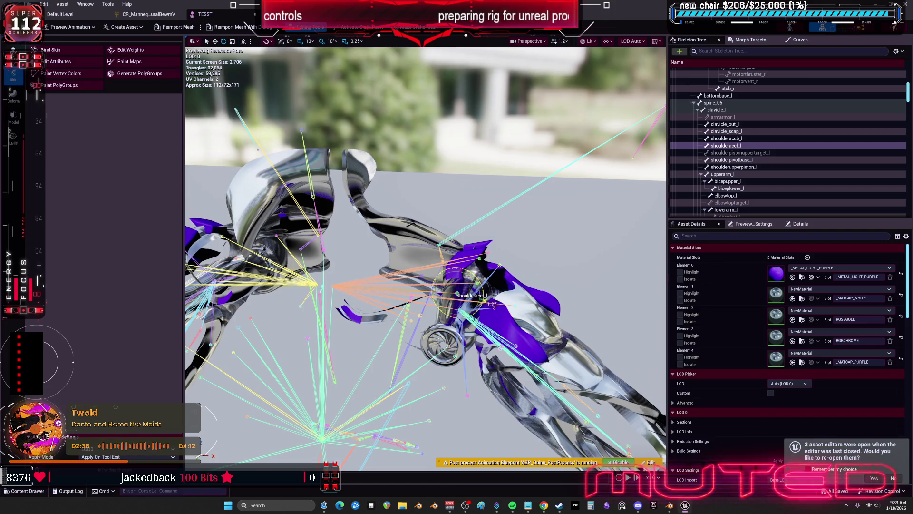
left_click(670, 505)
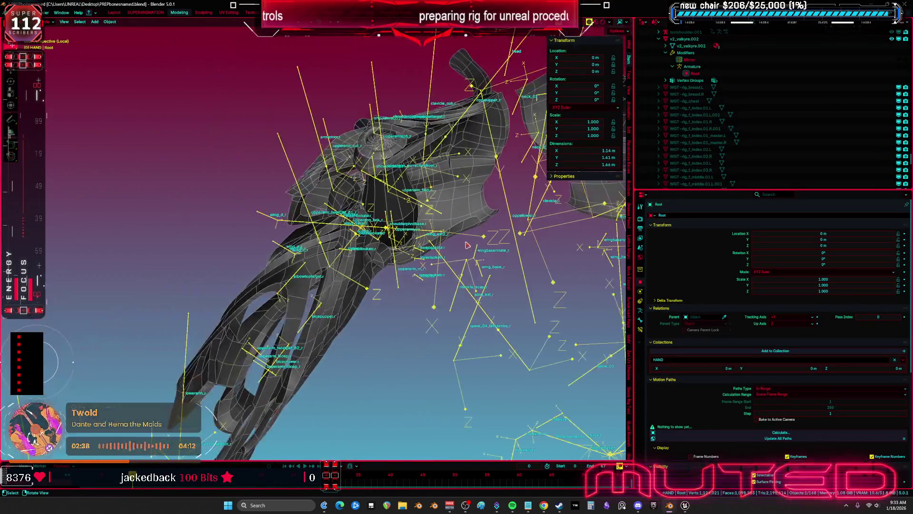
Remove the Mirror modifier from the hand mesh Cube.005.
mouse_move(470, 246)
left_mouse_down()
mouse_move(478, 247)
mouse_move(366, 211)
mouse_move(478, 226)
mouse_move(353, 236)
left_mouse_up()
key("shift+alt+z")
key("shift+alt+z")
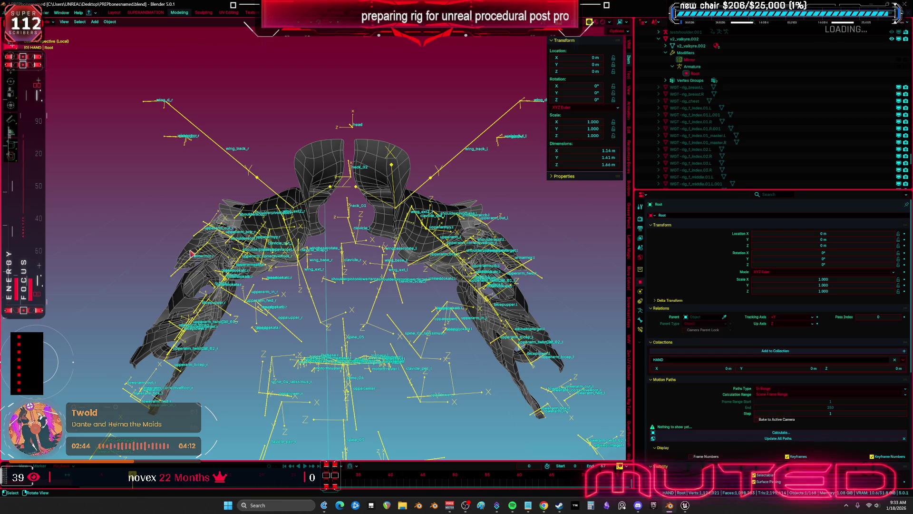
left_click(191, 253)
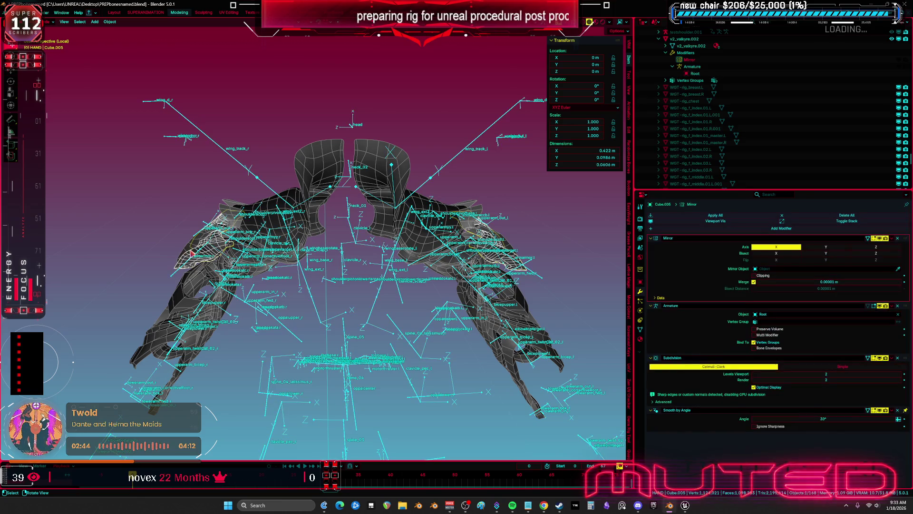
left_click(898, 237)
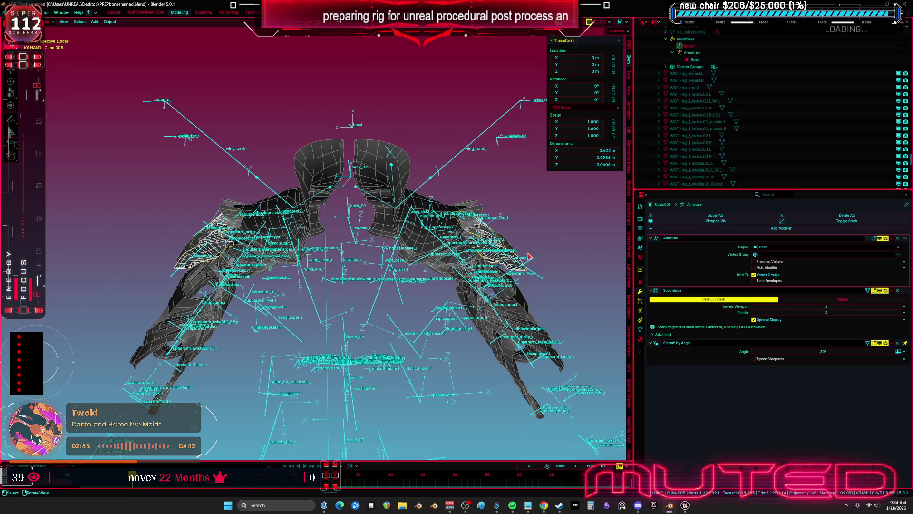
key("KP_5")
Enter Weight Paint on Cube.005 with the armature and inspect the shoulderaccf.l bone's weights.
left_click_drag(528, 256, 407, 261)
left_click(407, 262, "shift")
left_click(408, 257, "shift")
key("ctrl+Tab")
left_click(352, 196)
mouse_move(353, 196)
left_mouse_down()
mouse_move(381, 269)
mouse_move(425, 271)
mouse_move(395, 290)
left_mouse_up()
left_click(433, 263, "ctrl")
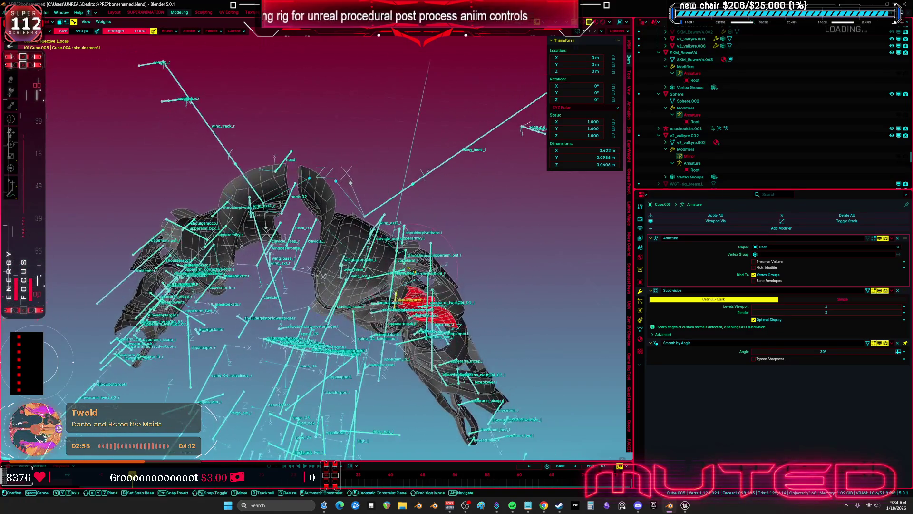
Return Cube.005 to Object Mode and switch back to Unreal Engine.
key("r")
key("r")
key("Escape")
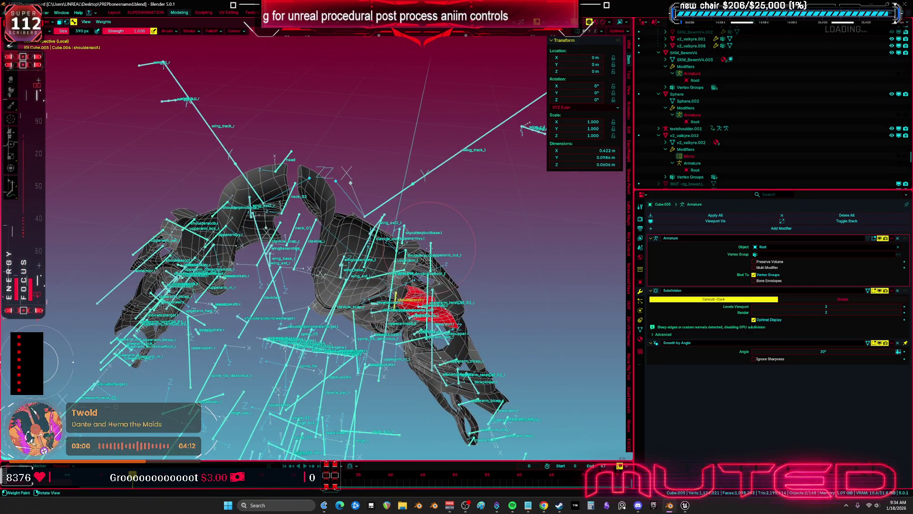
key("KP_1")
key("ctrl+Tab")
left_click_drag(405, 256, 401, 278)
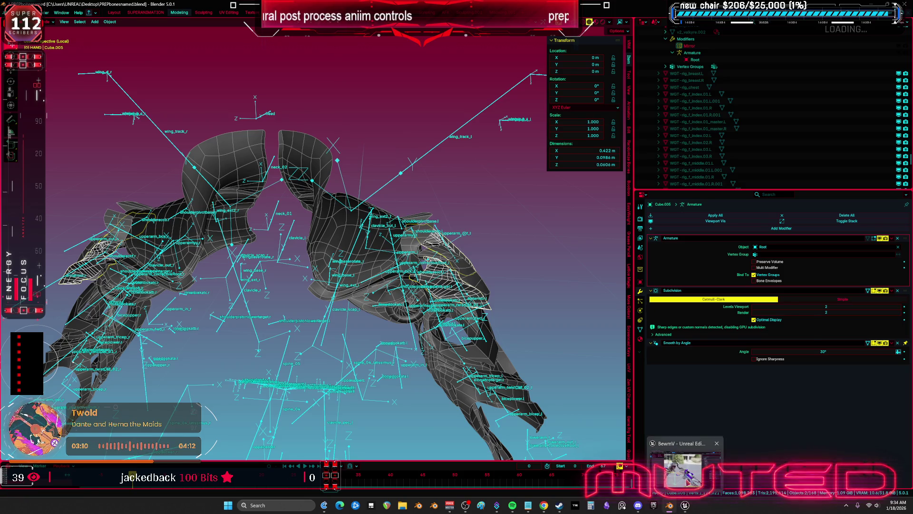
left_click(685, 471)
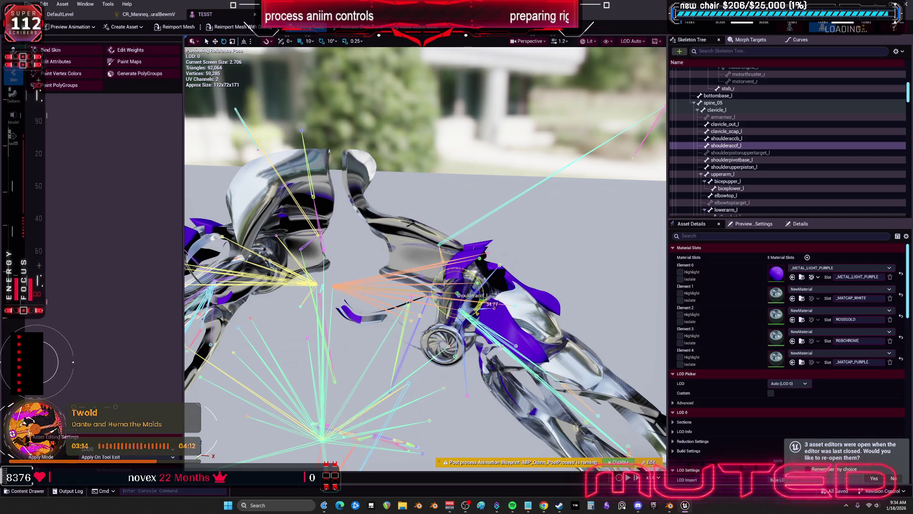
Set the lower Clamp to -180 / 180 in the Forwards Solve graph and compile.
left_click(140, 18)
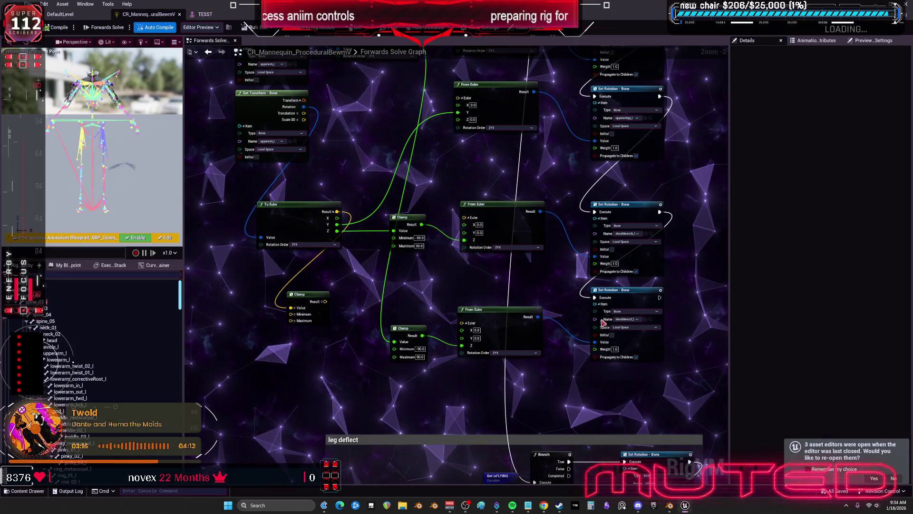
scroll(660, 287, "up", 2)
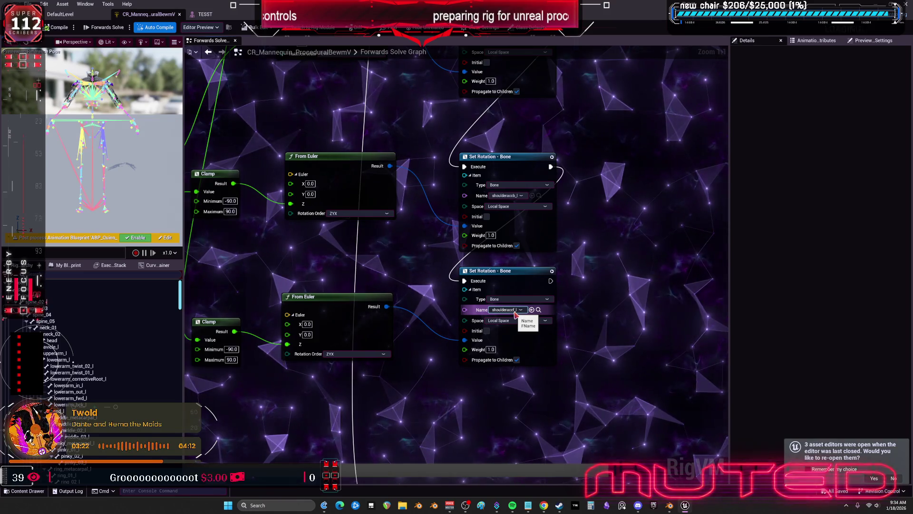
left_click_drag(401, 269, 528, 259)
scroll(528, 259, "down", 1)
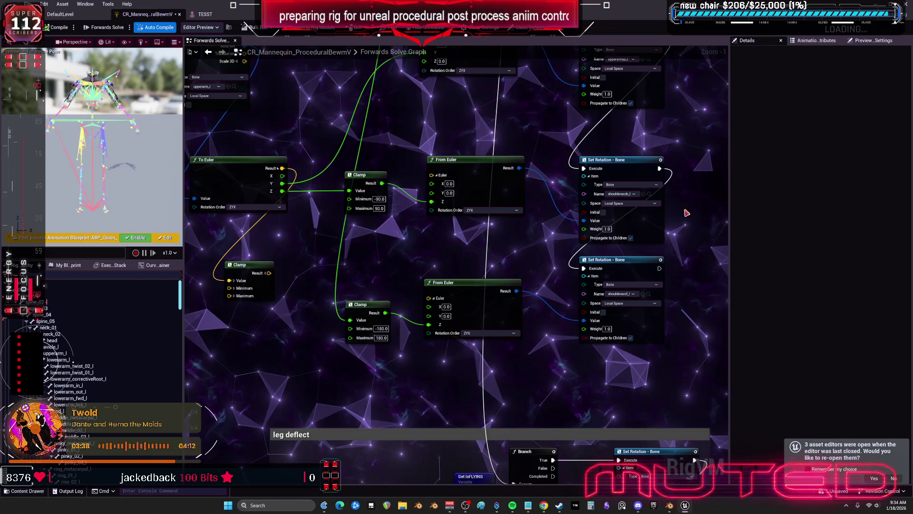
scroll(683, 210, "down", 1)
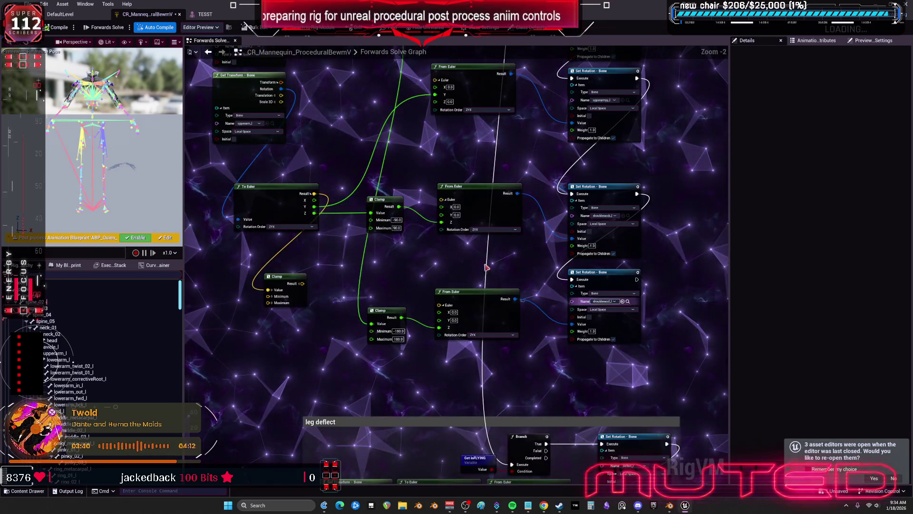
left_click(63, 28)
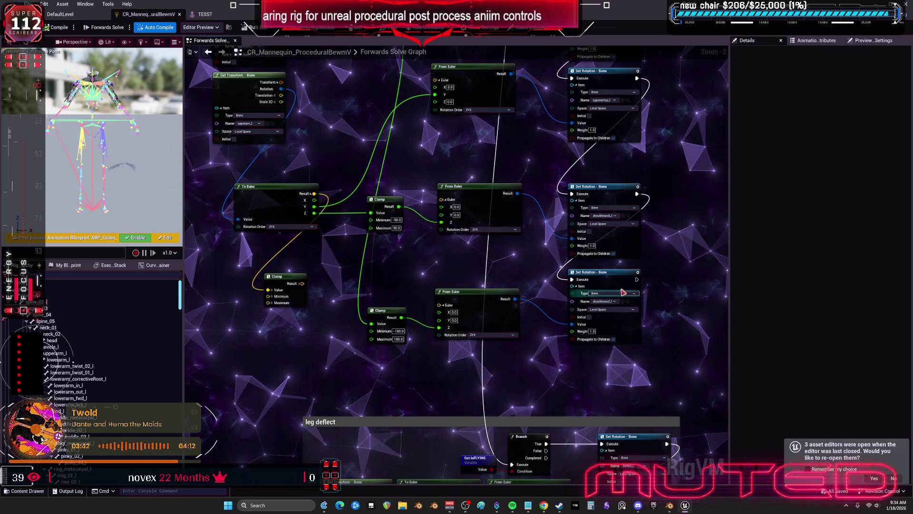
Pan through the Remap, Get Transform and Set Translation nodes, then save the Control Rig.
left_click_drag(614, 341, 555, 262)
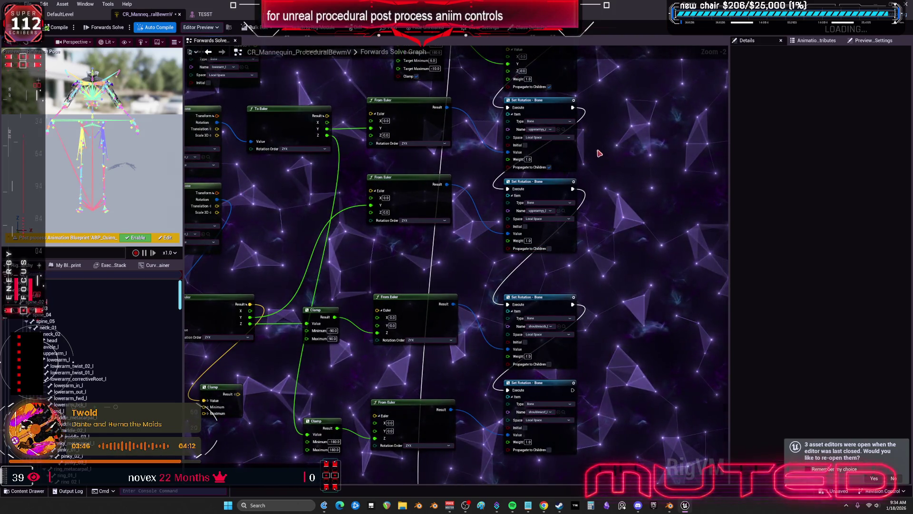
left_click_drag(609, 158, 611, 195)
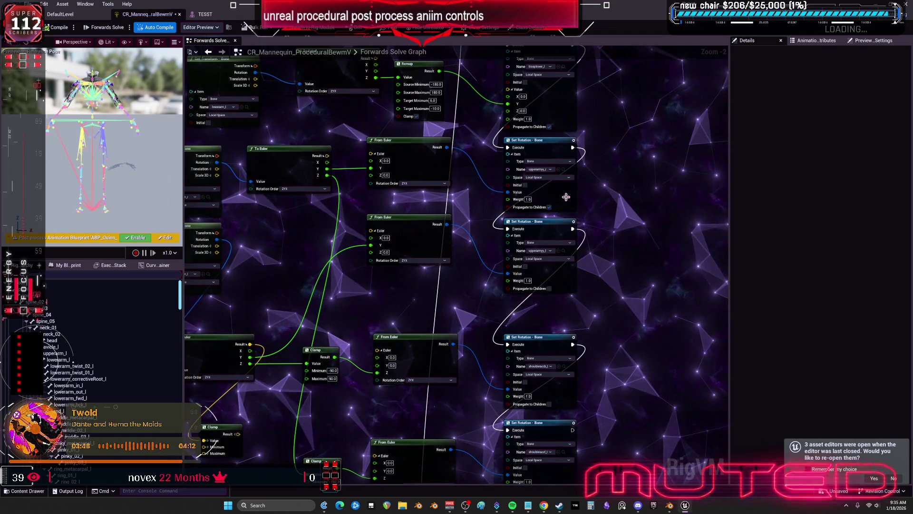
left_click_drag(551, 208, 590, 245)
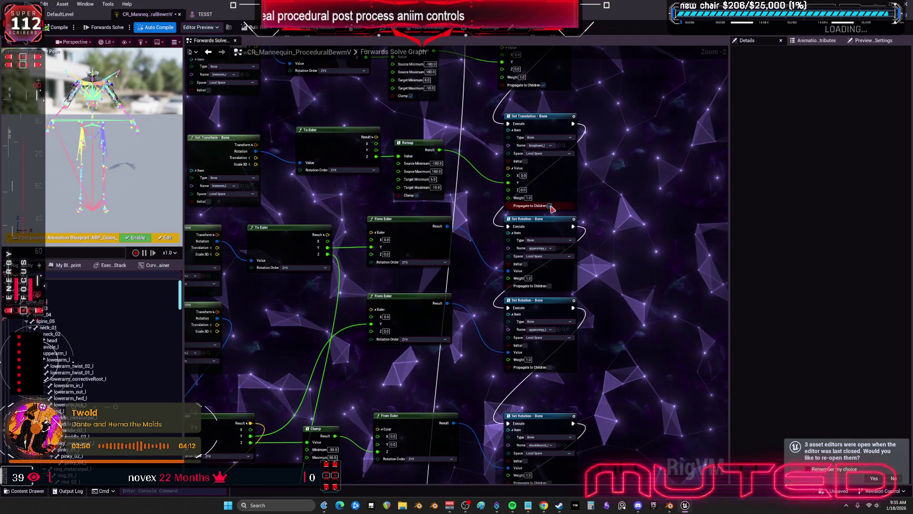
left_click_drag(552, 208, 607, 225)
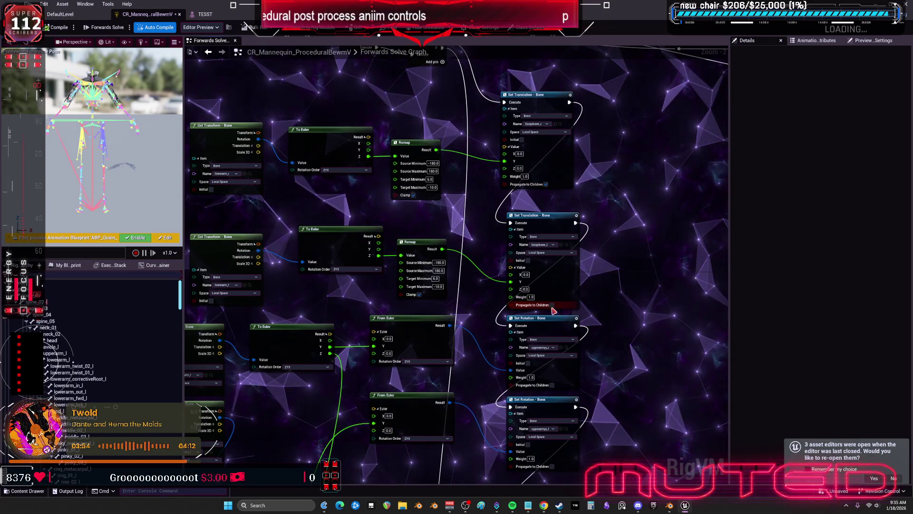
left_click_drag(576, 356, 562, 220)
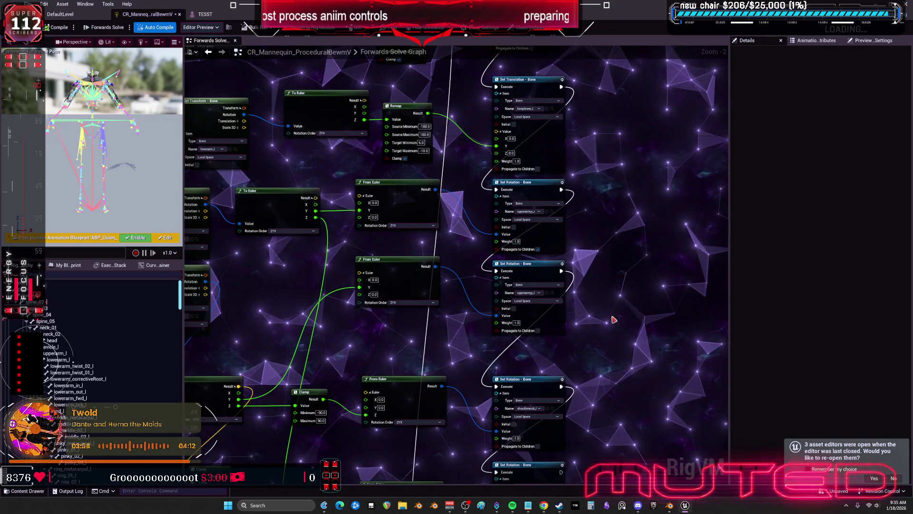
left_click_drag(615, 319, 603, 203)
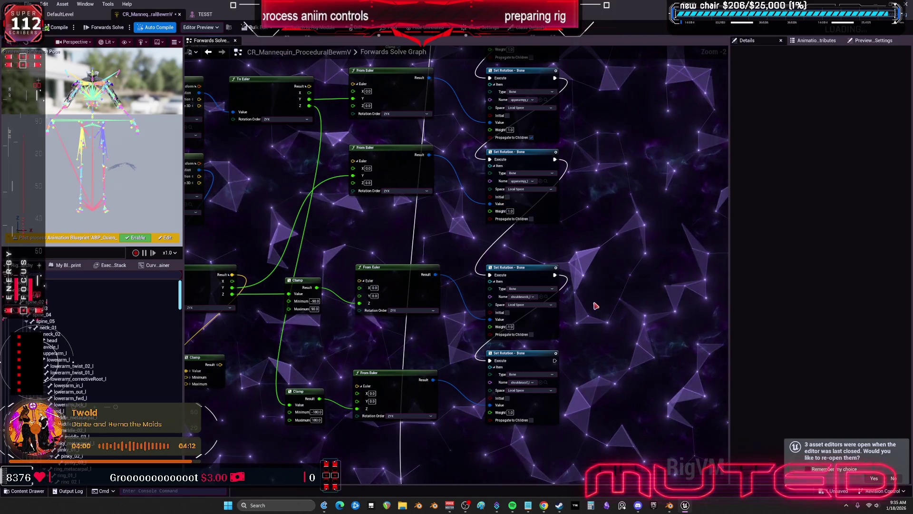
scroll(595, 306, "down", 1)
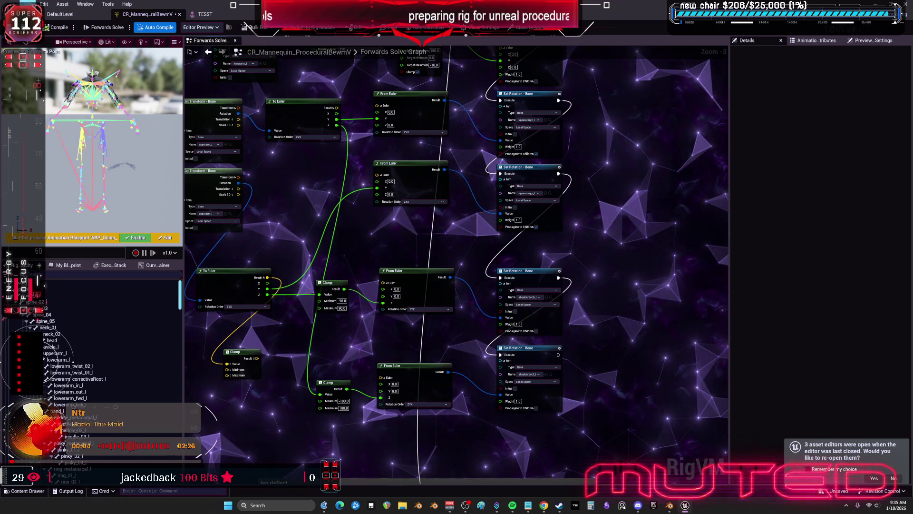
key("ctrl+s")
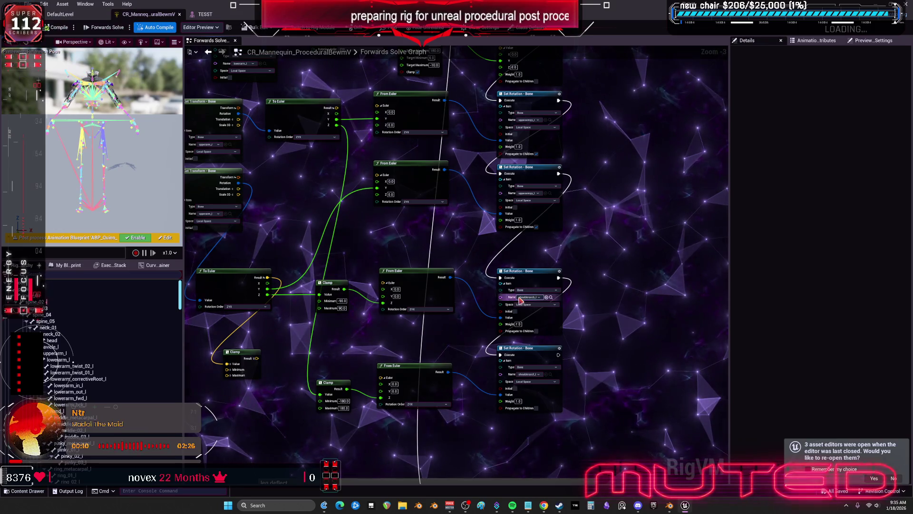
Back in Blender, view the hand mesh from the front and enter Edit Mode.
left_click(669, 504)
key("KP_1")
key("Tab")
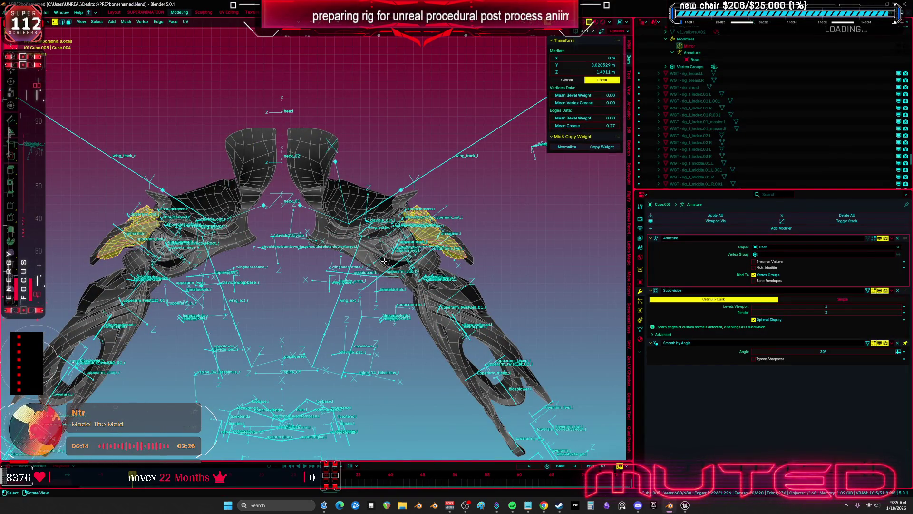
Return Cube.005 to Object Mode and inspect the Cube.008 and Cube.005 meshes with overlays hidden.
key("Tab")
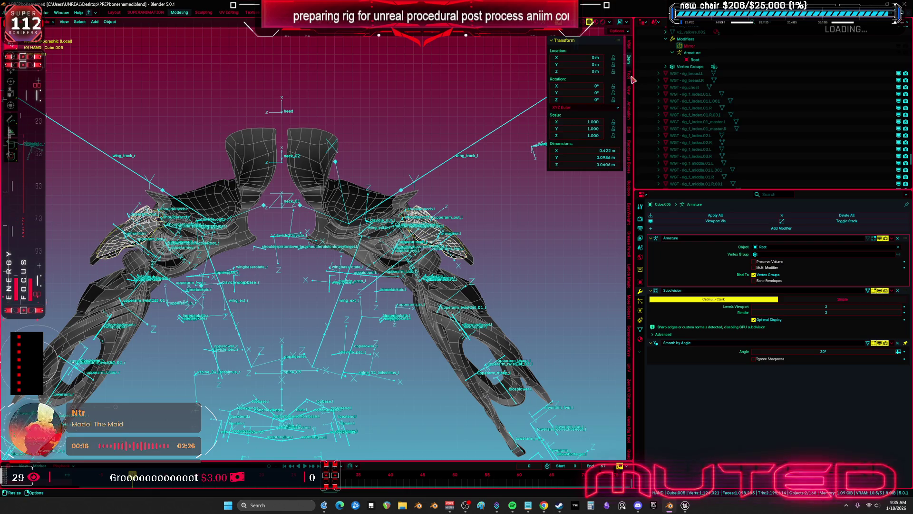
left_click(630, 76)
left_click(630, 61)
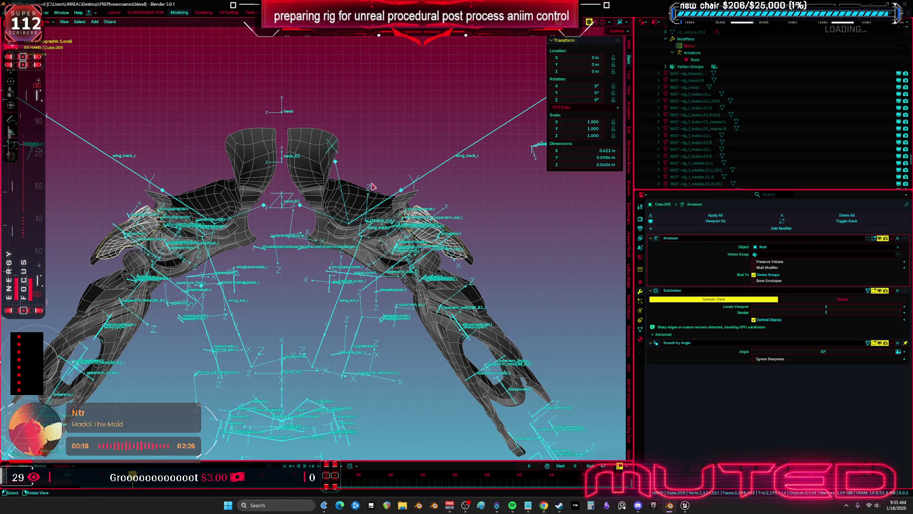
key("g")
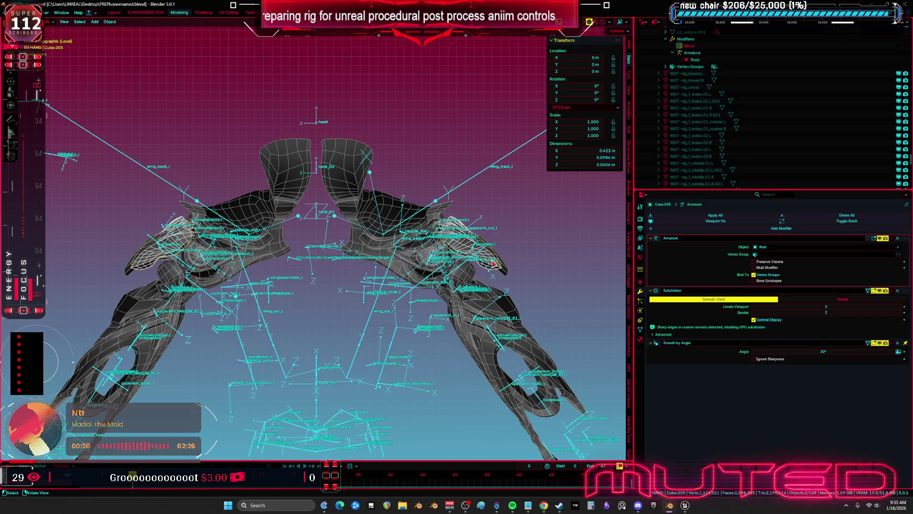
left_click(494, 263)
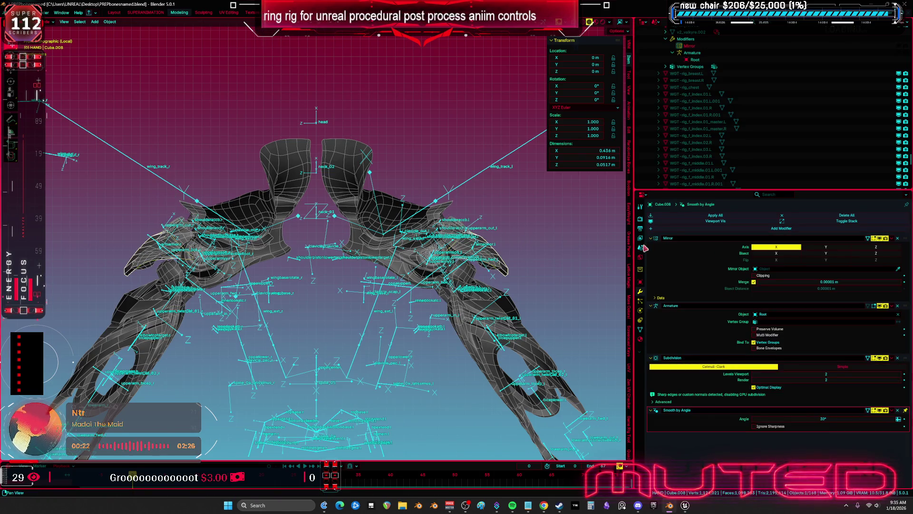
left_click(495, 269)
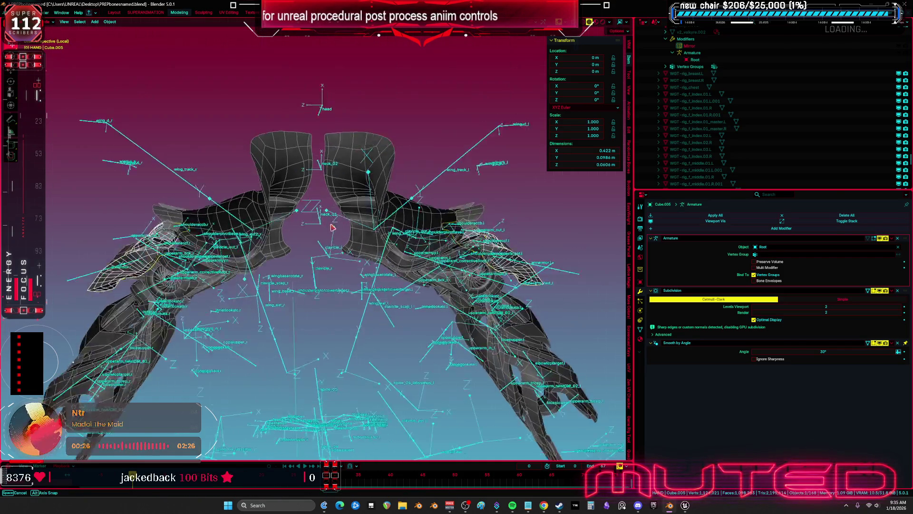
key("shift+alt+z")
key("shift+alt+z")
left_click_drag(261, 271, 317, 240)
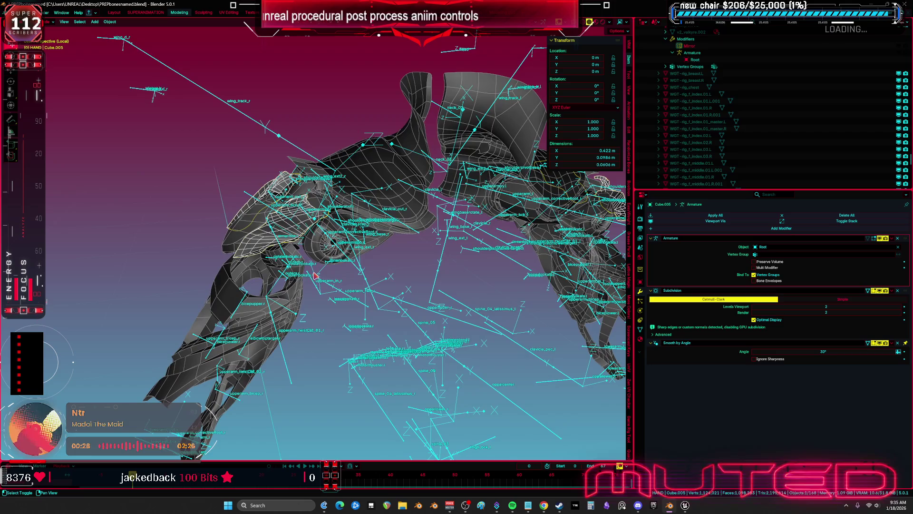
Select the _1_1_007 arm mesh and its bones together, with the Root armature active.
left_click(297, 305)
left_click(325, 254, "shift")
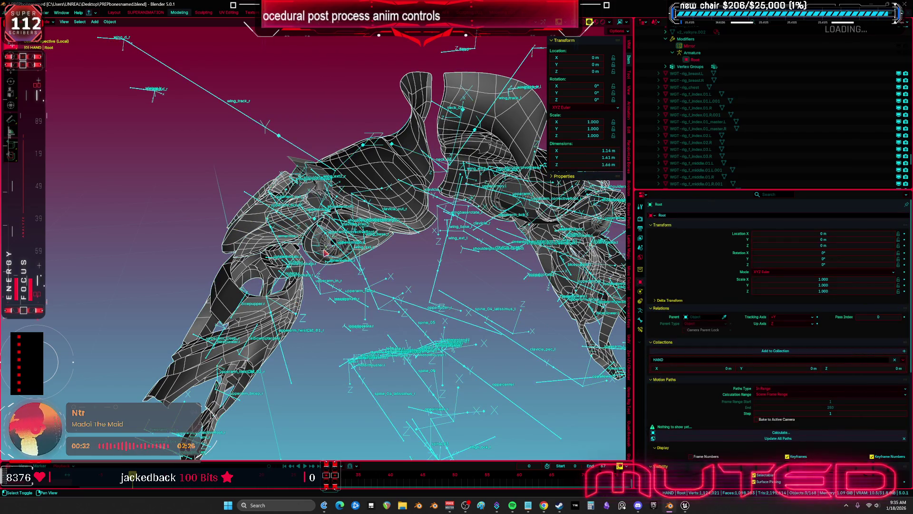
left_click(315, 253)
key("KP_1")
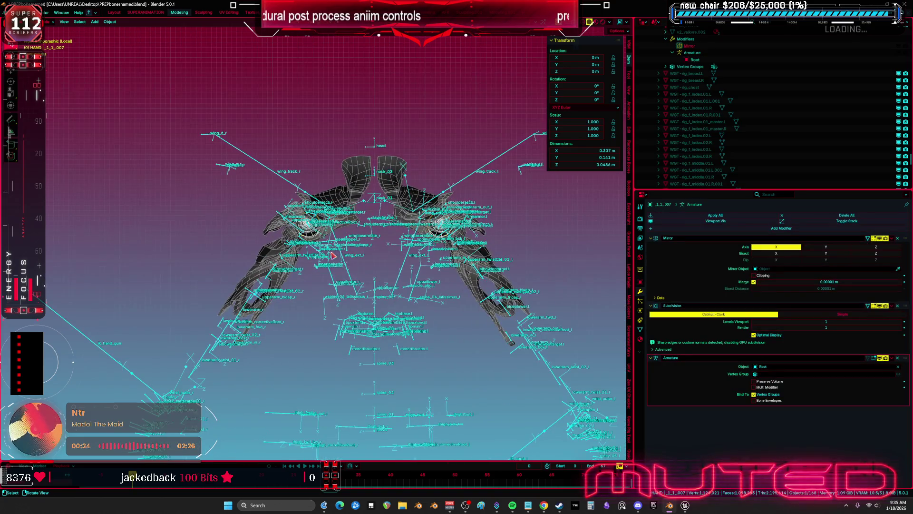
left_click(470, 319)
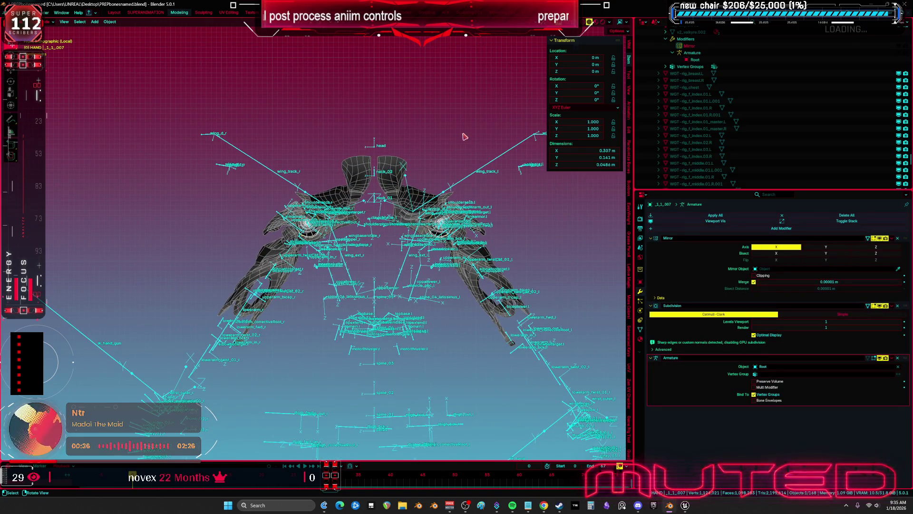
mouse_move(150, 76)
left_mouse_down()
mouse_move(306, 204)
mouse_move(513, 298)
mouse_move(528, 342)
left_mouse_up()
key("g")
left_click(403, 300)
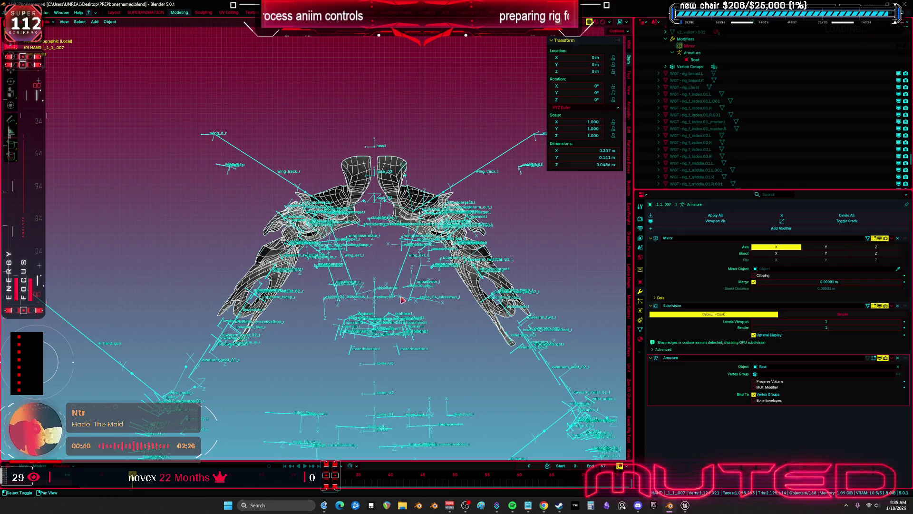
left_click(398, 288, "shift")
left_click(17, 12)
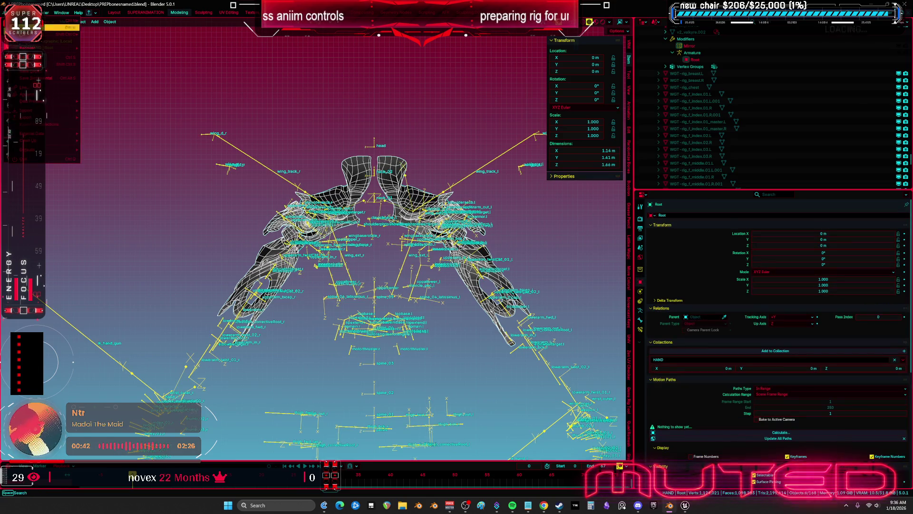
Export the selected rig and mesh as FBX, overwriting TESST.fbx on the Desktop.
mouse_move(40, 124)
left_click(105, 167)
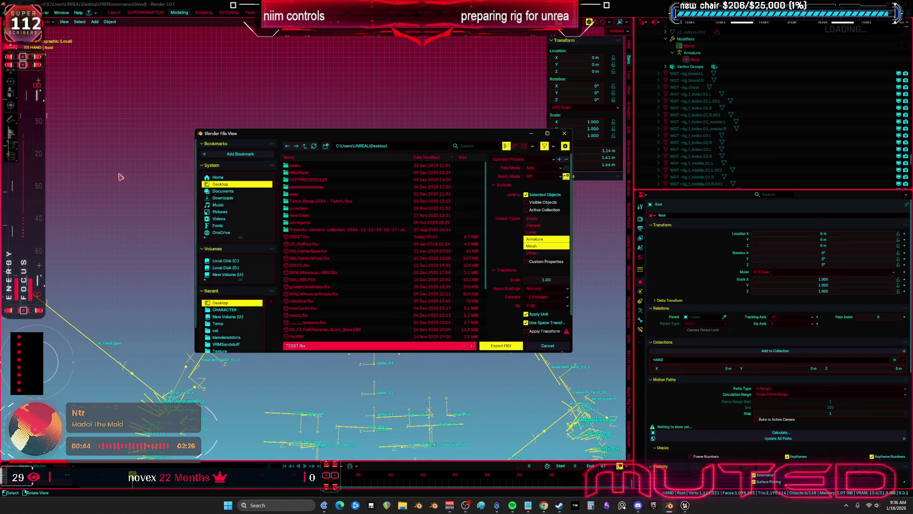
left_click(308, 237)
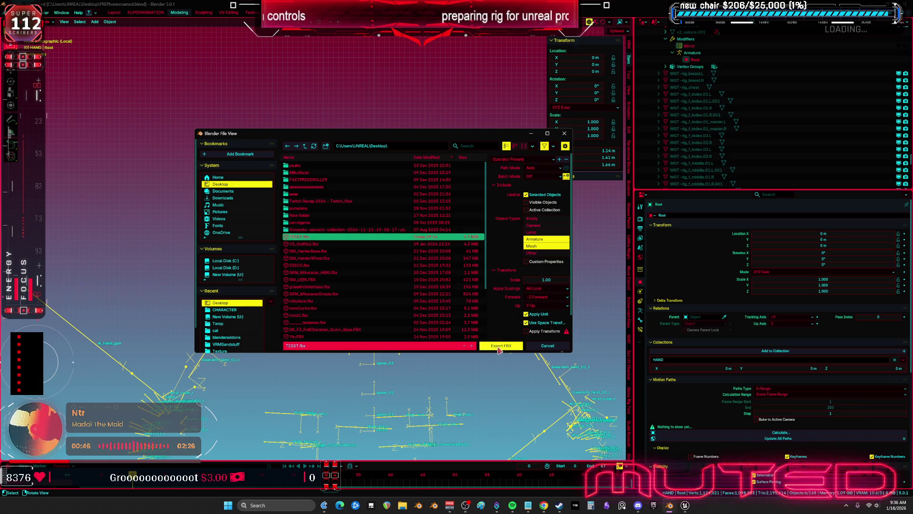
left_click(499, 348)
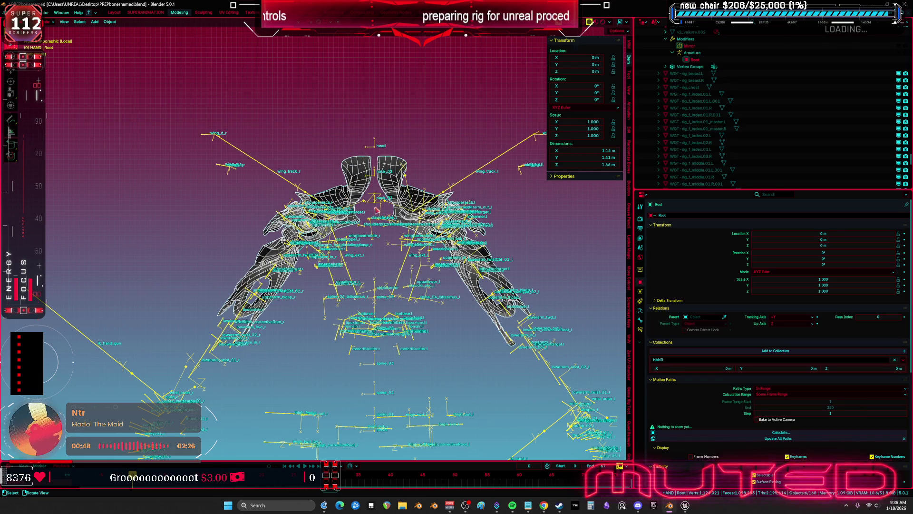
scroll(403, 180, "down", 2)
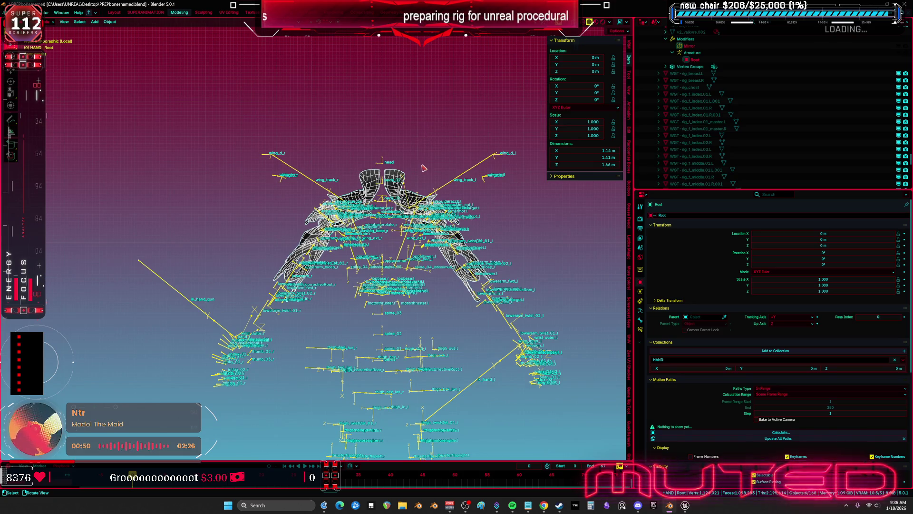
scroll(424, 168, "up", 1)
Save the blend file and exit Local view to show the full character again.
key("ctrl+s")
key("KP_Divide")
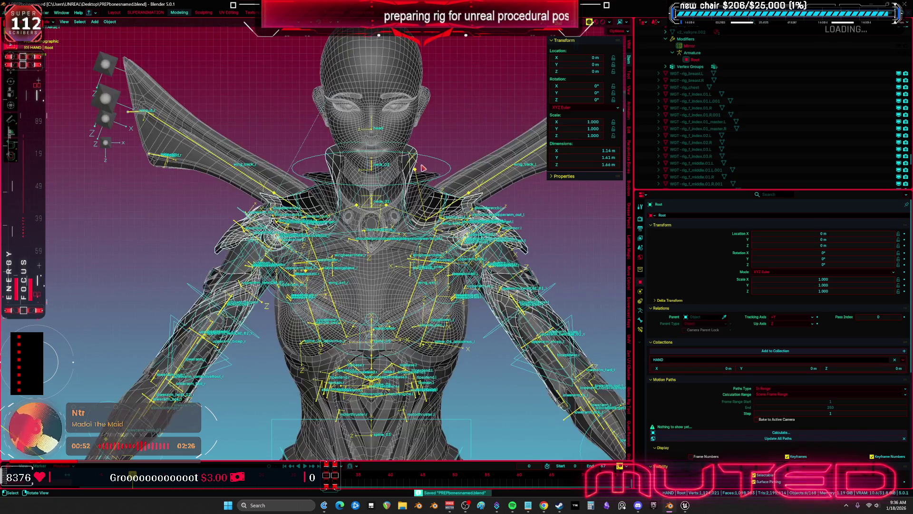
left_click(685, 504)
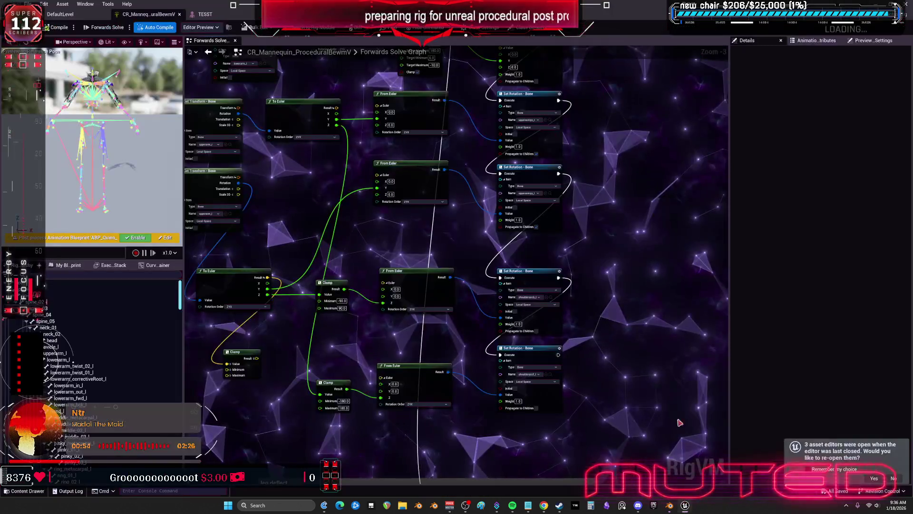
left_click(30, 4)
key("Escape")
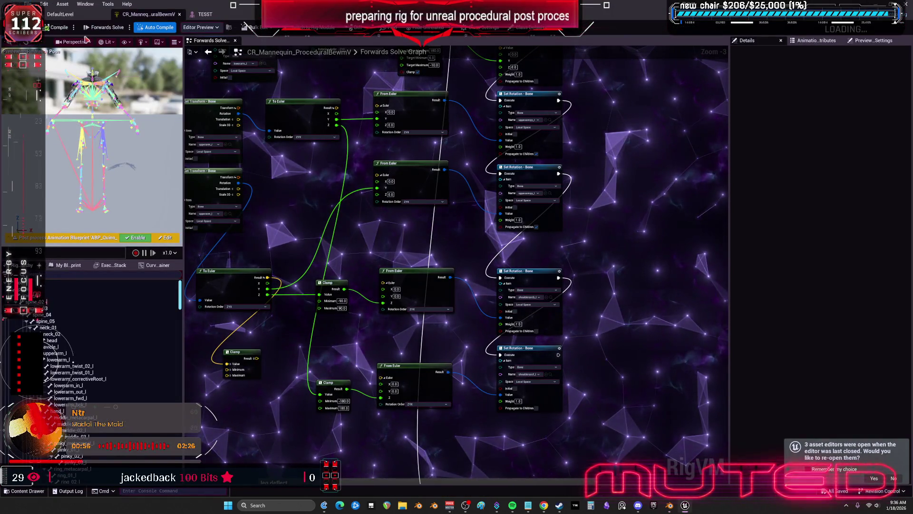
key("alt+Tab")
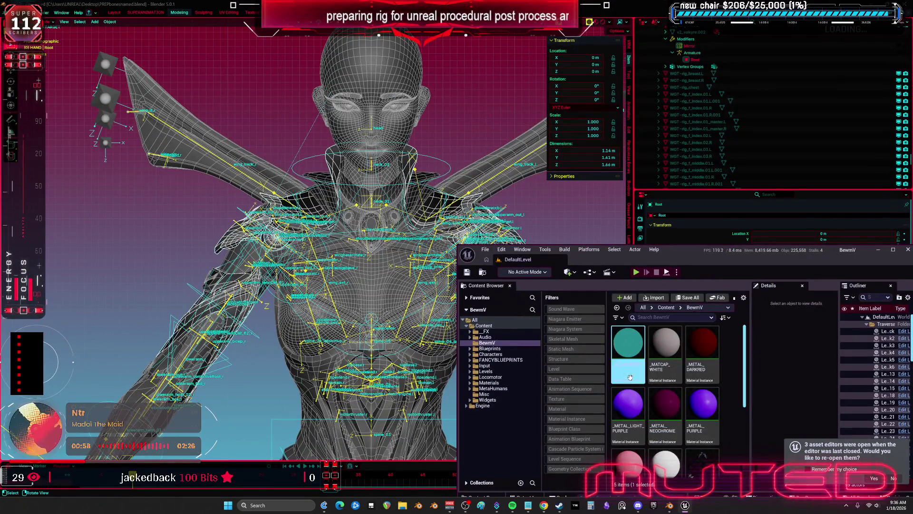
Reimport the TESST asset from the updated TESST.fbx and open it in the skeletal mesh editor.
double_click(616, 253)
right_click(221, 161)
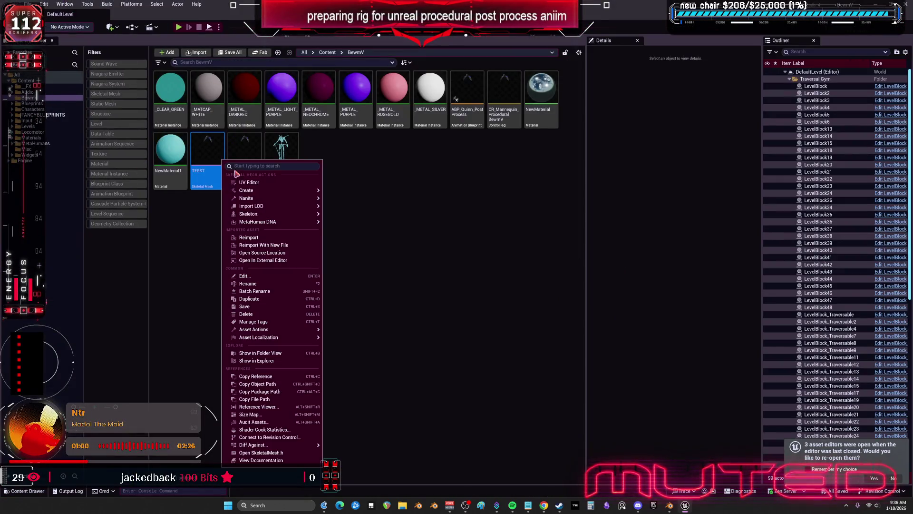
left_click(262, 238)
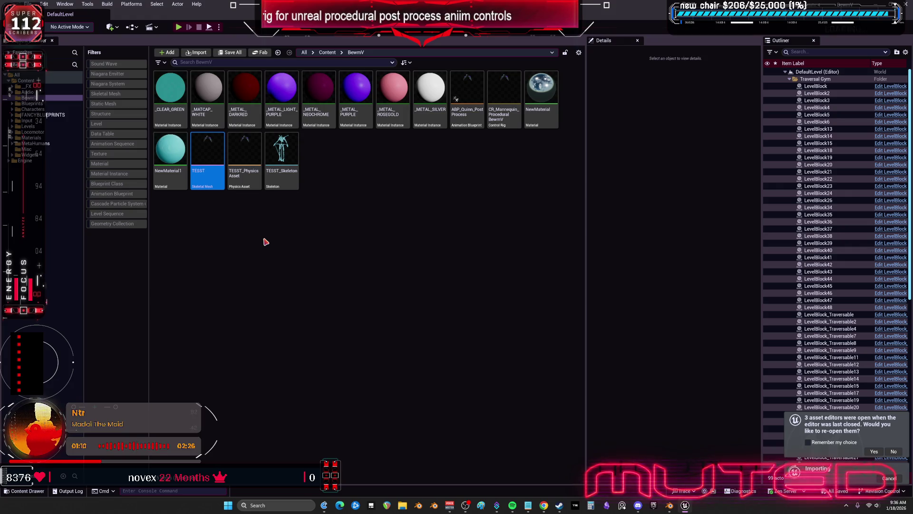
left_click(326, 230)
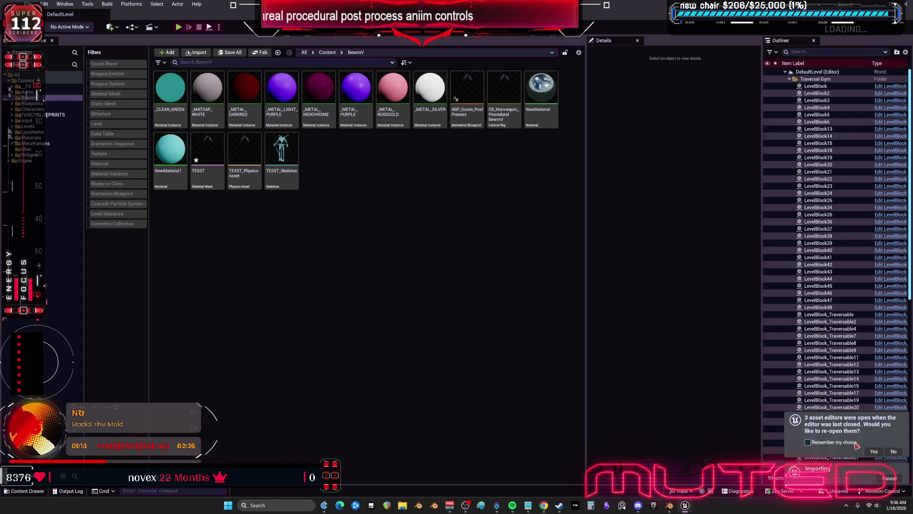
left_click(212, 148)
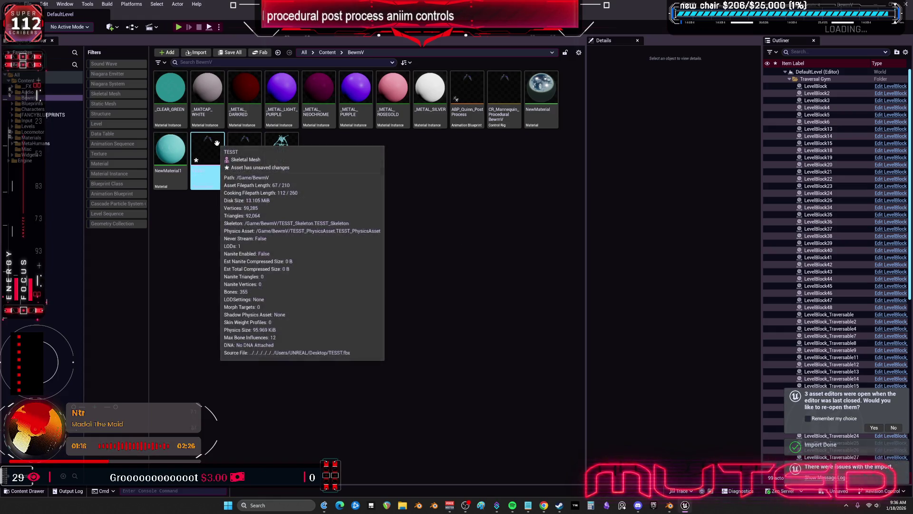
double_click(219, 146)
scroll(333, 237, "up", 5)
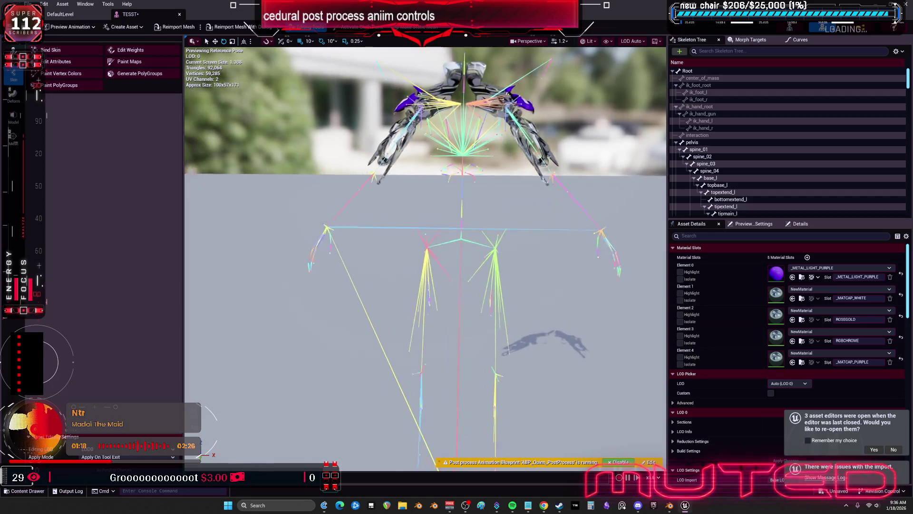
Rotate upperarm_r about 27 degrees, select upperarm_l, then reopen CR_Mannequin_ProceduralBewmV.
left_click(321, 203)
left_click_drag(321, 203, 421, 207)
mouse_move(487, 154)
left_mouse_down()
mouse_move(495, 157)
mouse_move(471, 122)
left_mouse_up()
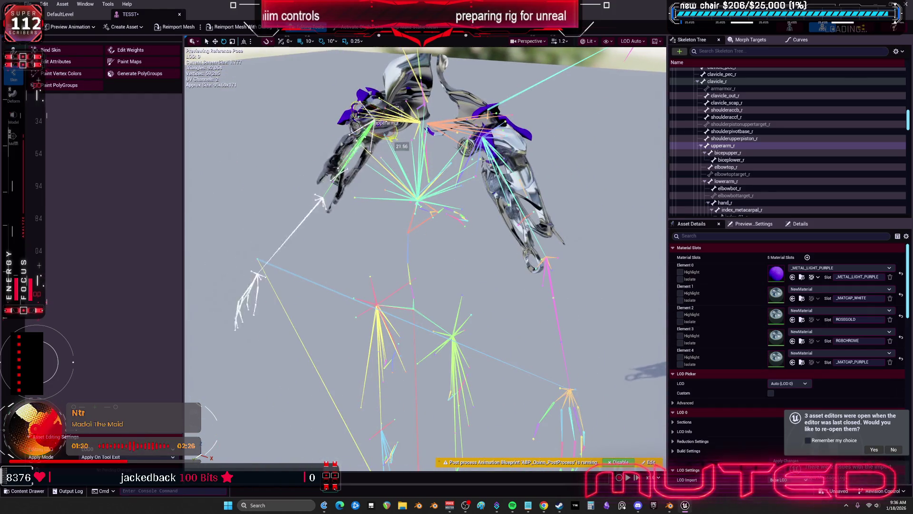
left_click(529, 238)
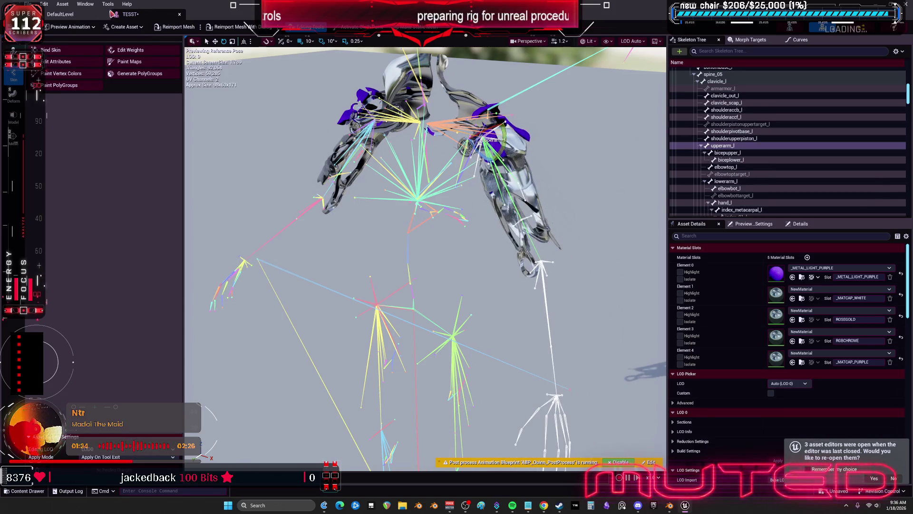
left_click(75, 15)
double_click(504, 115)
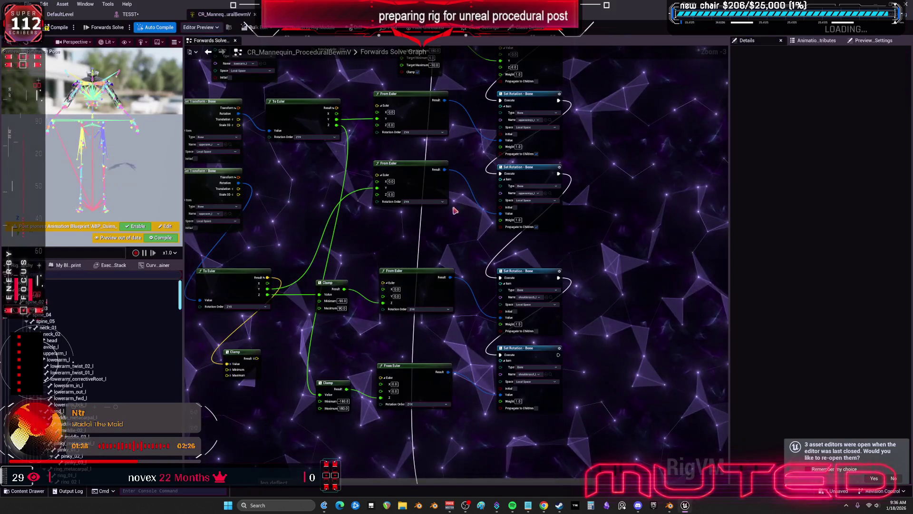
Review the upperarm_l Get Transform and Set Rotation nodes, then switch to Blender.
left_click(336, 156)
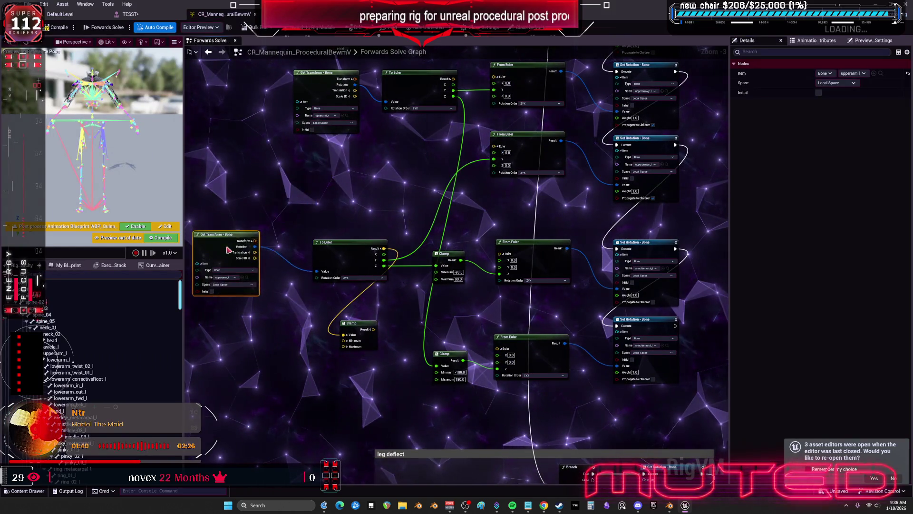
scroll(428, 212, "up", 2)
scroll(427, 212, "up", 1)
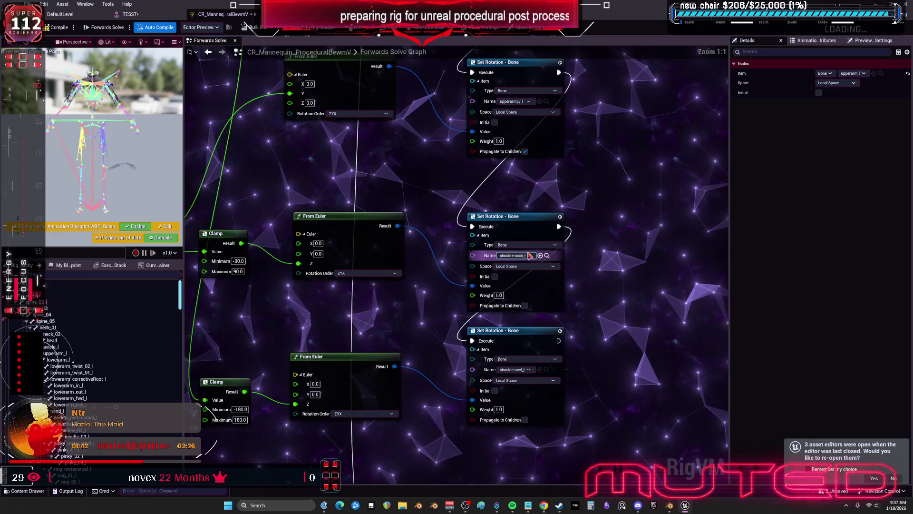
scroll(547, 285, "down", 2)
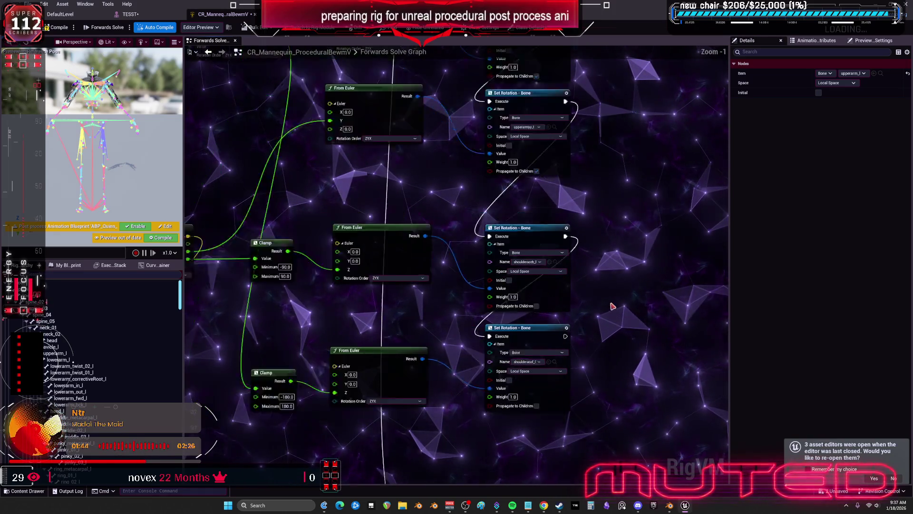
left_click_drag(469, 236, 471, 264)
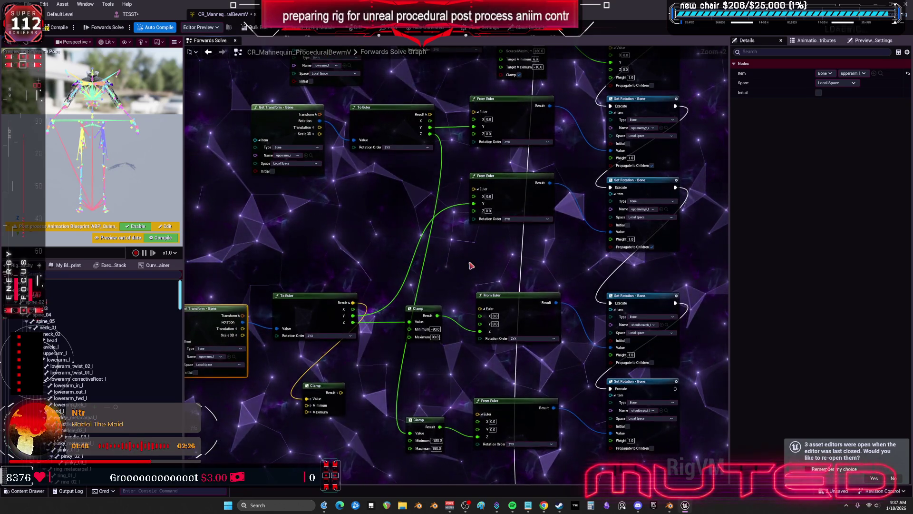
scroll(471, 264, "down", 2)
scroll(476, 292, "up", 5)
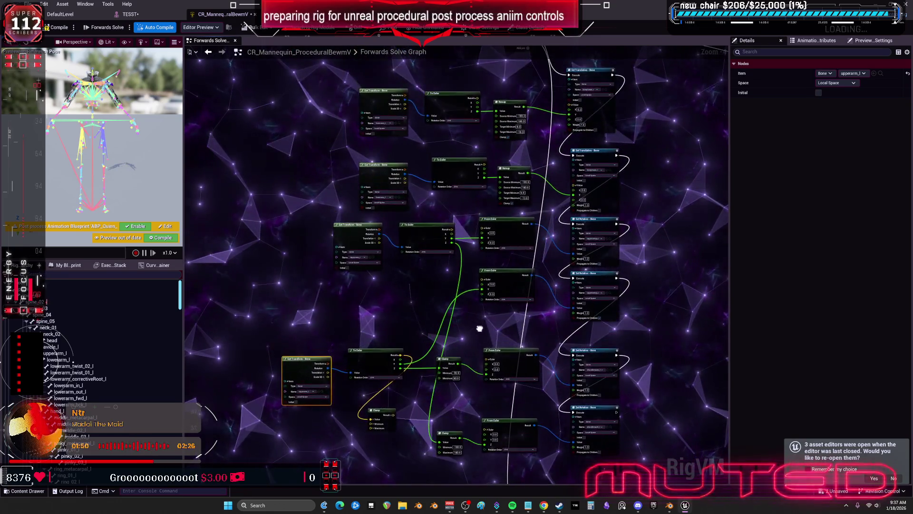
mouse_move(575, 316)
left_mouse_down()
mouse_move(624, 210)
mouse_move(624, 351)
mouse_move(631, 346)
left_mouse_up()
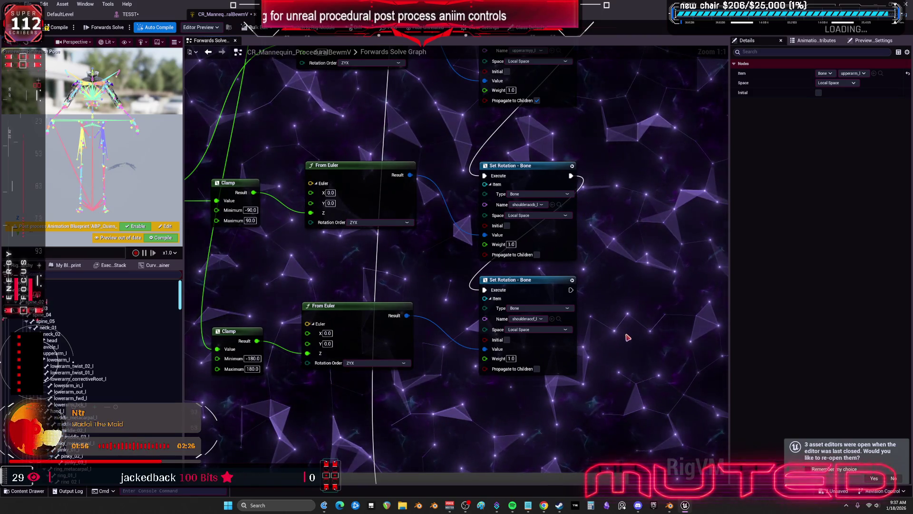
key("alt+Tab")
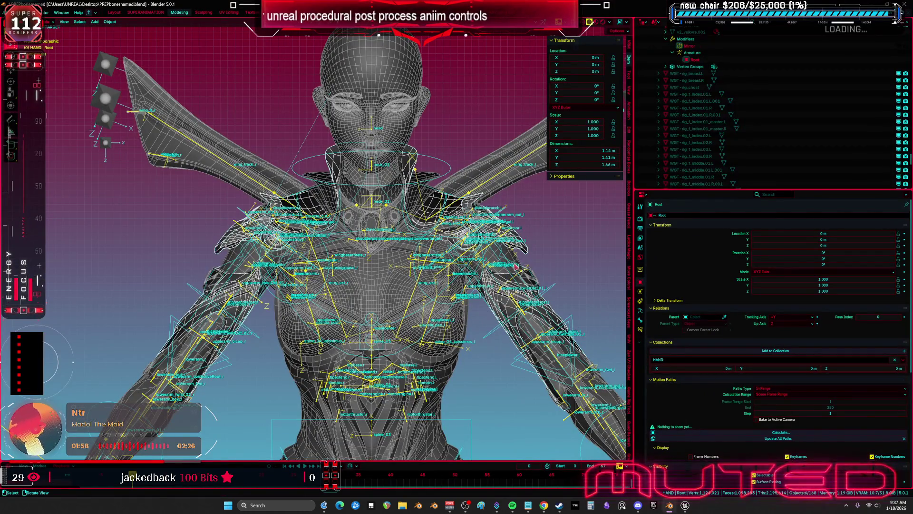
In isolated Edit Mode, reveal all bones and select shoulderaccf.l, shoulderaccb.l and shoulderaccb.r.
key("Tab")
key("KP_Divide")
key("KP_Divide")
key("KP_Divide")
key("alt+h")
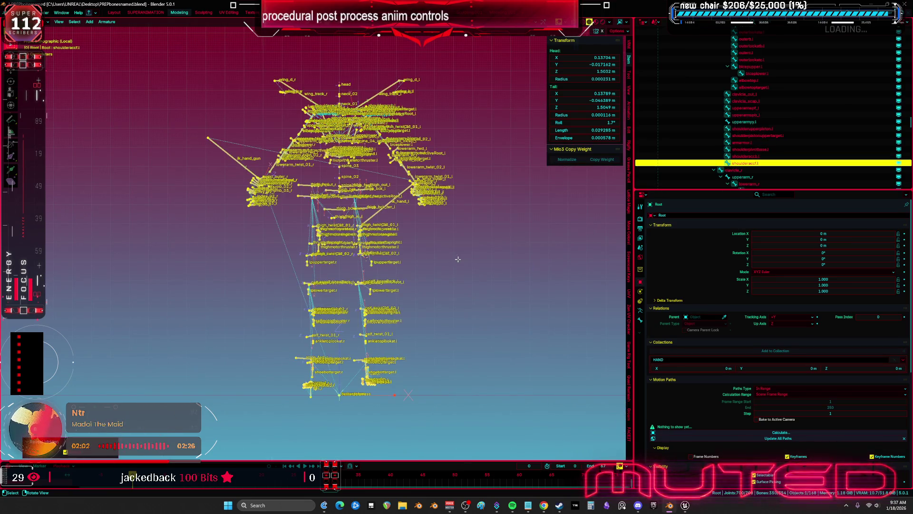
mouse_move(352, 76)
left_mouse_down()
mouse_move(457, 209)
mouse_move(497, 198)
left_mouse_up()
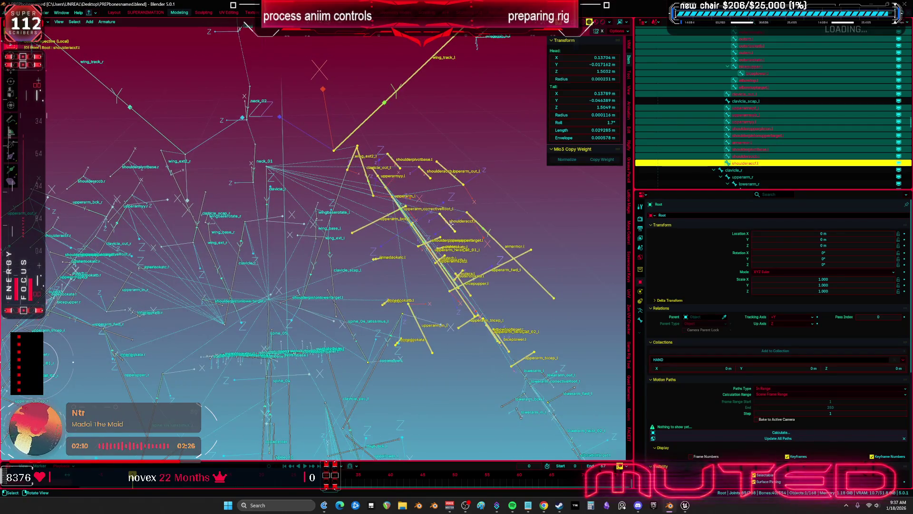
left_click(447, 222)
left_click(424, 173)
mouse_move(424, 172)
left_mouse_down()
mouse_move(364, 183)
mouse_move(274, 237)
mouse_move(314, 177)
left_mouse_up()
left_click(342, 183)
Back in Object Mode, check the Cube.005 shoulder armour, then isolate the Root armature.
left_click(279, 178)
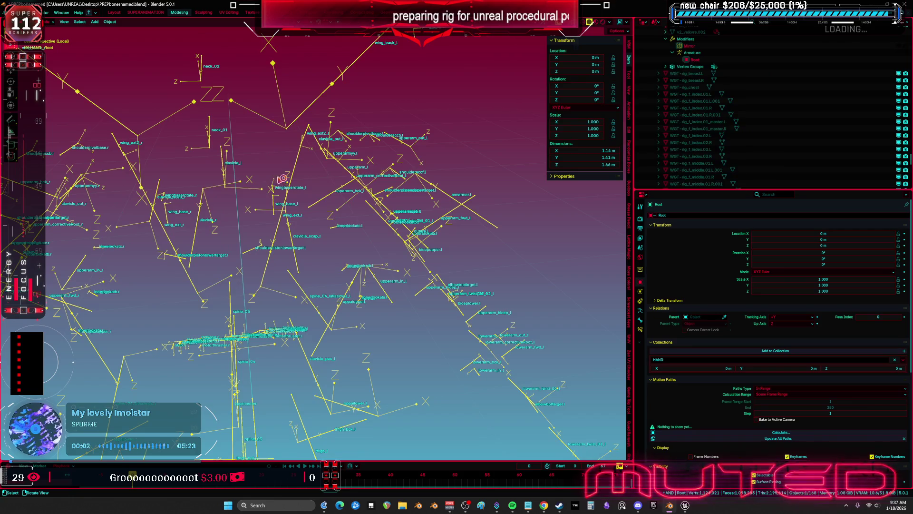
key("KP_Divide")
scroll(417, 270, "up", 2)
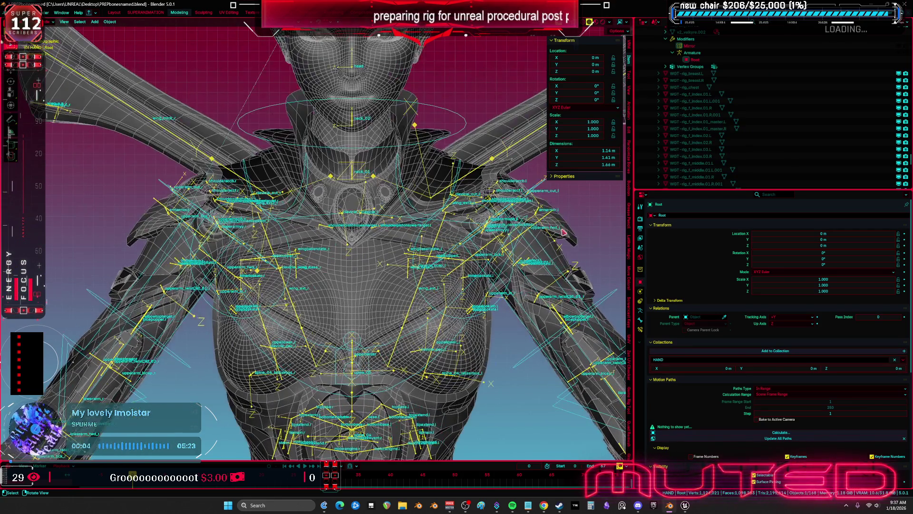
left_click(564, 232)
mouse_move(562, 232)
left_mouse_down()
mouse_move(452, 239)
mouse_move(458, 233)
left_mouse_up()
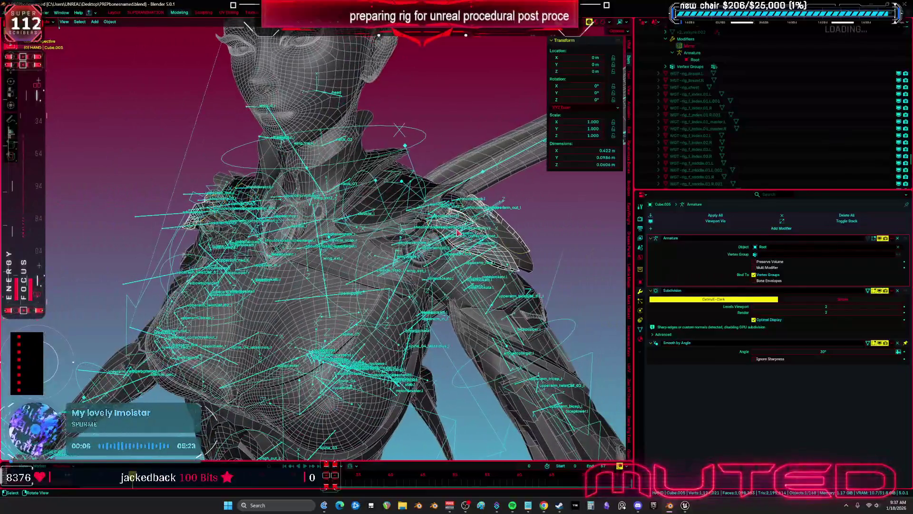
left_click(498, 300)
key("KP_Divide")
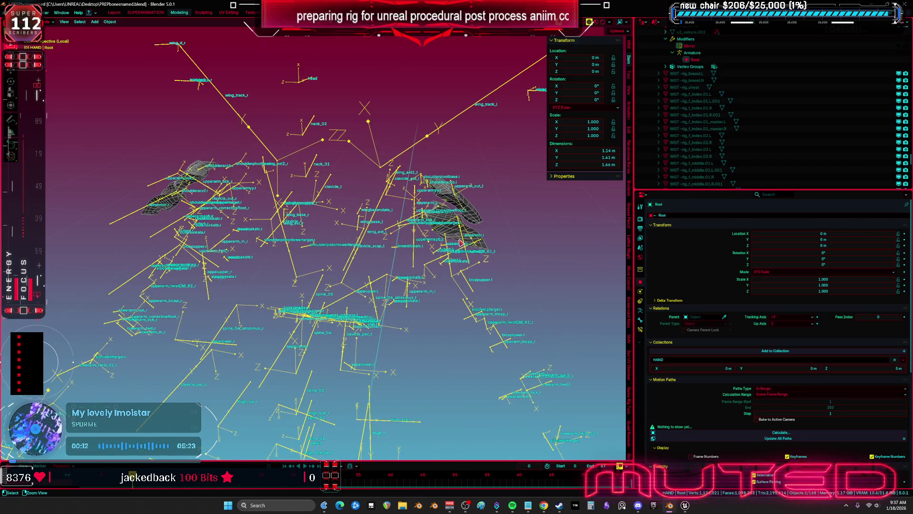
In Pose Mode, test-rotate the shoulderaccf.l bone against the plates and cancel the rotation.
key("ctrl+Tab")
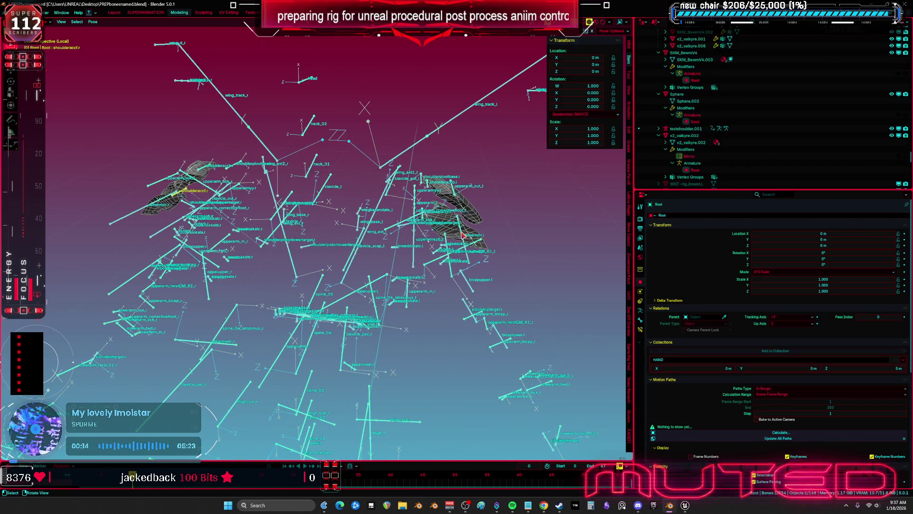
key("KP_Decimal")
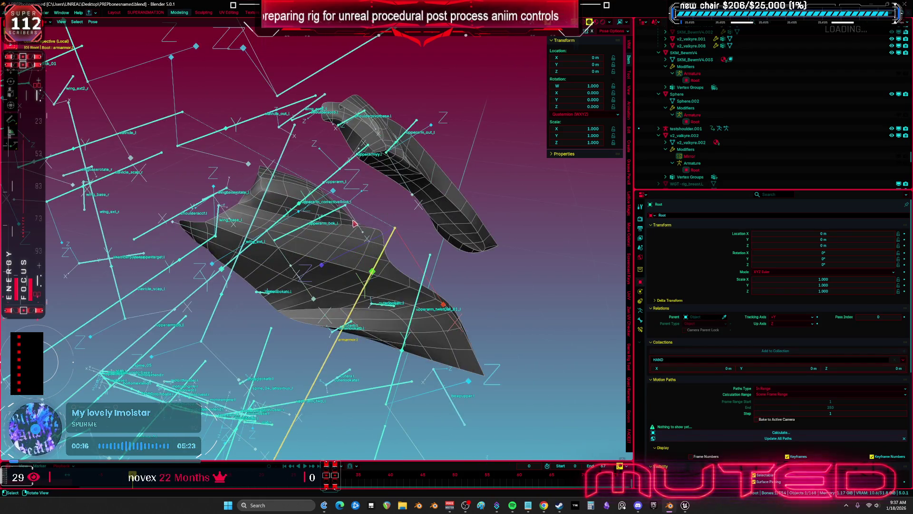
left_click_drag(319, 225, 430, 246)
left_click_drag(343, 257, 456, 250)
left_click(468, 240)
key("r")
key("r")
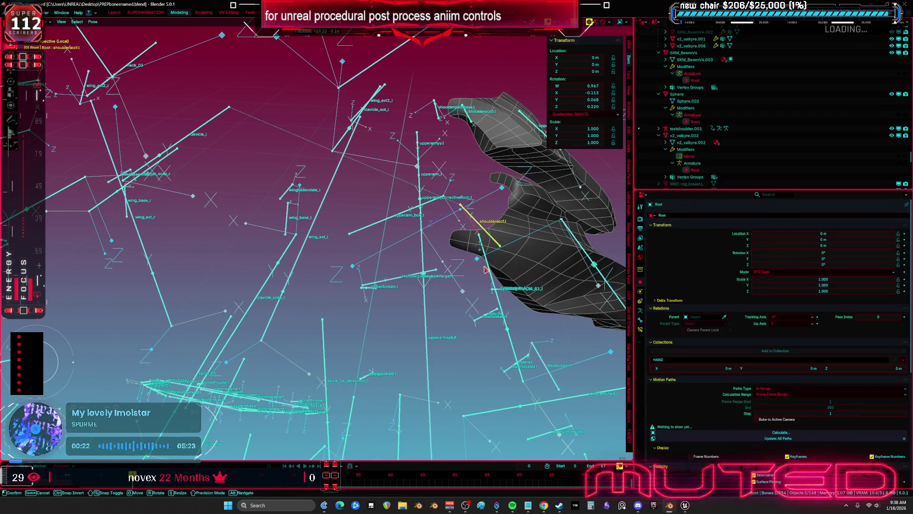
right_click(486, 269)
left_click_drag(486, 269, 490, 272)
Return to Object Mode and select the Cube.005 shoulder armour mesh in front view.
key("ctrl+Tab")
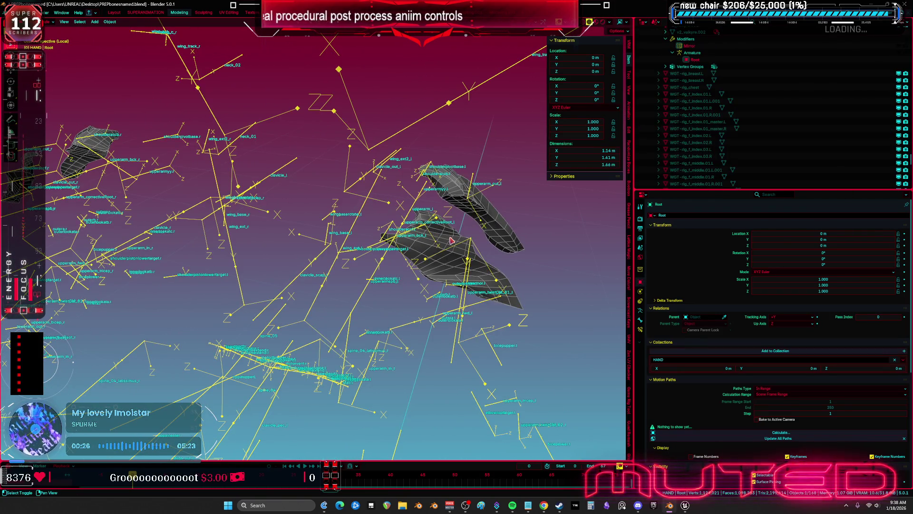
left_click(450, 240)
key("KP_1")
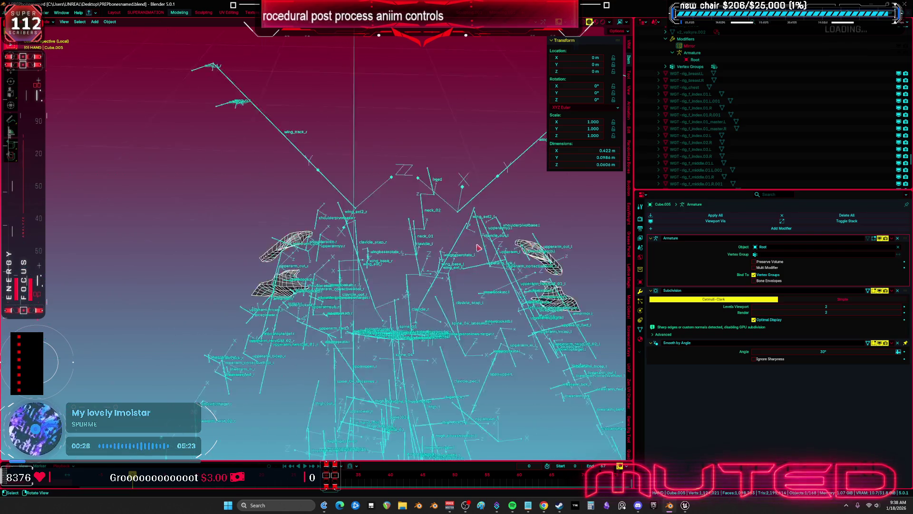
Batch-delete all unlocked vertex groups on the shoulder mesh.
left_click(640, 329)
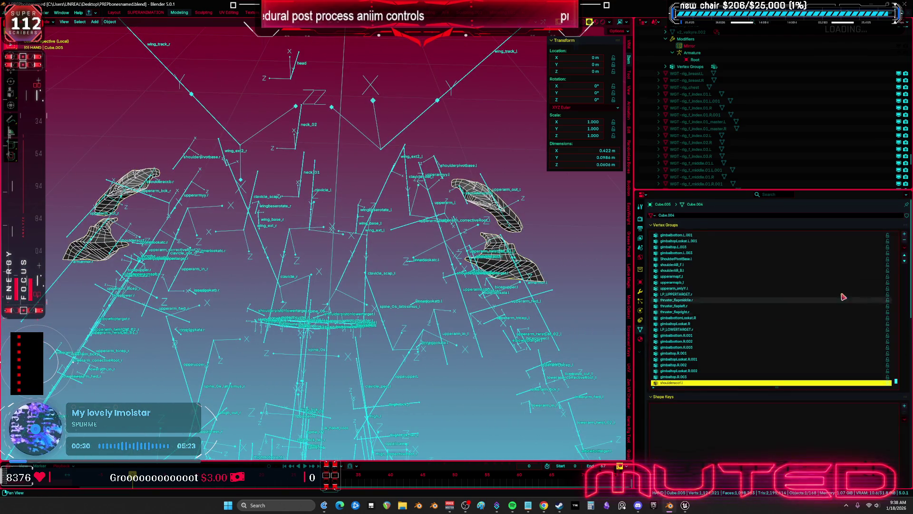
left_click(904, 247)
mouse_move(893, 257)
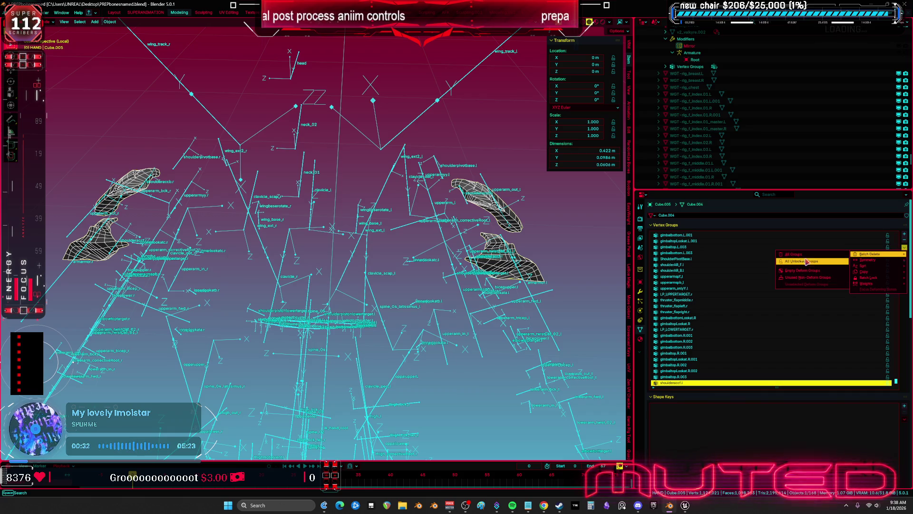
left_click(827, 261)
With Root and the shoulder mesh selected, weight paint shoulderaccf.l onto the shoulder plate.
left_click(526, 290)
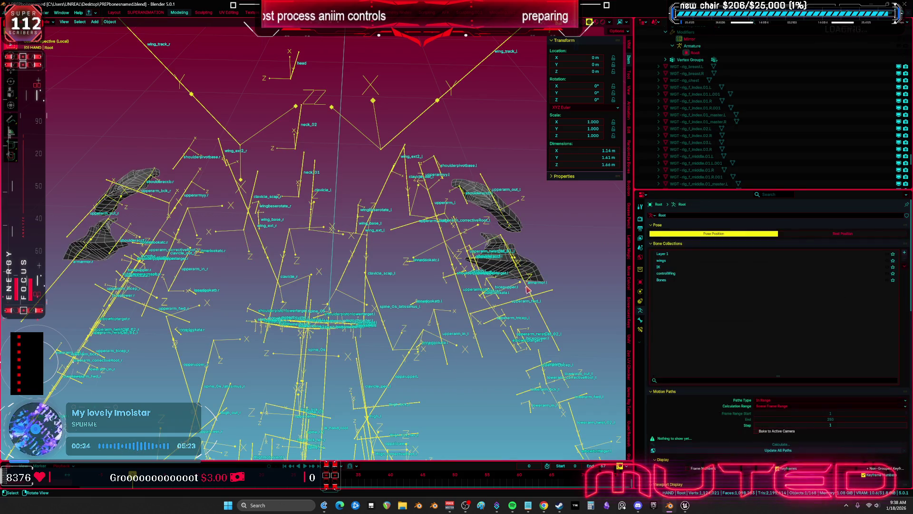
left_click(535, 269, "shift")
key("ctrl+Tab")
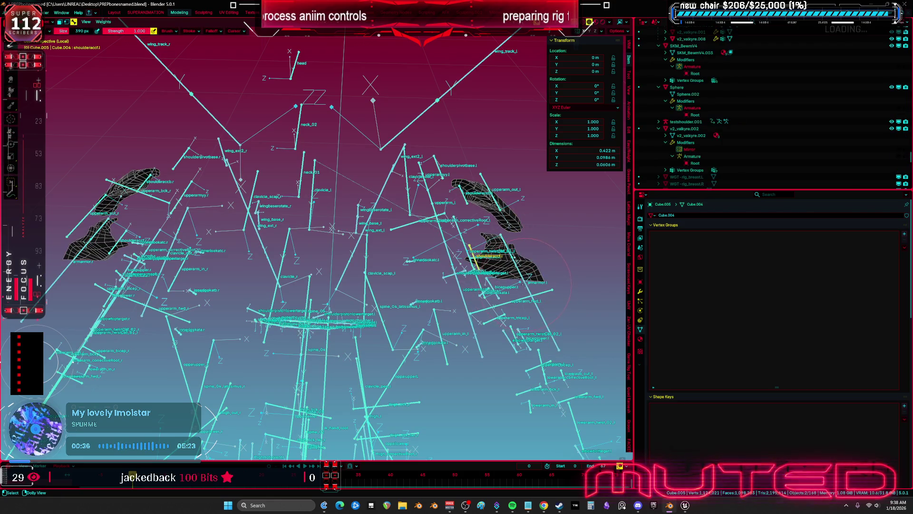
left_click_drag(419, 243, 442, 252)
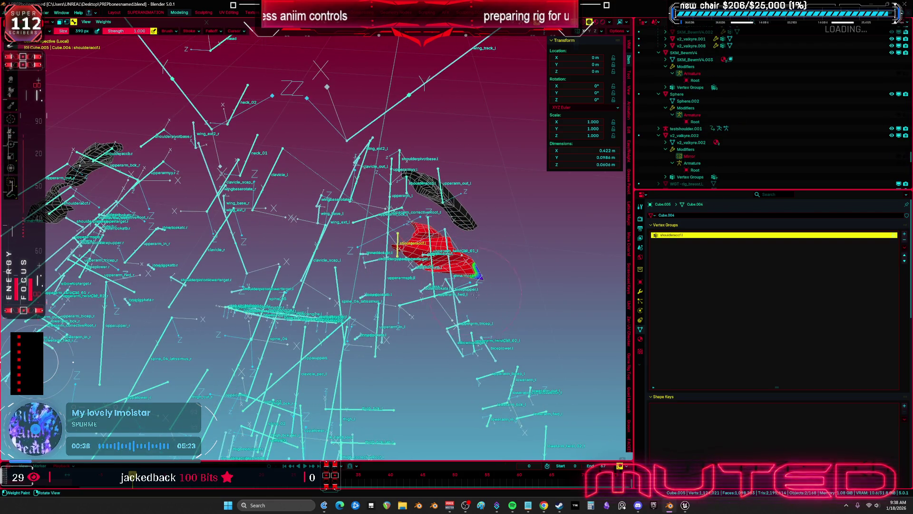
left_click(238, 31)
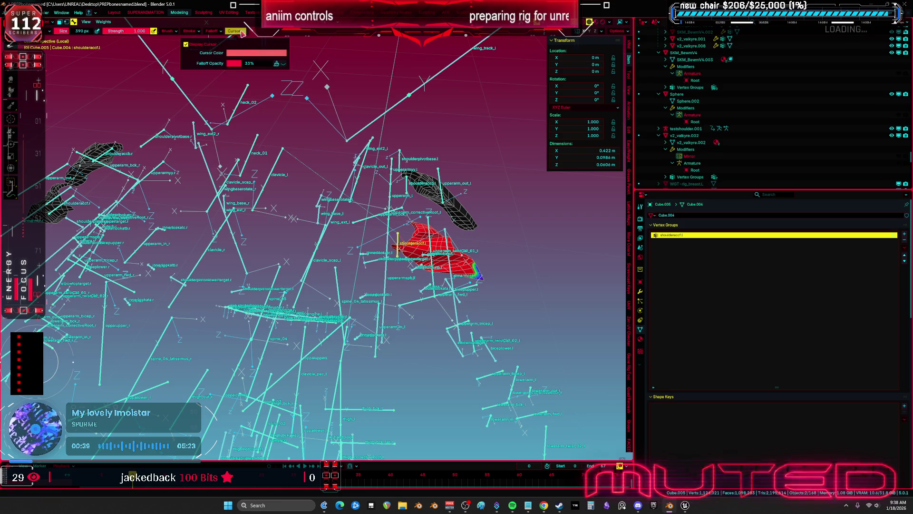
left_click(216, 31)
left_click_drag(267, 228, 324, 219)
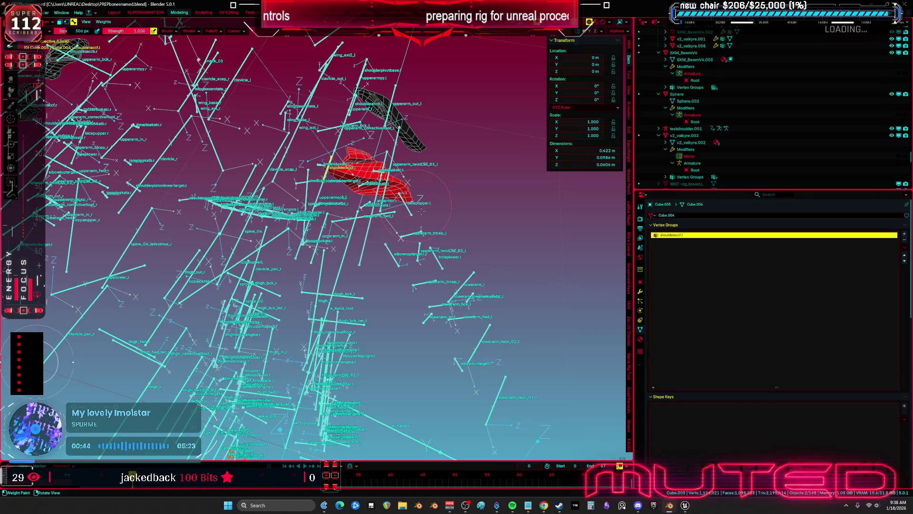
mouse_move(437, 226)
left_mouse_down()
mouse_move(423, 242)
mouse_move(381, 234)
mouse_move(433, 164)
mouse_move(428, 152)
mouse_move(382, 167)
mouse_move(385, 202)
mouse_move(423, 230)
mouse_move(403, 227)
mouse_move(366, 190)
mouse_move(381, 374)
mouse_move(316, 354)
left_mouse_up()
Paint weights for shoulderaccb.l, shoulderaccb.r and shoulderaccf.r, then return to Object Mode.
left_click(371, 232, "ctrl")
left_click(461, 164, "ctrl")
left_click(351, 183, "ctrl")
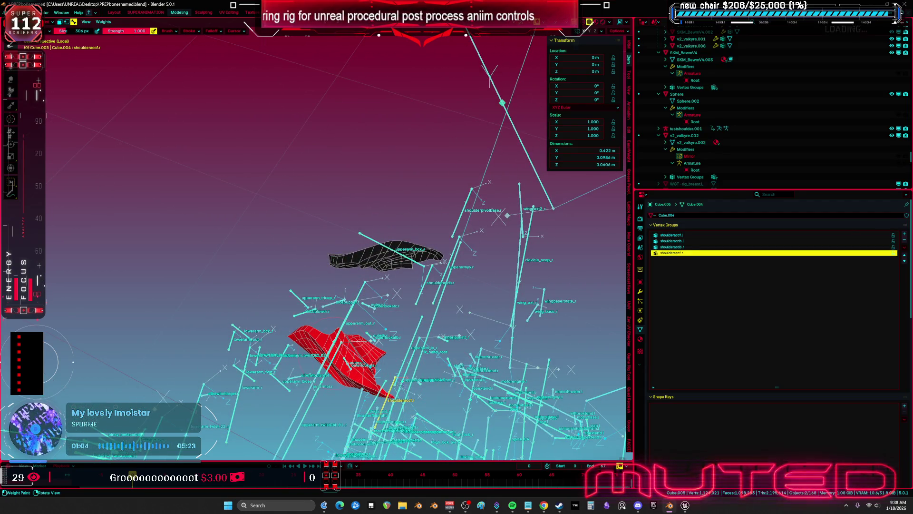
key("ctrl+Tab")
key("KP_1")
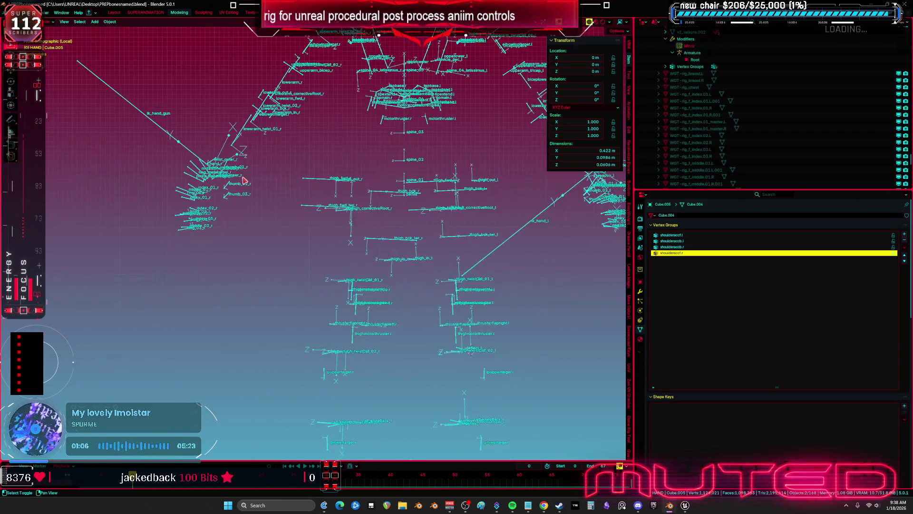
Check the shoulder mesh's modifiers and select it together with the Root armature.
scroll(368, 204, "up", 4)
left_click(466, 248)
left_click(641, 292)
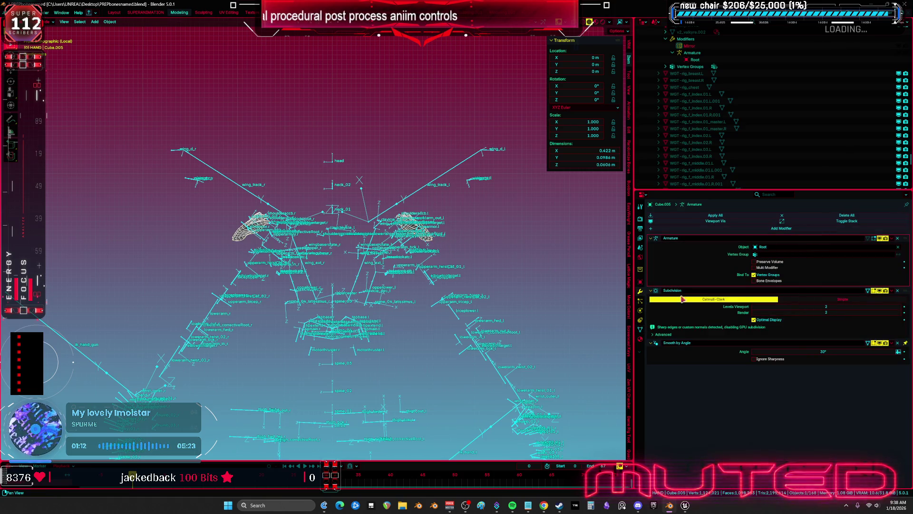
scroll(417, 245, "up", 1)
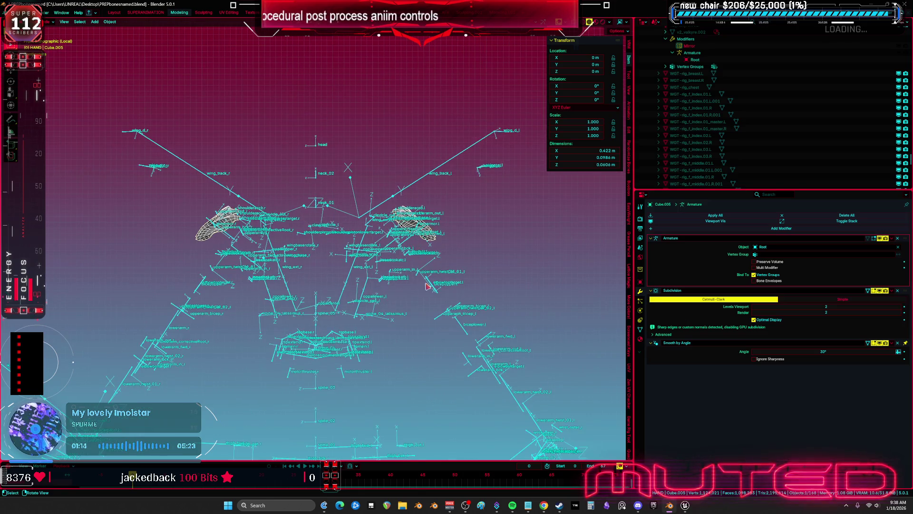
left_click(433, 289)
Export the selected objects as TESST.fbx to the Desktop.
left_click(13, 12)
mouse_move(62, 117)
left_click(109, 181)
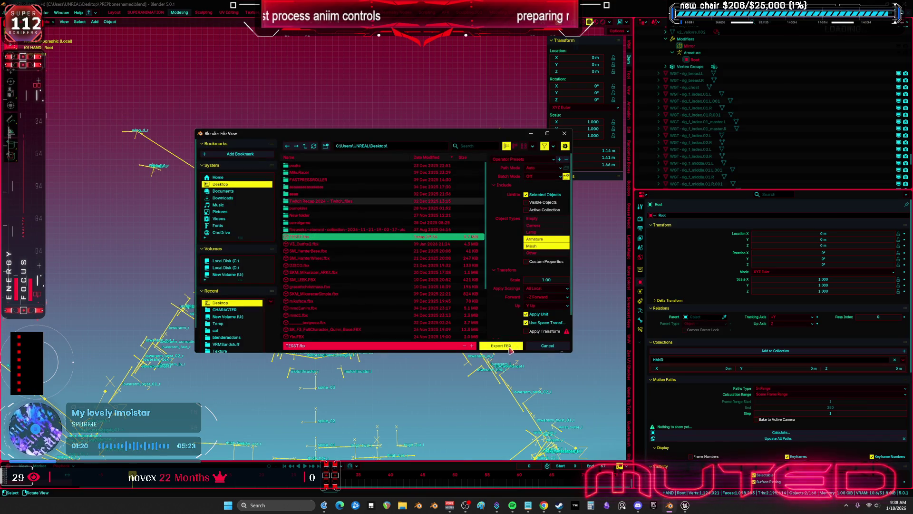
left_click(511, 346)
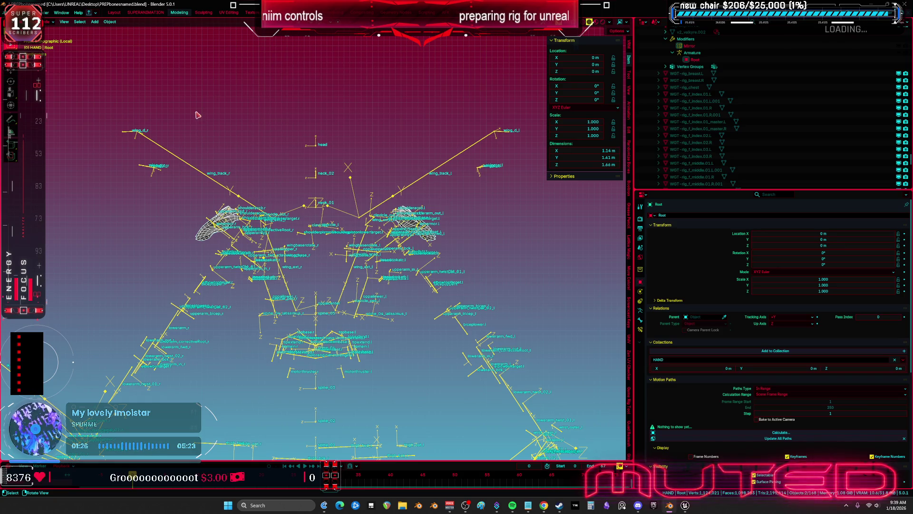
key("KP_1")
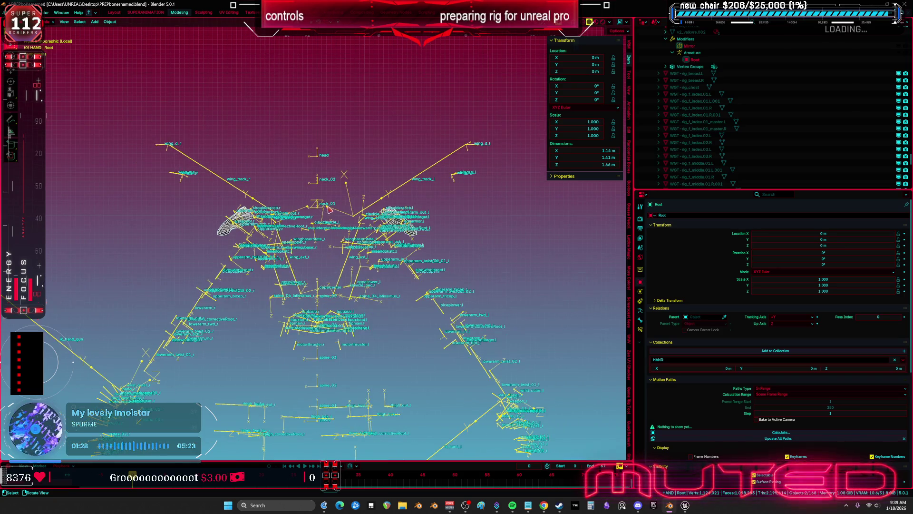
In Unreal's Content Browser, reimport the TESST skeletal mesh from its updated FBX.
key("alt+Tab")
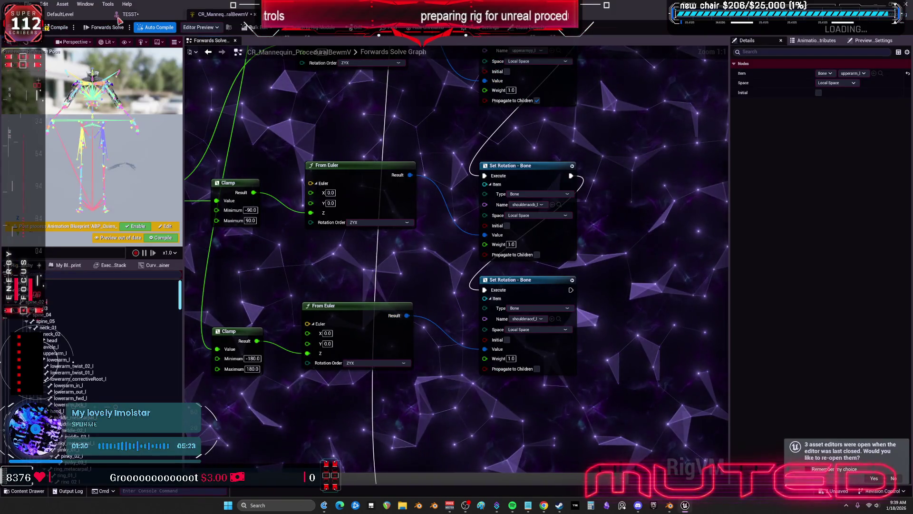
left_click(153, 17)
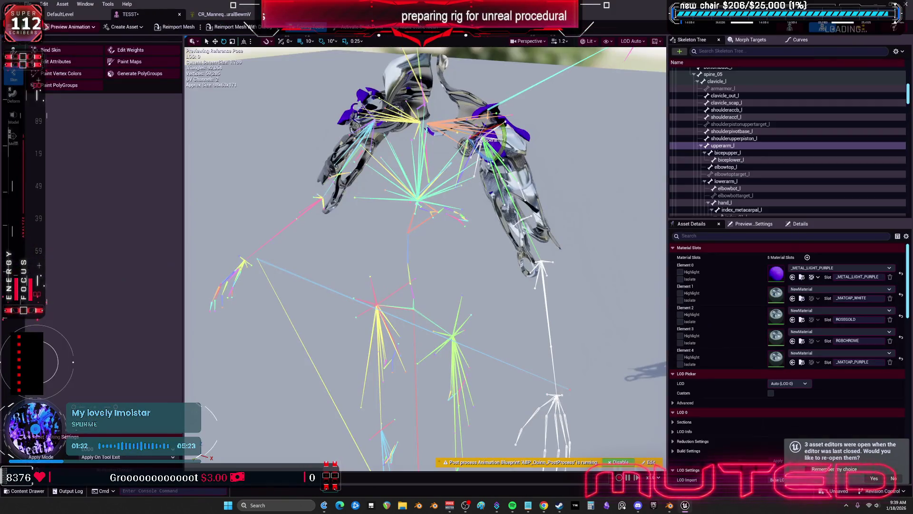
left_click(181, 15)
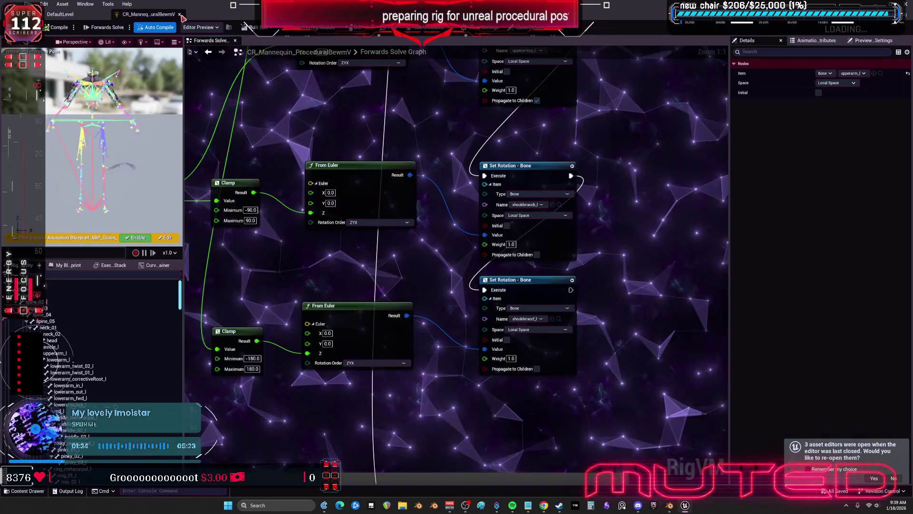
left_click(57, 15)
right_click(198, 145)
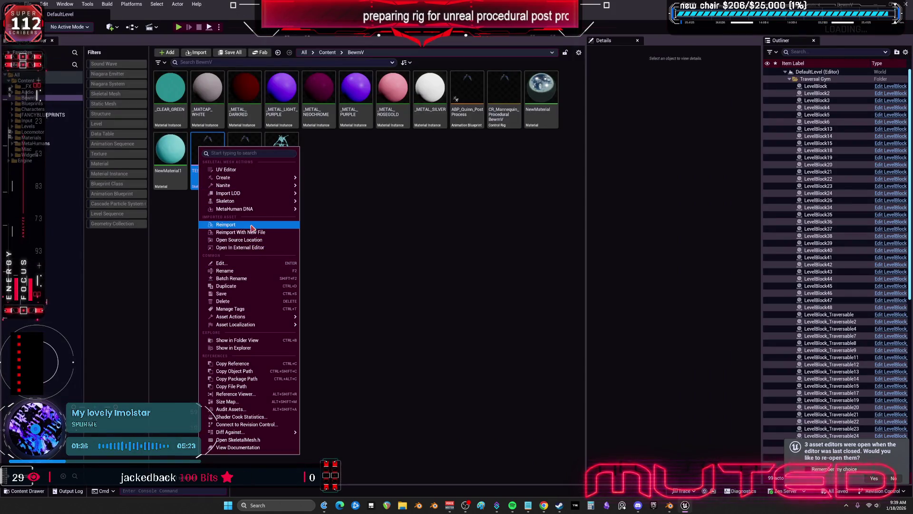
left_click(268, 226)
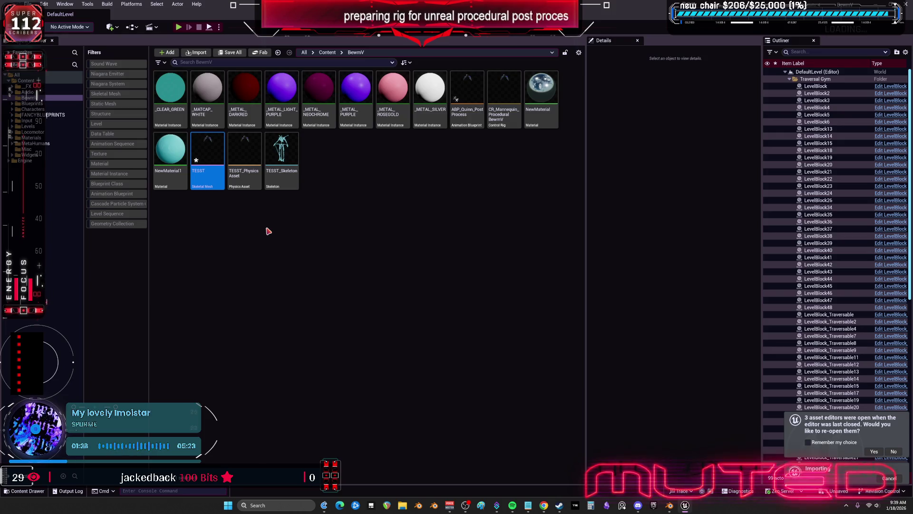
Open the CR_Mannequin_Procedural_BewmV Control Rig and pick a bone in its hierarchy.
left_click(505, 115)
double_click(505, 115)
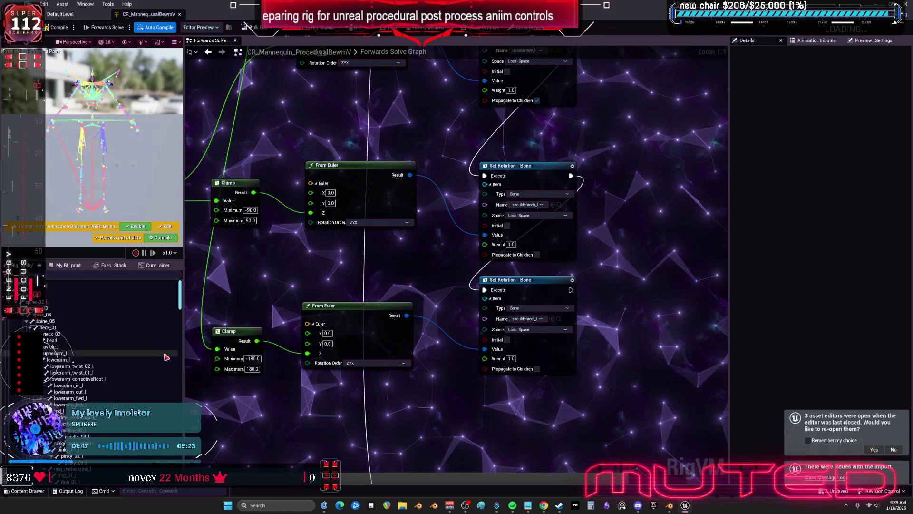
left_click(118, 355)
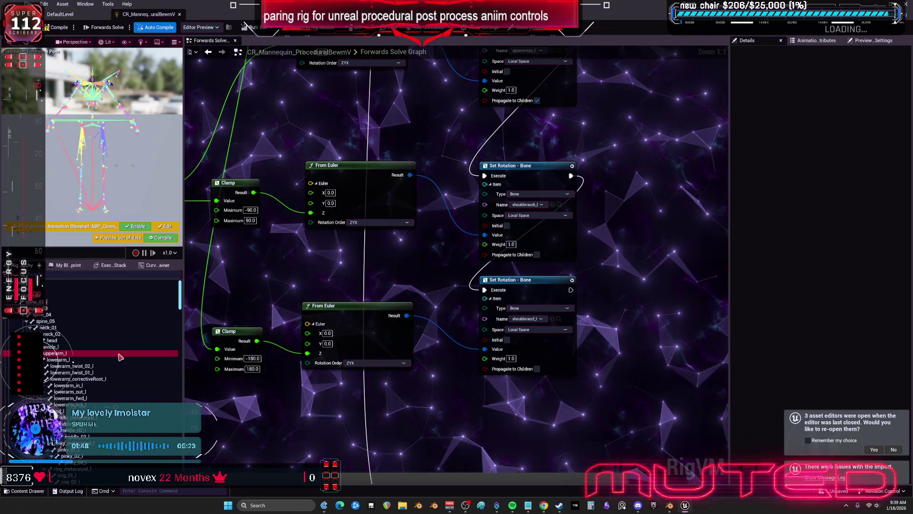
Delete all rig bones and import a fresh hierarchy from the TESST mesh.
key("ctrl+a")
key("Delete")
left_click(52, 278)
left_click(512, 259)
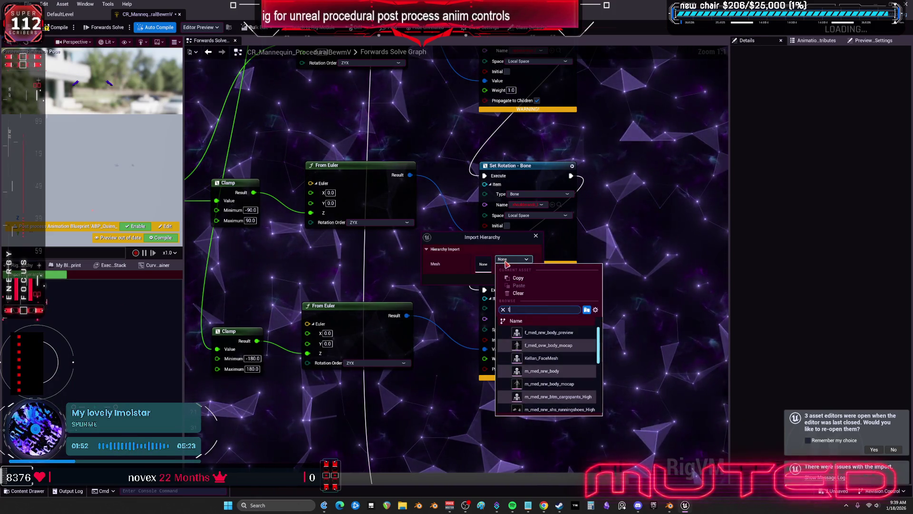
type("tee")
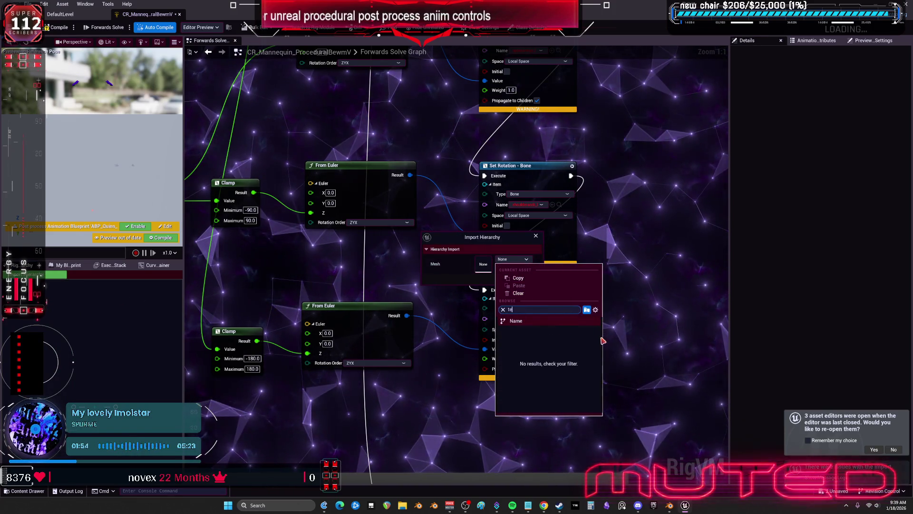
key("BackSpace")
type("s")
left_click(526, 332)
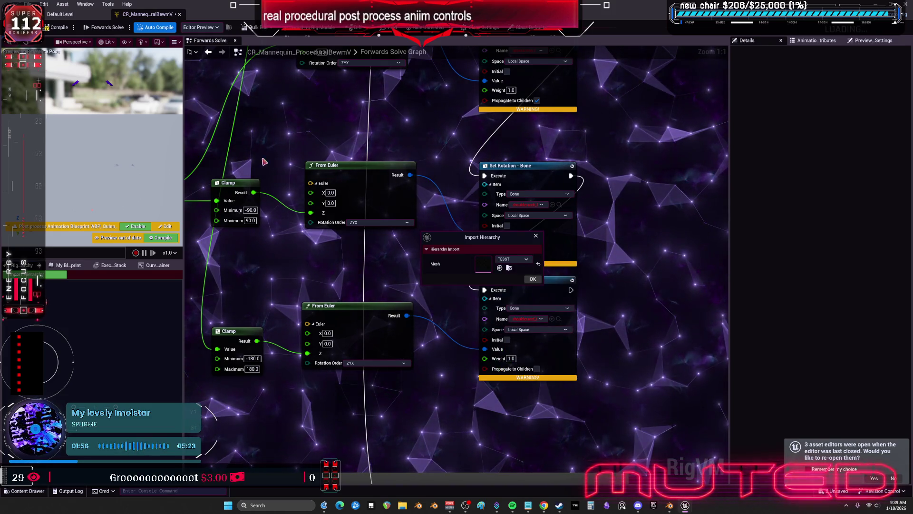
left_click(533, 280)
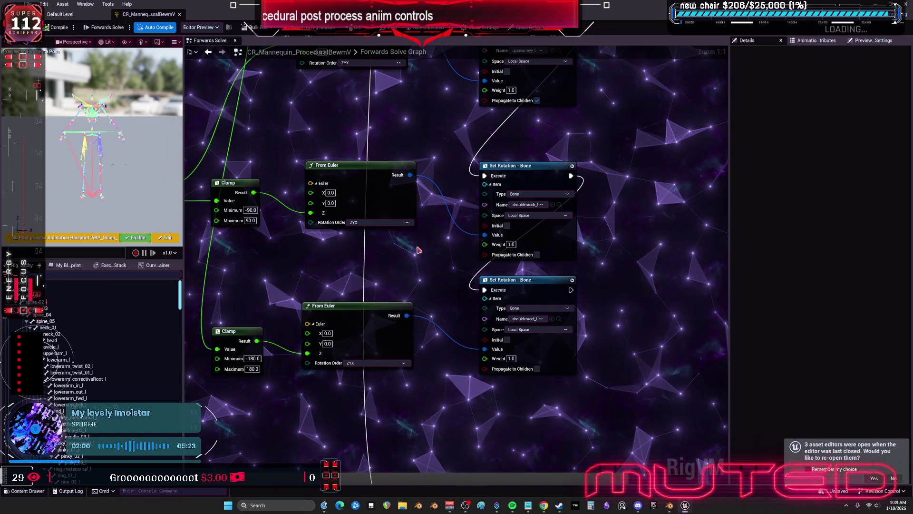
mouse_move(397, 247)
left_mouse_down()
mouse_move(540, 263)
mouse_move(725, 242)
mouse_move(642, 209)
mouse_move(585, 228)
mouse_move(584, 273)
left_mouse_up()
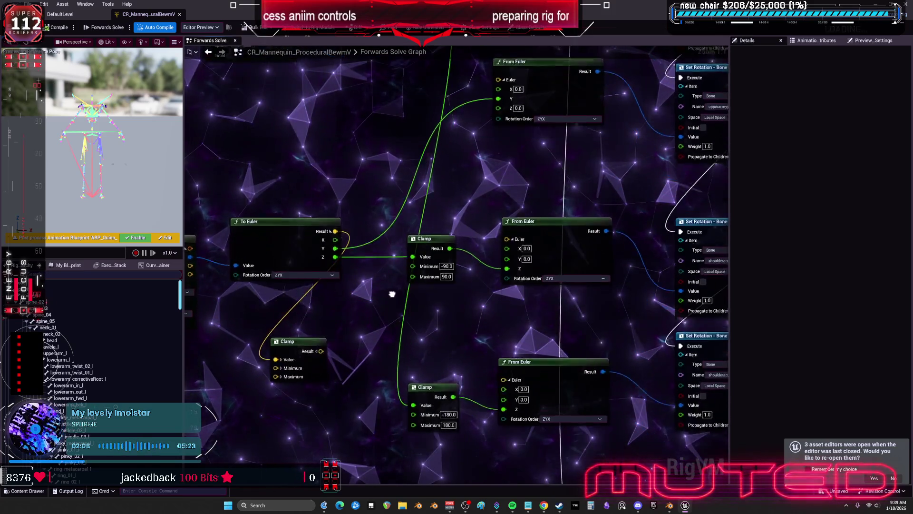
Connect To Euler Z to the lower Clamp's Value and shift the lower nodes down.
left_click_drag(412, 384, 412, 383)
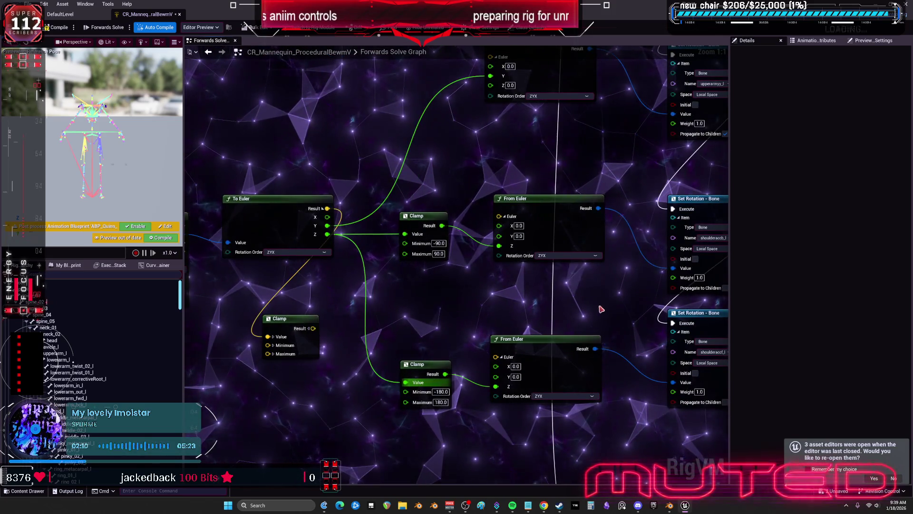
mouse_move(466, 317)
left_mouse_down()
mouse_move(486, 395)
mouse_move(449, 292)
mouse_move(432, 274)
left_mouse_up()
left_click_drag(485, 333, 485, 217)
scroll(486, 311, "up", 5)
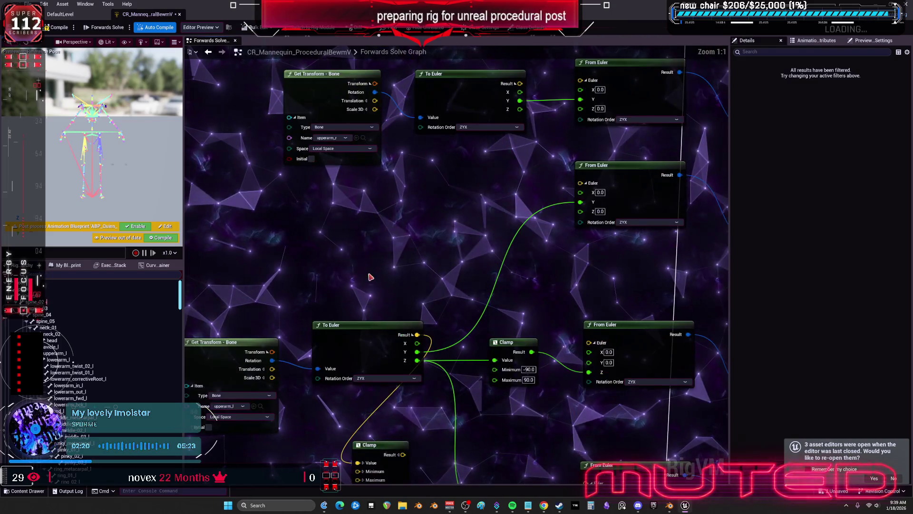
scroll(458, 288, "down", 1)
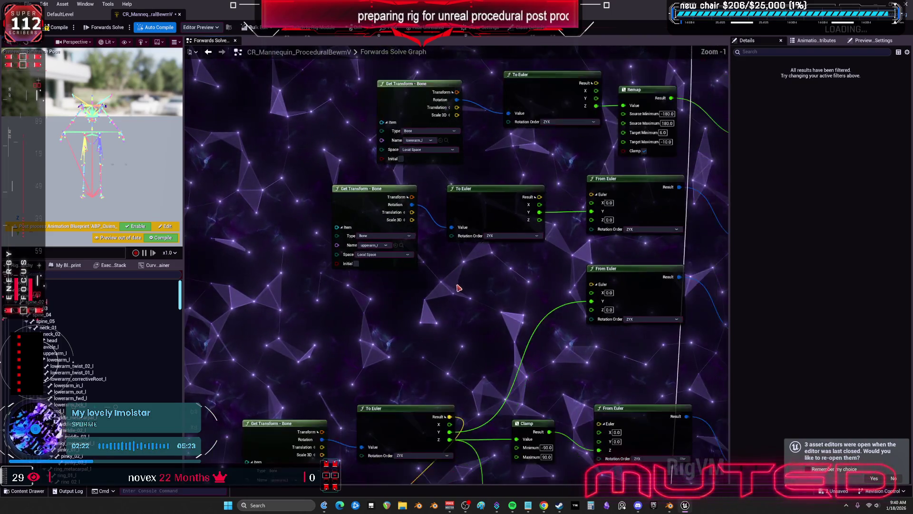
scroll(429, 190, "down", 3)
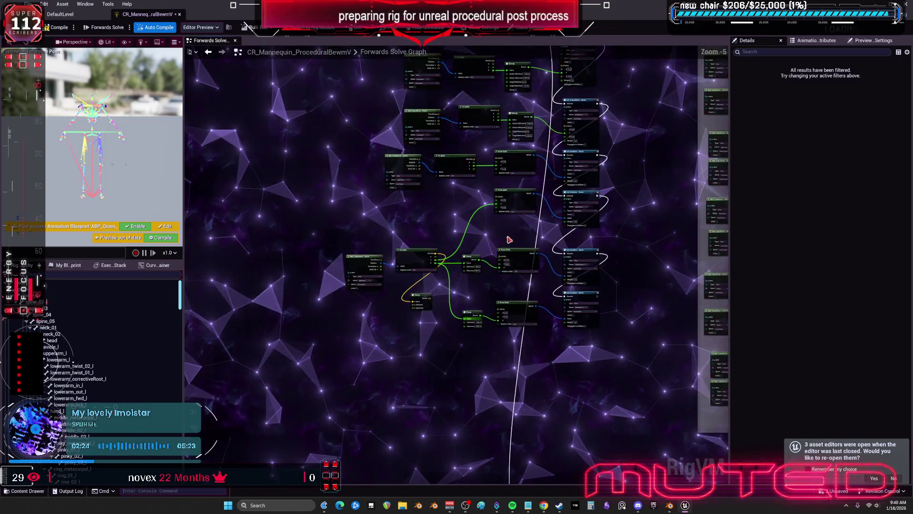
left_click_drag(306, 184, 302, 179)
left_click_drag(388, 173, 388, 188)
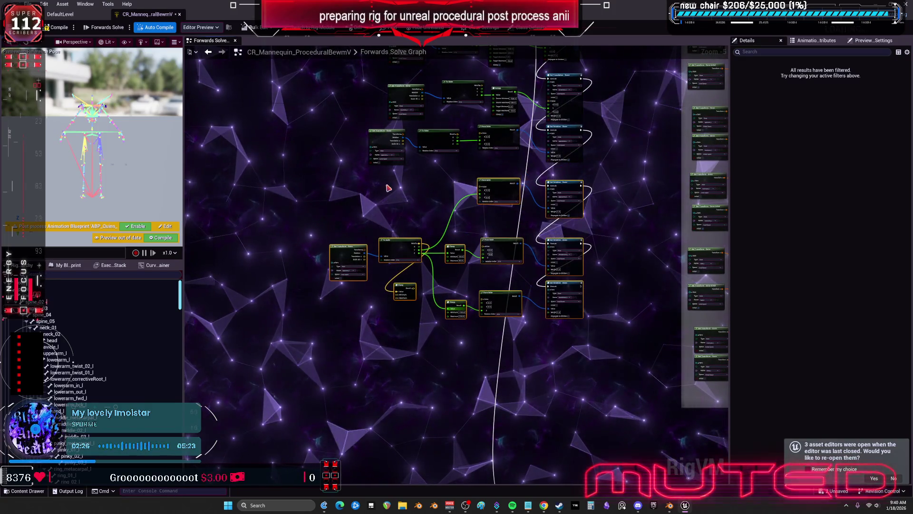
scroll(435, 182, "up", 1)
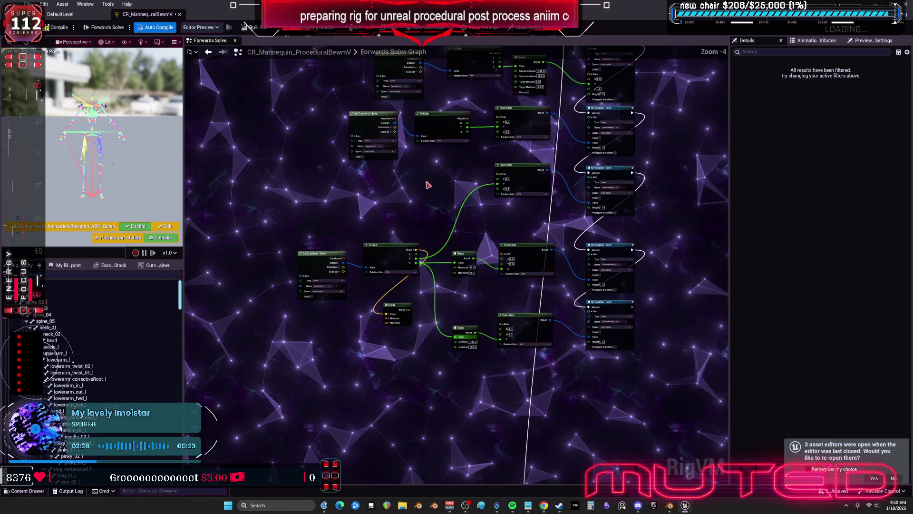
Delete the stray unconnected Clamp node and check the shoulder clamp and rotation nodes.
left_click_drag(626, 376, 581, 357)
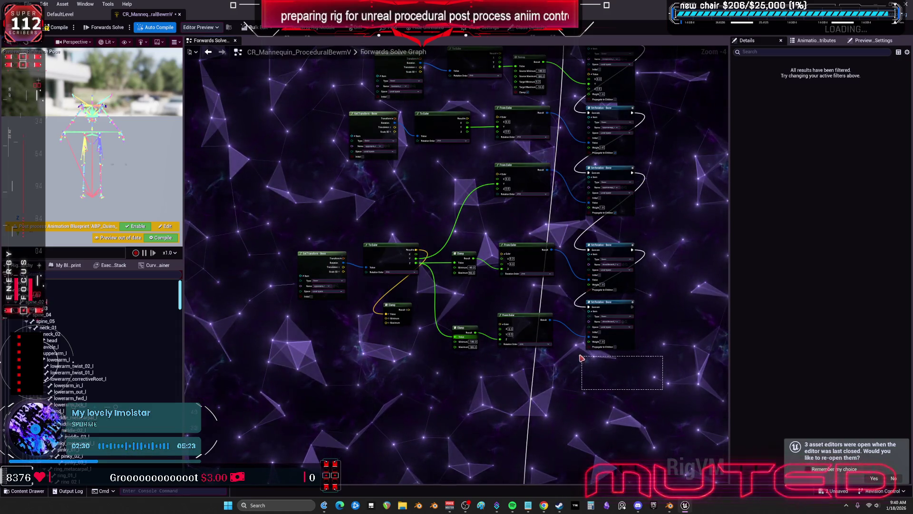
key("Delete")
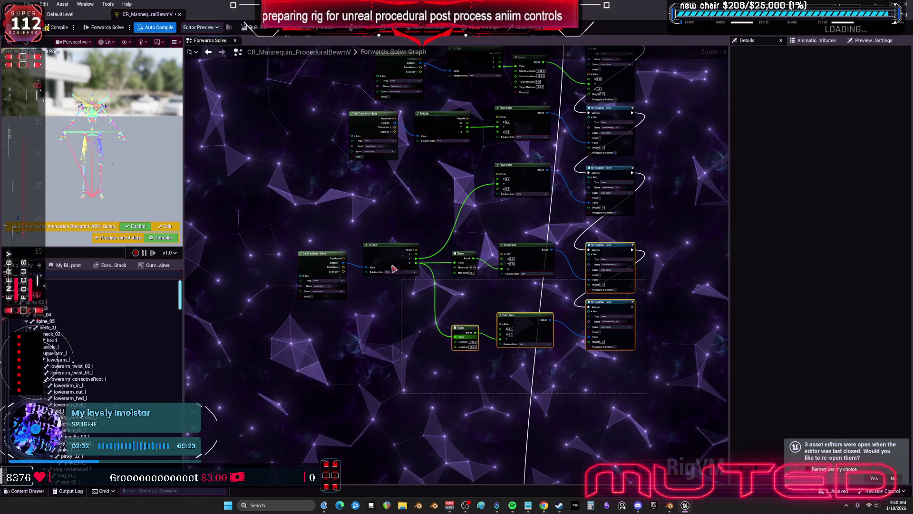
left_click_drag(397, 273, 396, 273)
scroll(452, 290, "down", 3)
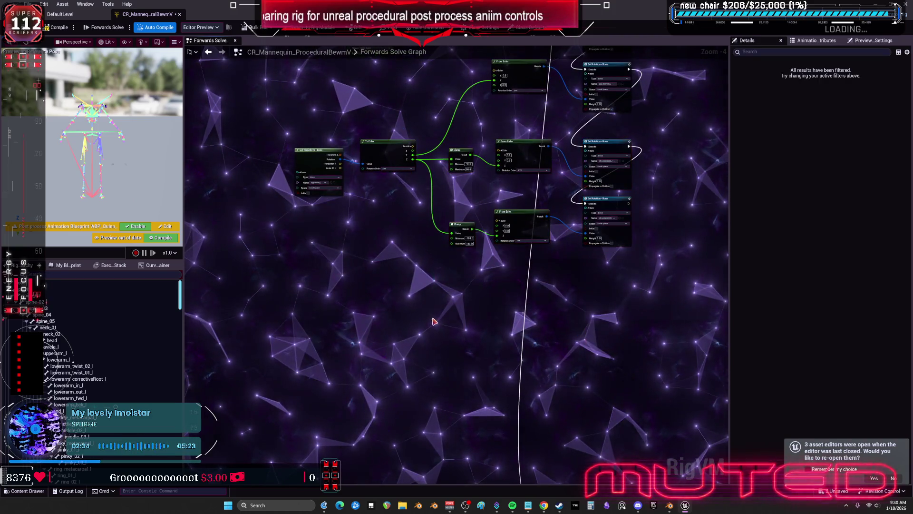
scroll(603, 276, "up", 3)
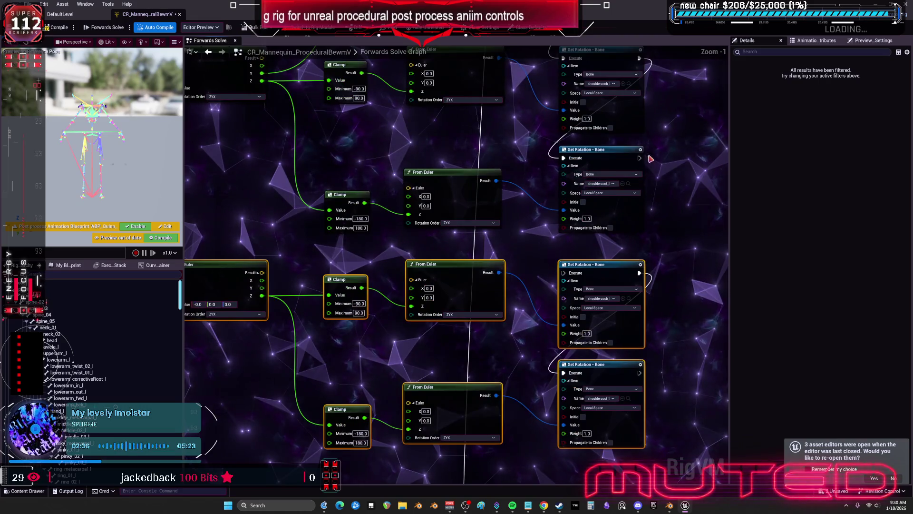
scroll(594, 291, "up", 1)
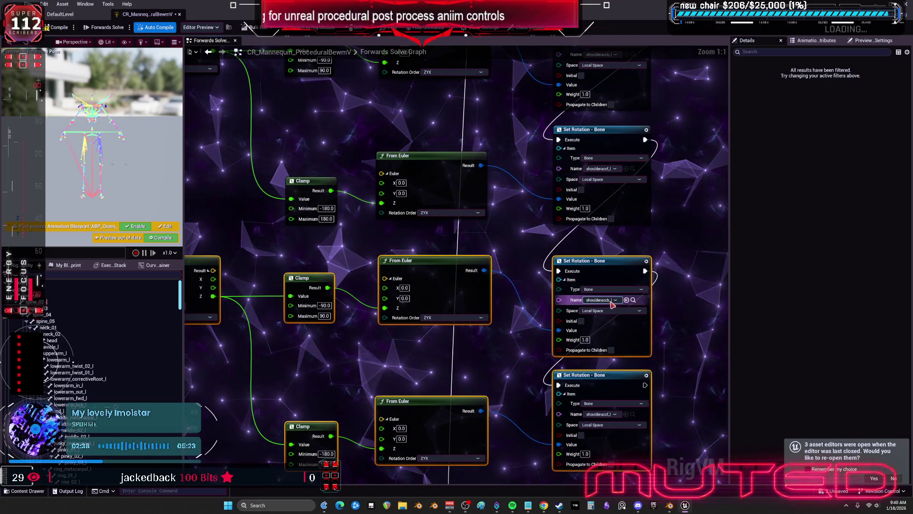